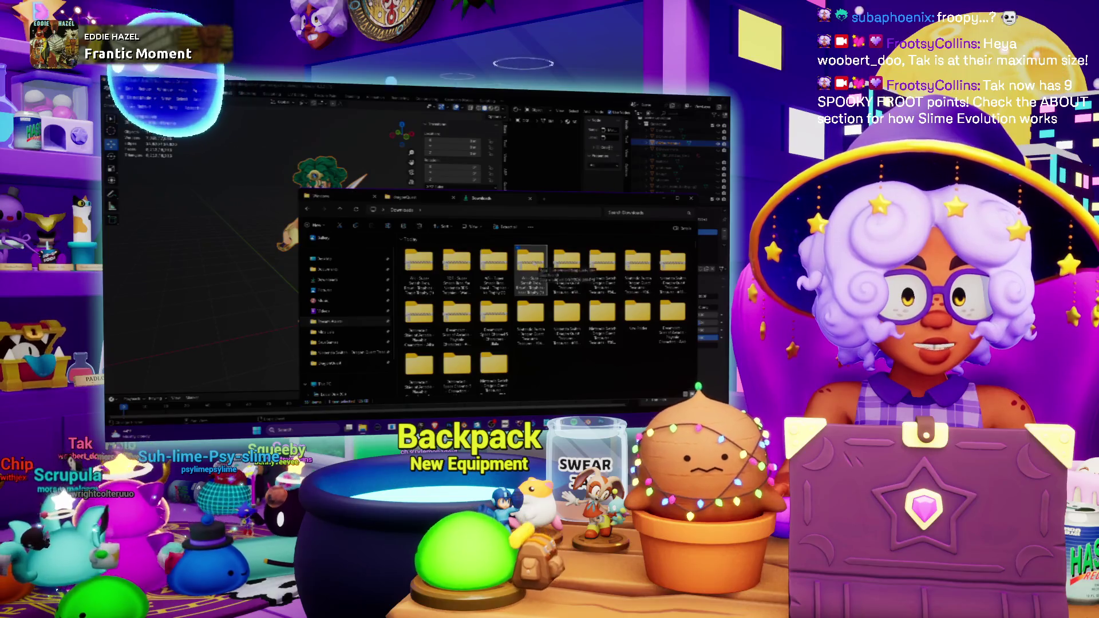
Extract the downloaded character archive into the suggested Downloads folder.
right_click(531, 260)
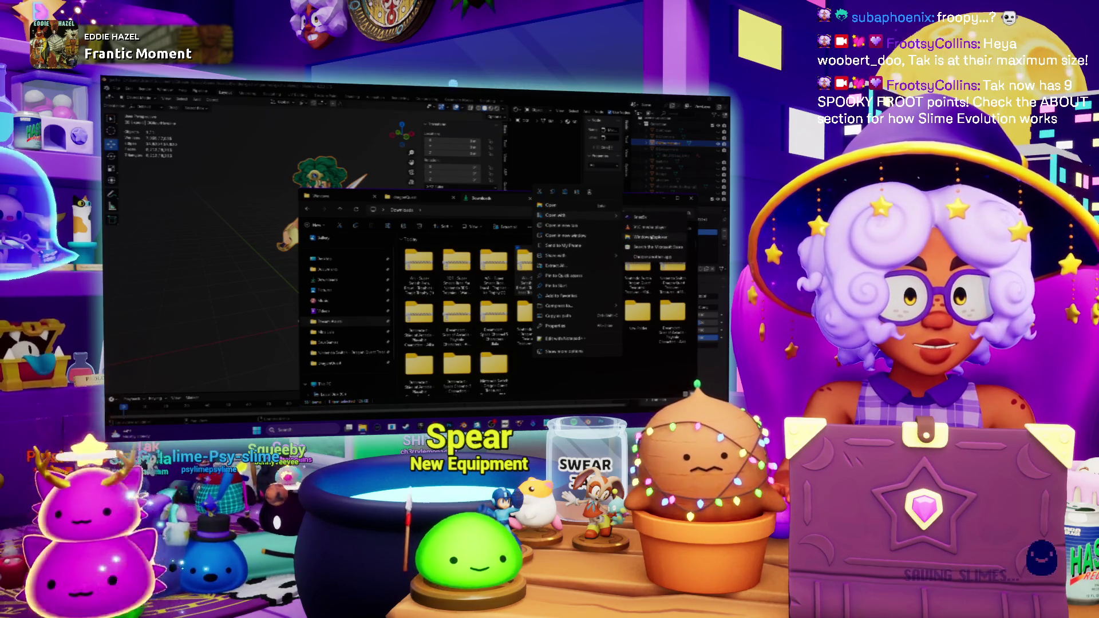
left_click(587, 266)
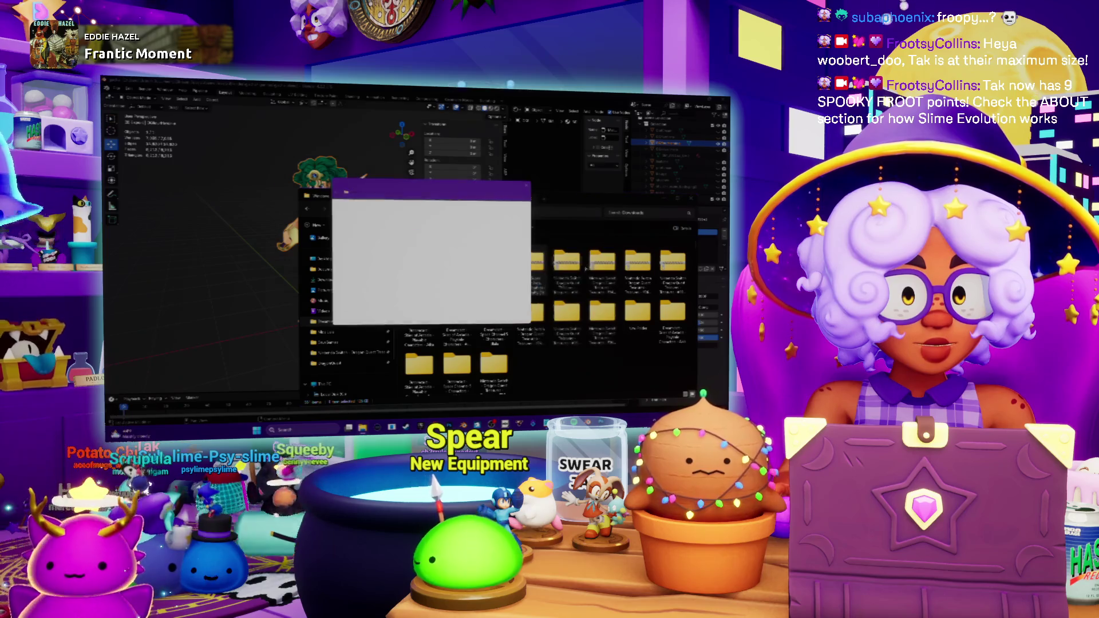
key("Return")
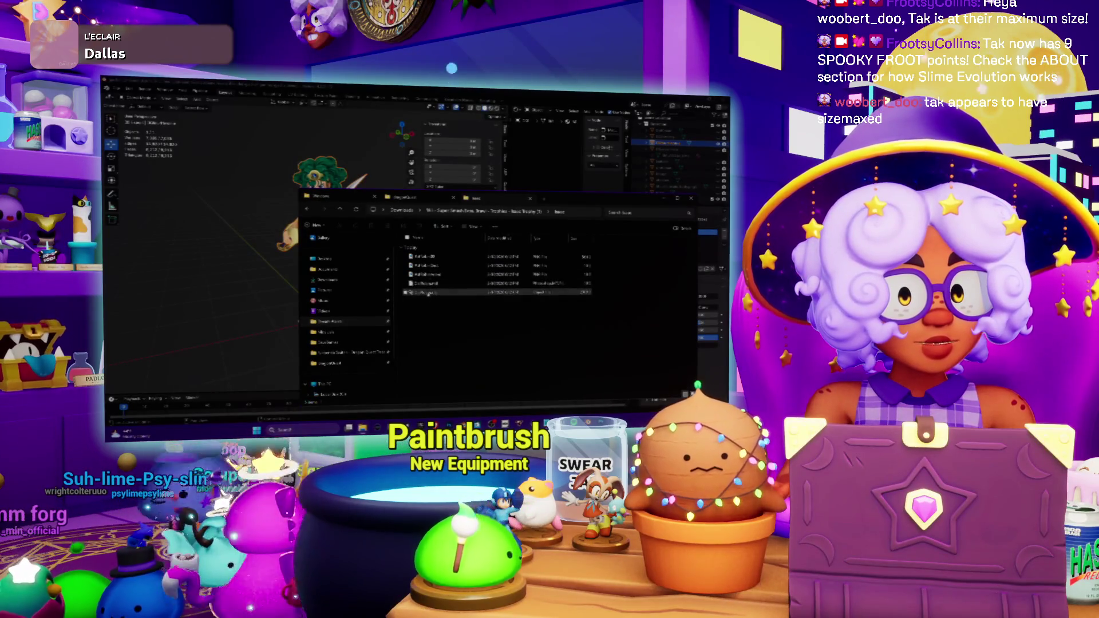
mouse_move(128, 186)
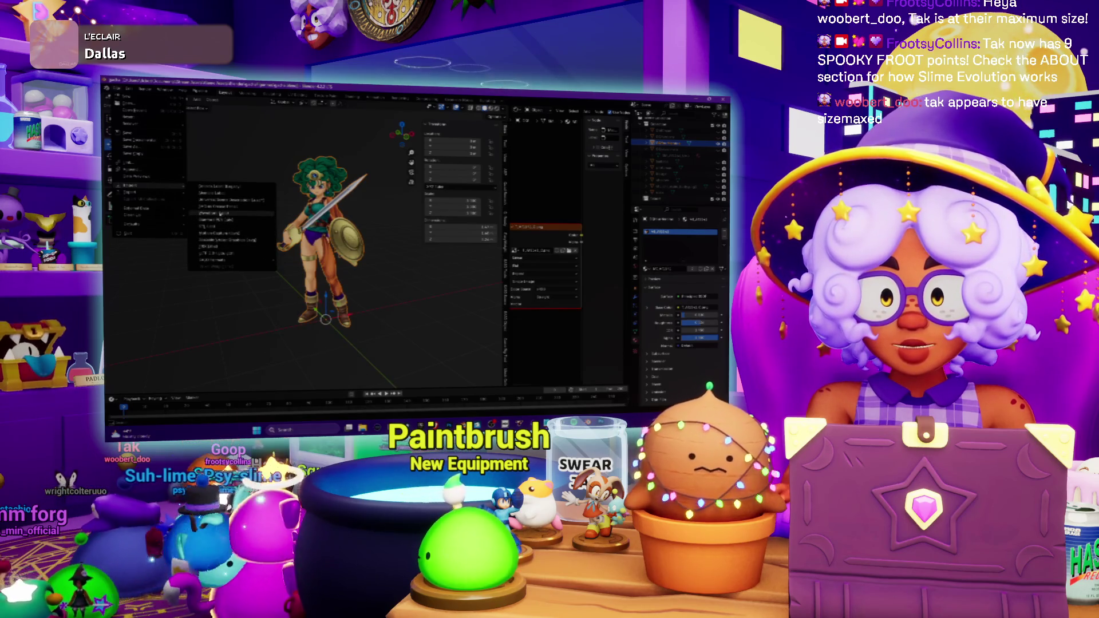
Import the character model from the Downloads bookmark into the scene.
left_click(222, 213)
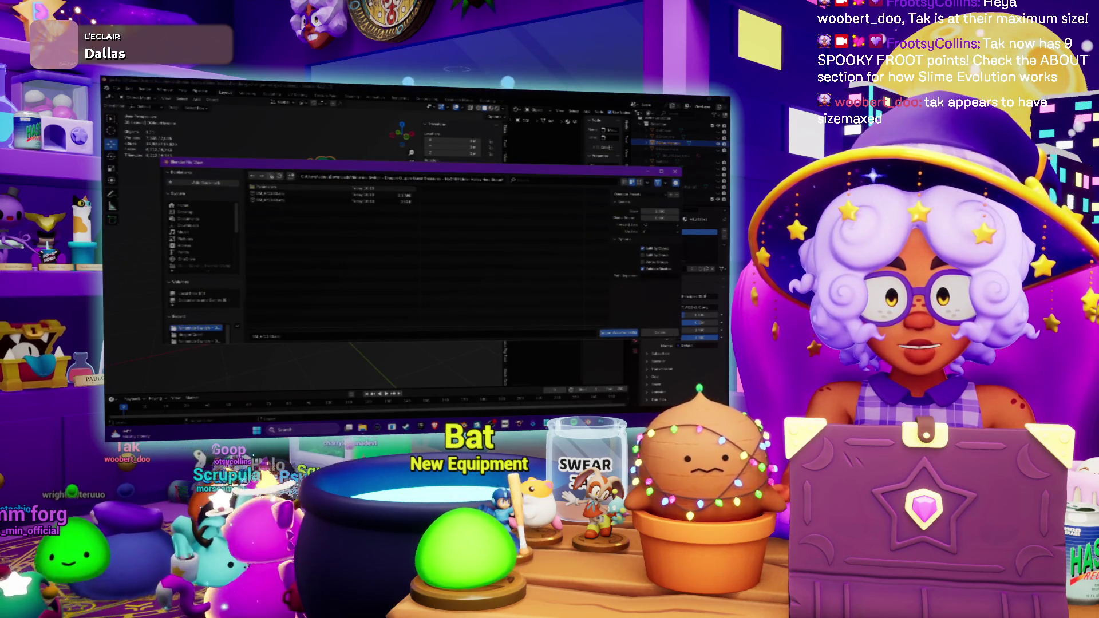
left_click(202, 226)
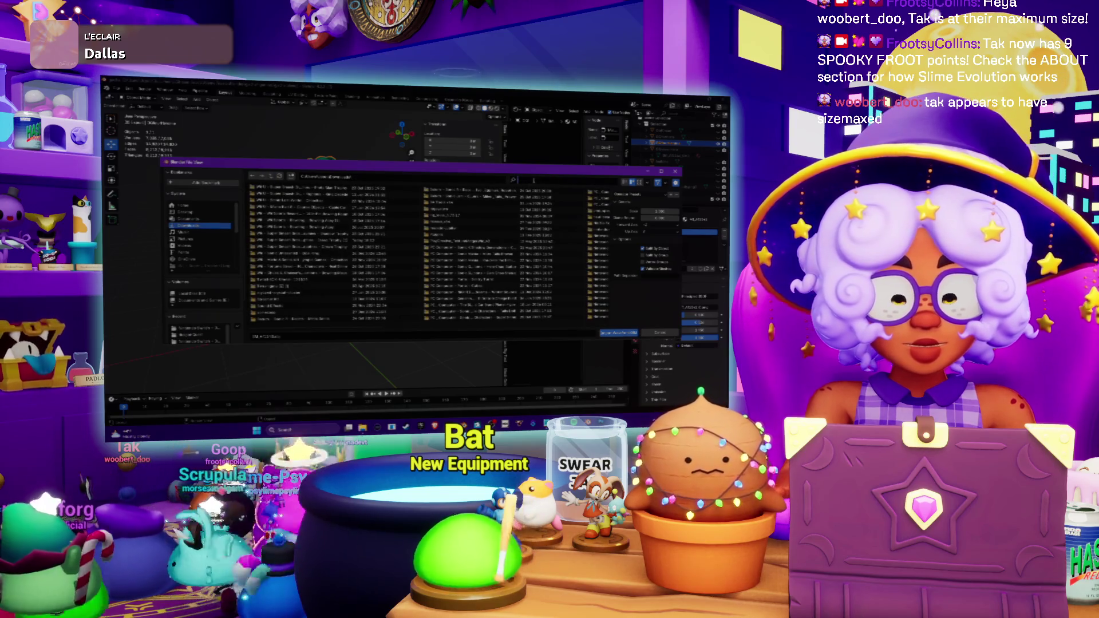
type("a")
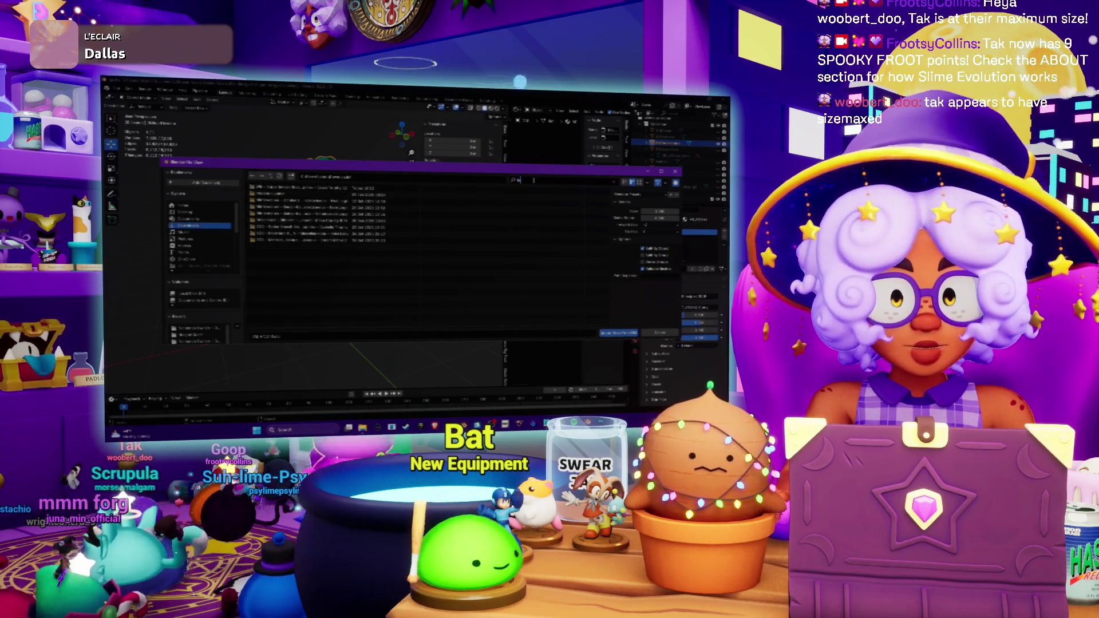
type("n")
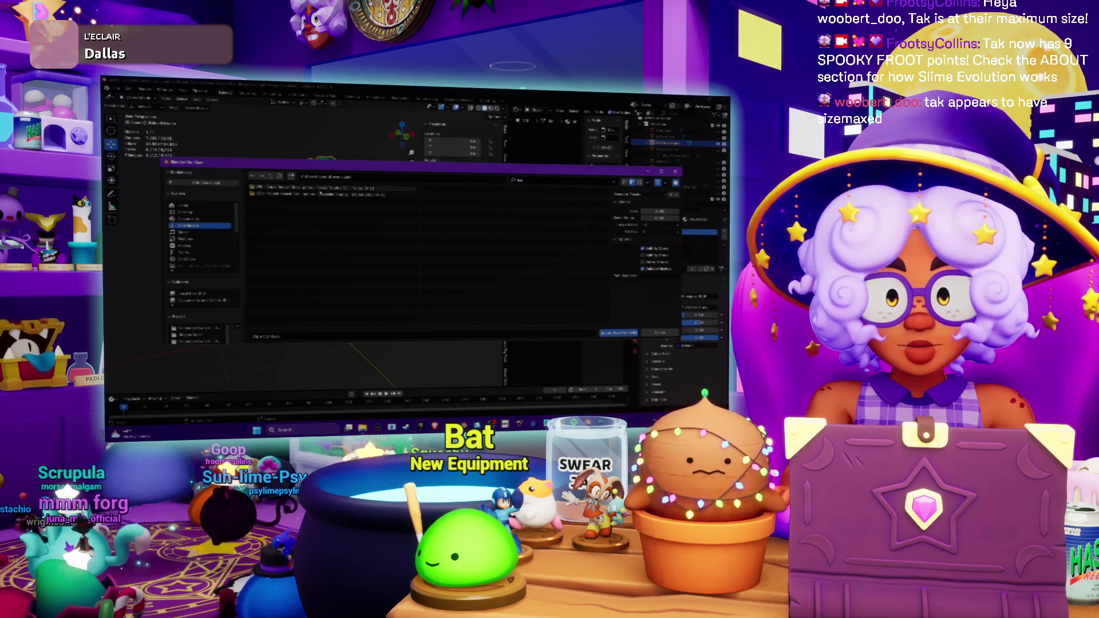
double_click(319, 189)
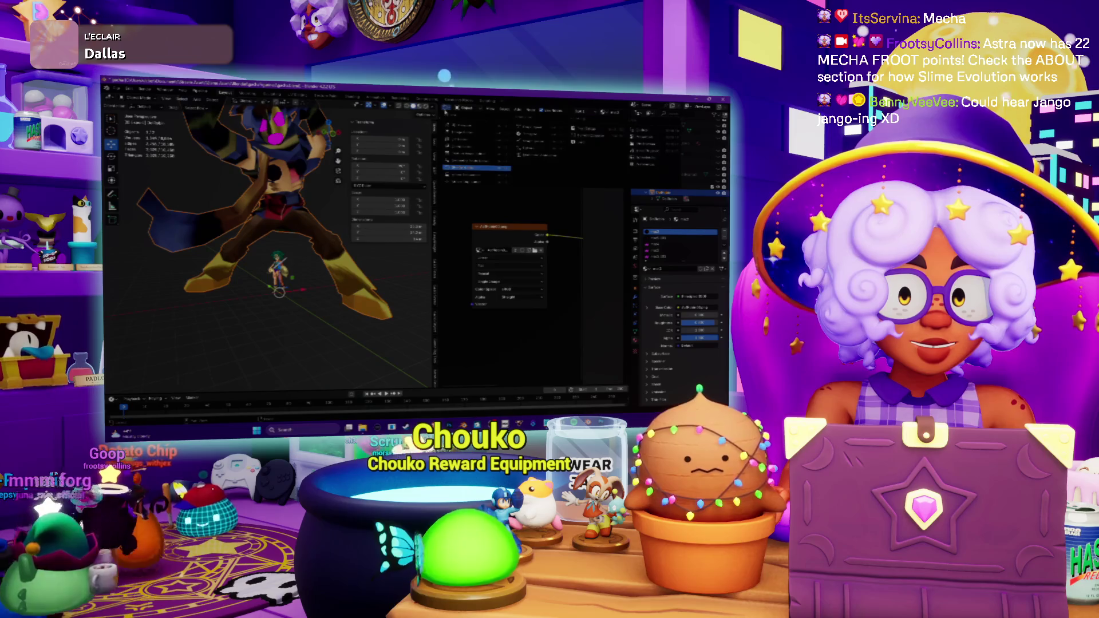
Switch the node area to a UV Editor, enter Edit Mode, select everything and frame the UV islands.
left_click(457, 139)
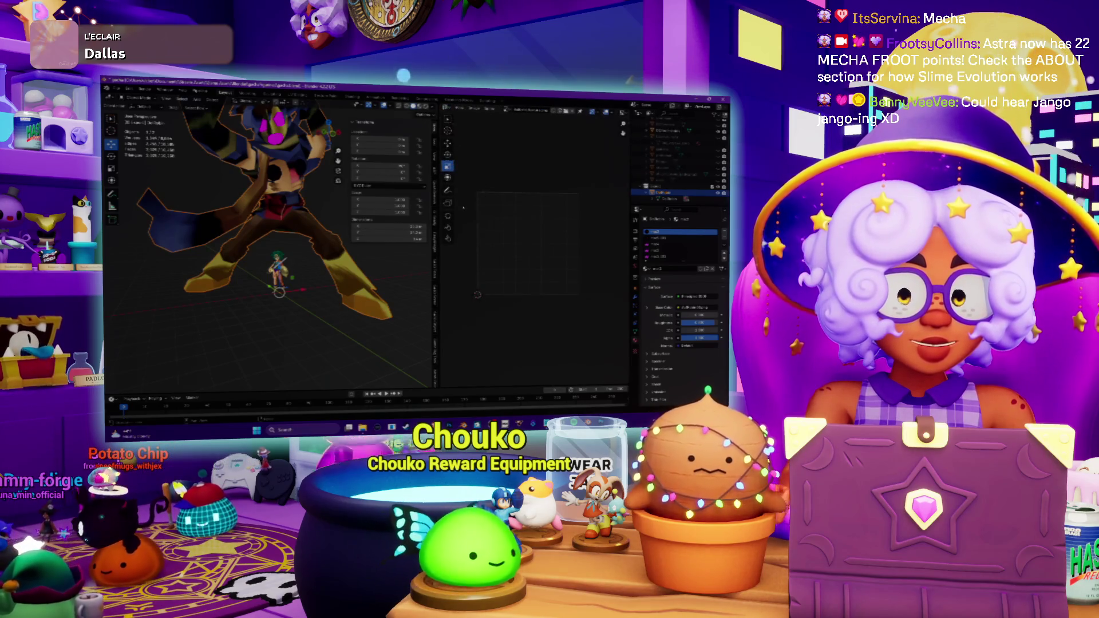
middle_click_drag(310, 199, 326, 206)
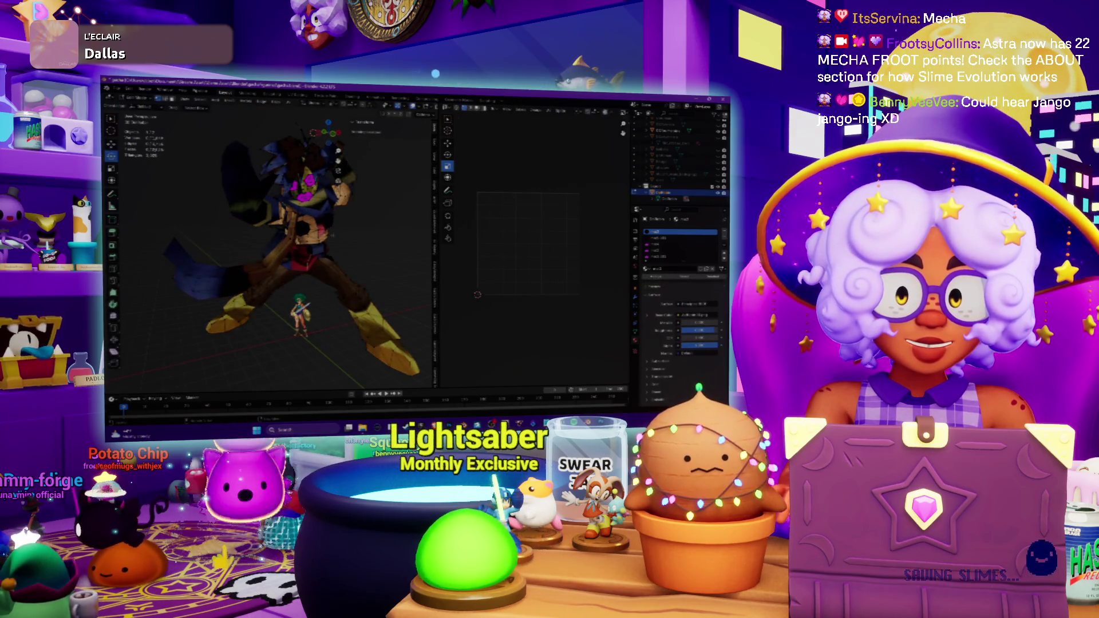
key("Tab")
left_click(679, 258)
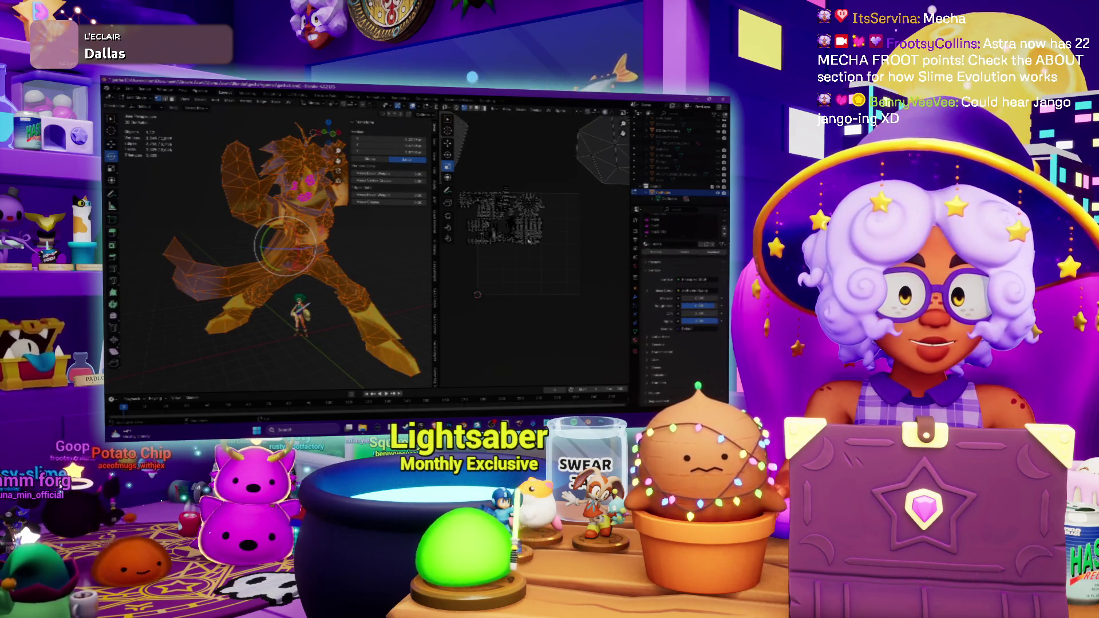
scroll(537, 214, "up", 2)
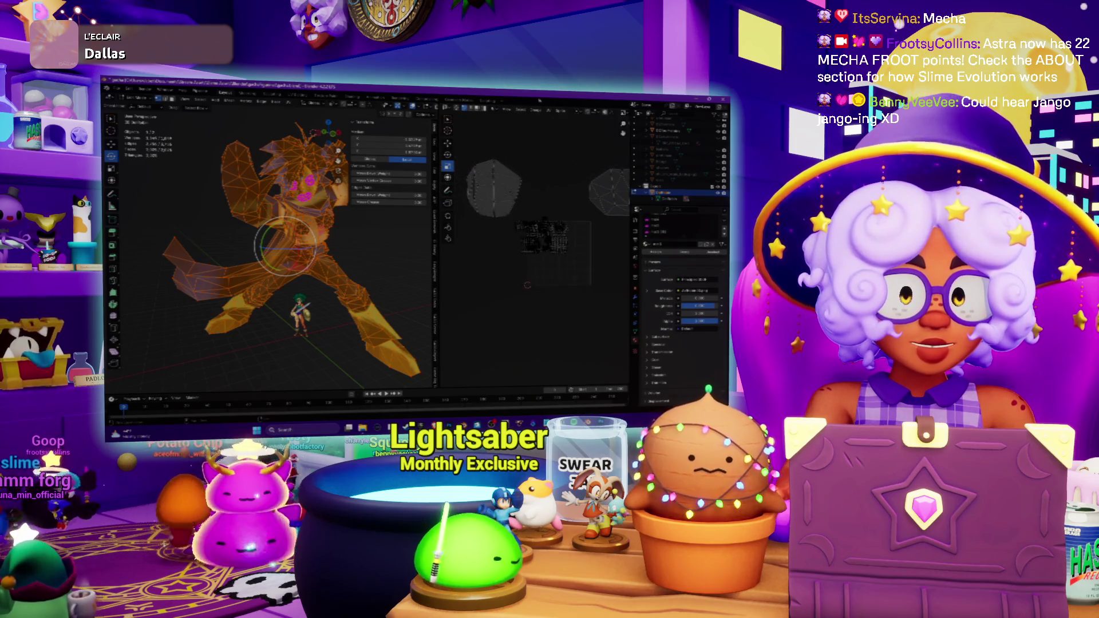
key("a")
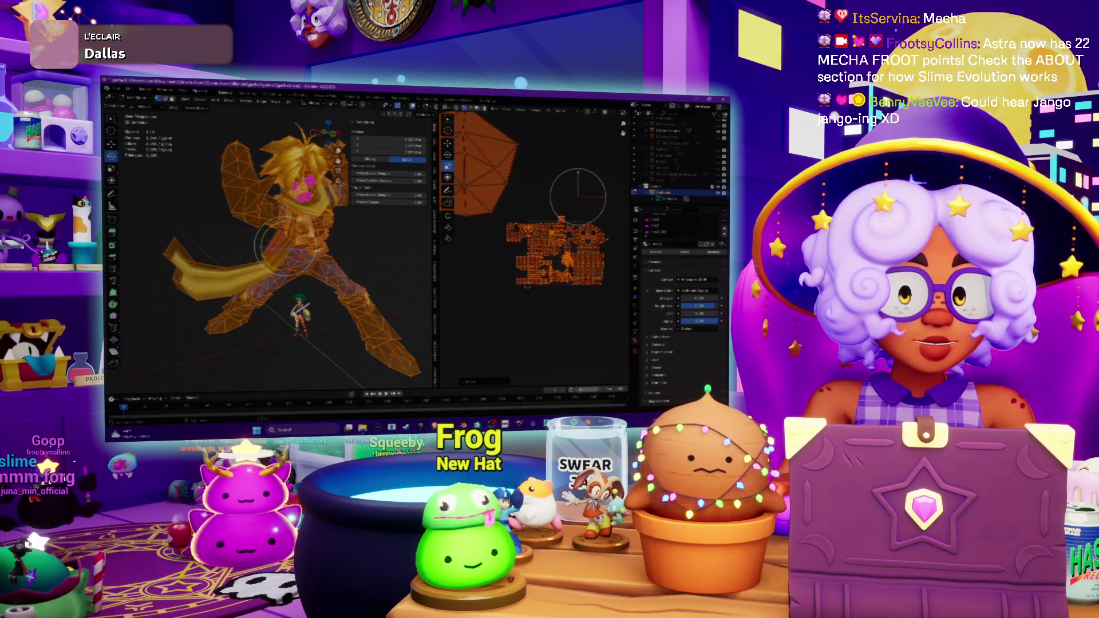
scroll(271, 245, "up", 3)
scroll(271, 245, "up", 2)
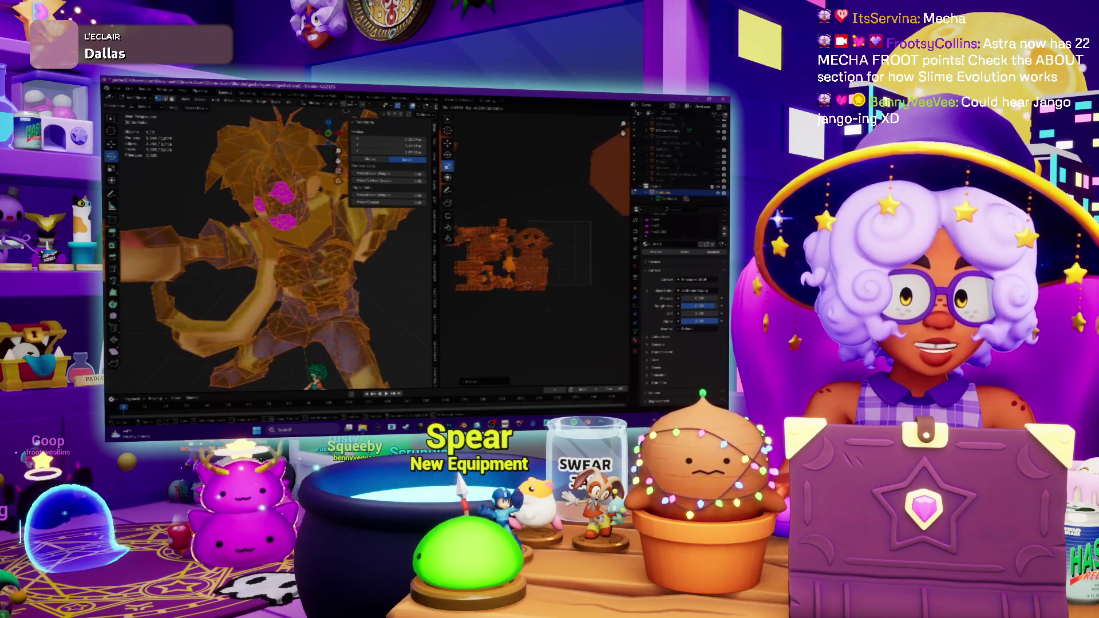
key("KP_Decimal")
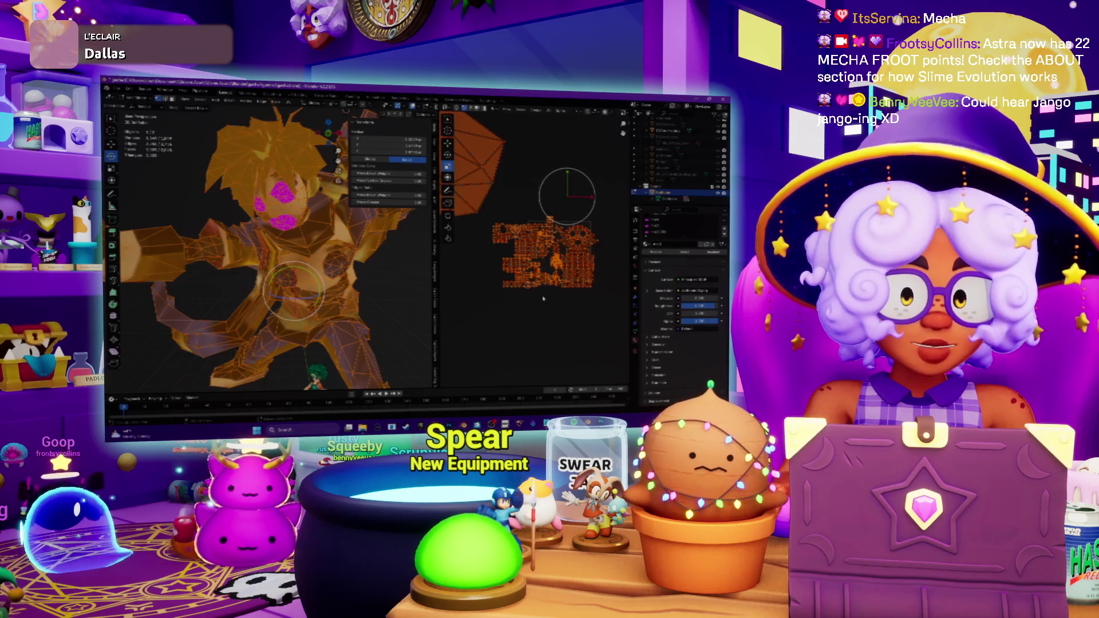
scroll(543, 298, "down", 3)
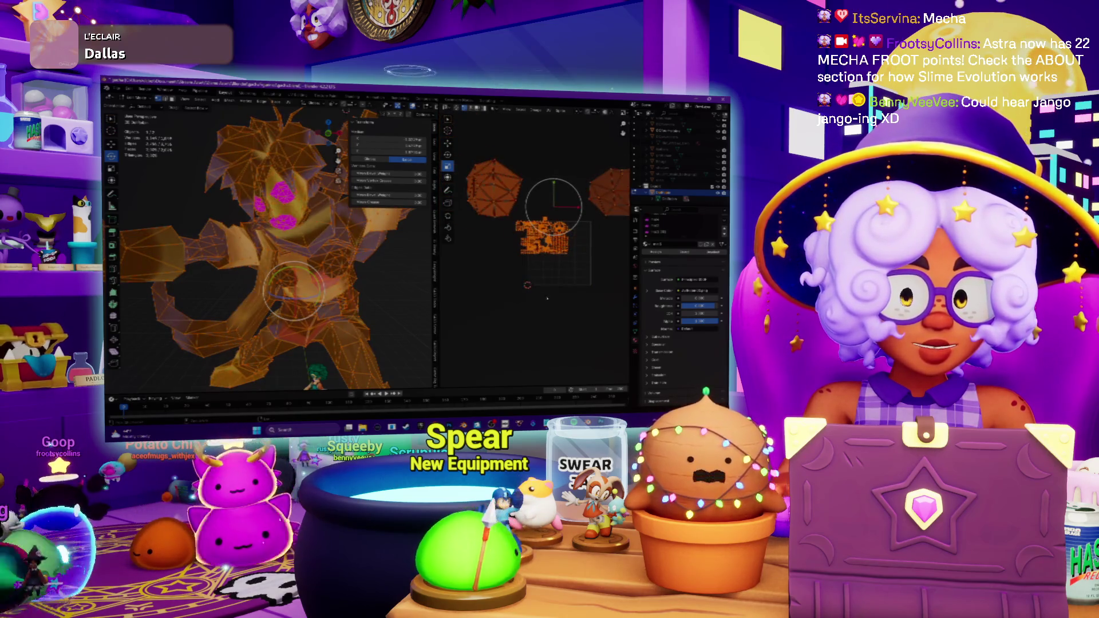
Check the model from another angle, then bring the downloads folder window forward.
left_click(640, 258)
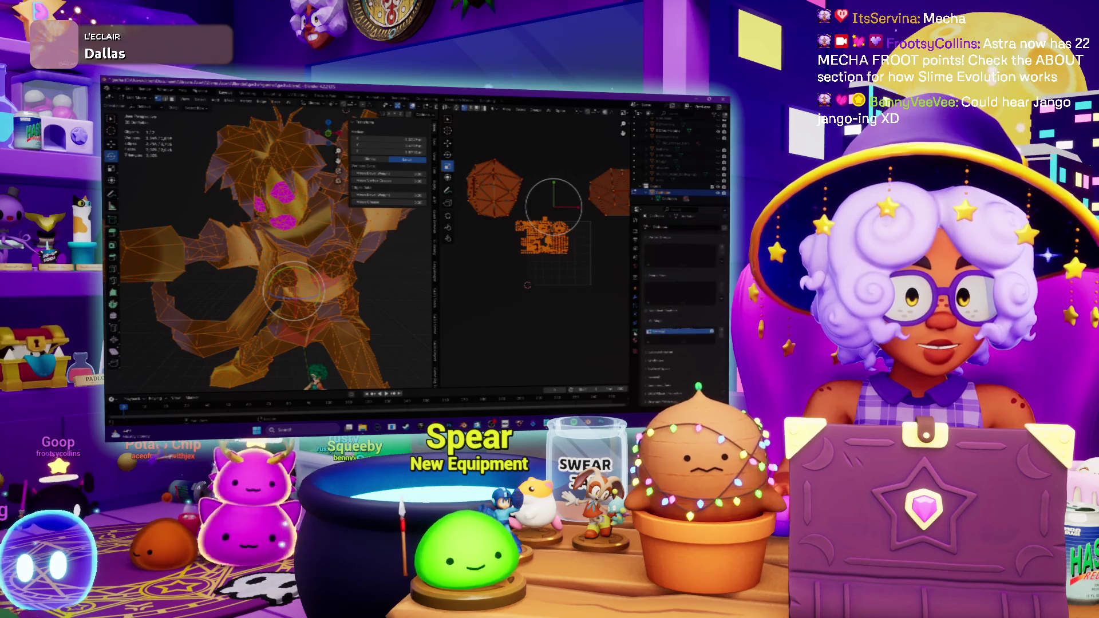
mouse_move(292, 292)
middle_mouse_down()
mouse_move(296, 274)
mouse_move(260, 292)
mouse_move(317, 310)
mouse_move(330, 304)
middle_mouse_up()
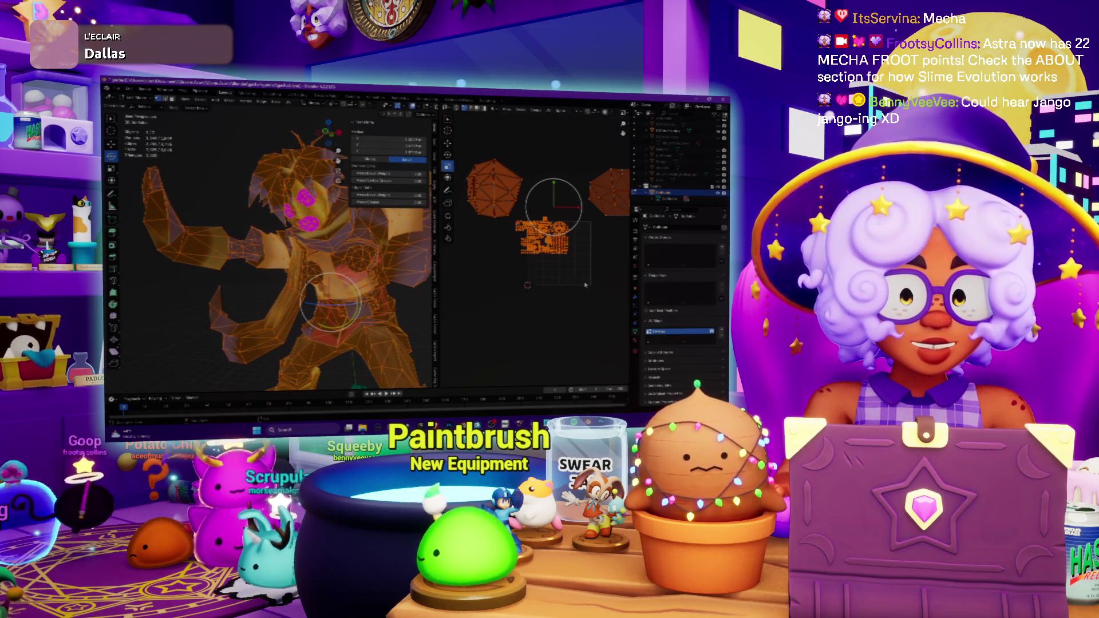
scroll(331, 305, "up", 2)
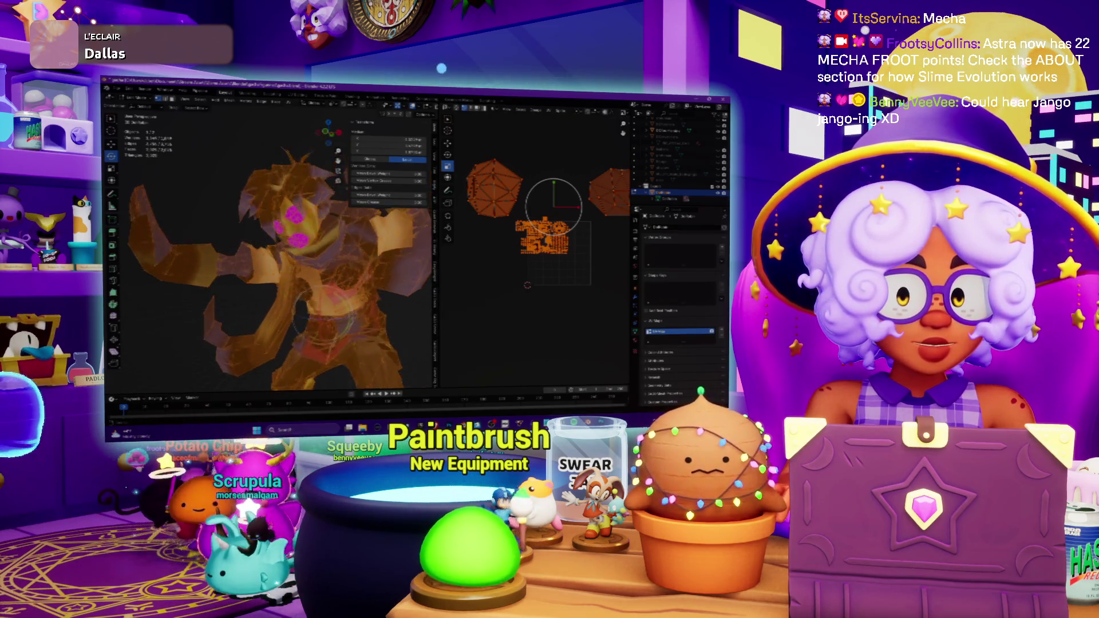
scroll(331, 327, "up", 2)
scroll(330, 355, "up", 2)
left_click(362, 427)
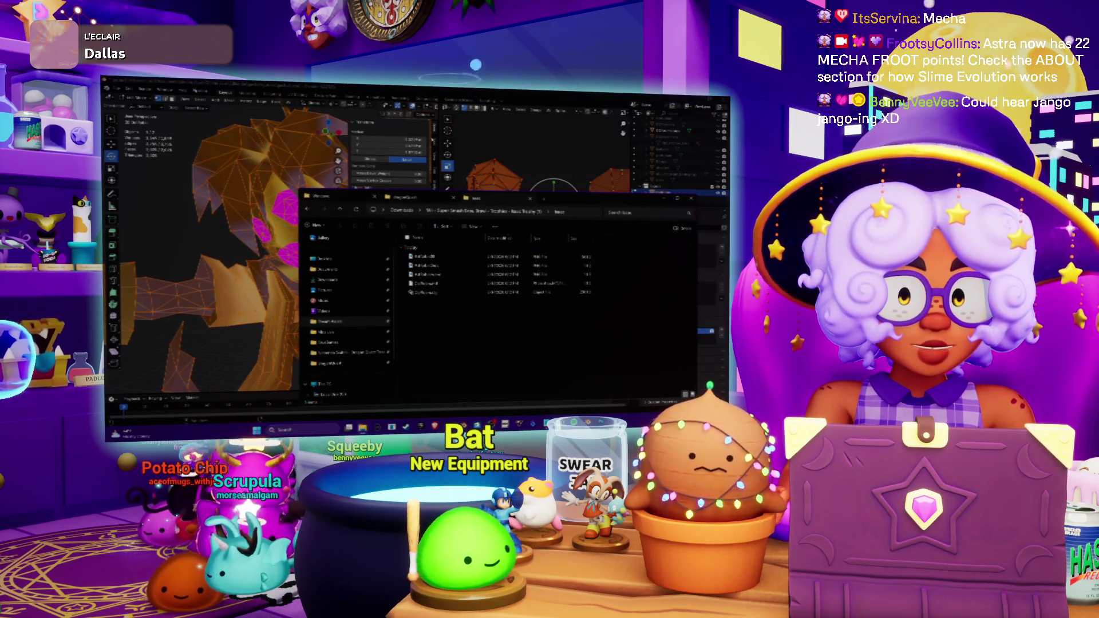
Widen the UV editor area and list its available images.
left_click(292, 361)
left_click_drag(436, 259, 309, 258)
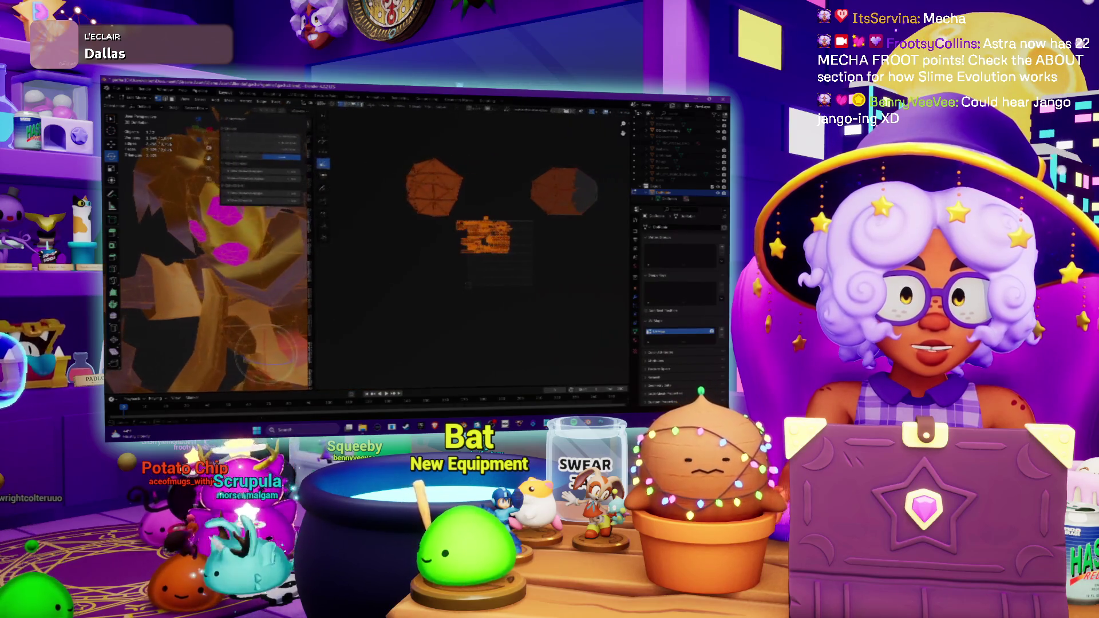
left_click(519, 108)
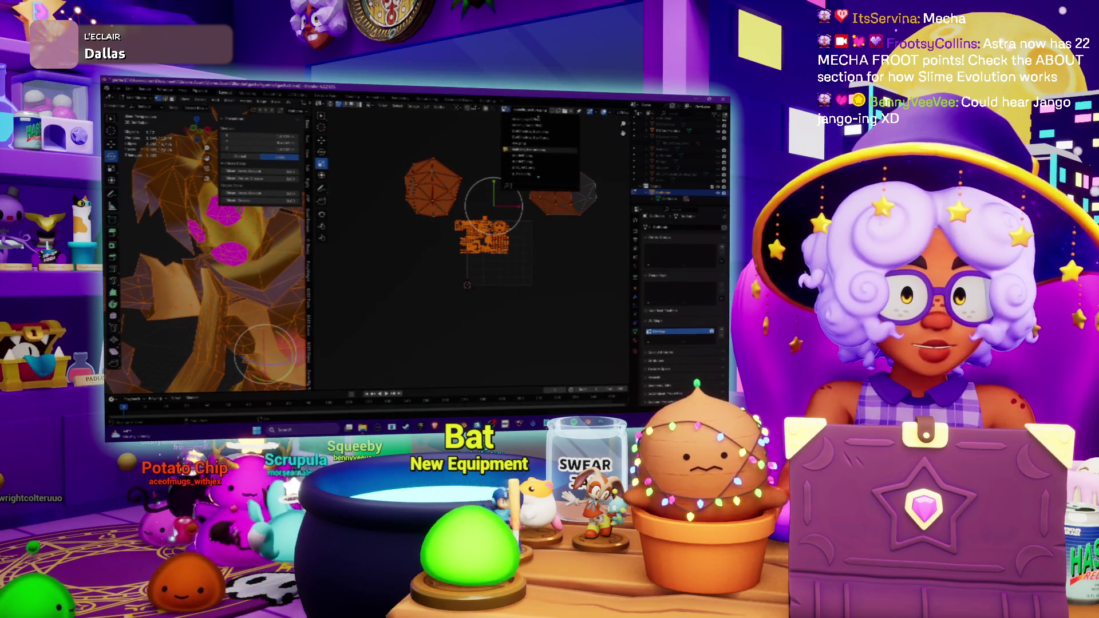
Preview the texture atlas image in the folder window, then close the viewer.
key("alt+Tab")
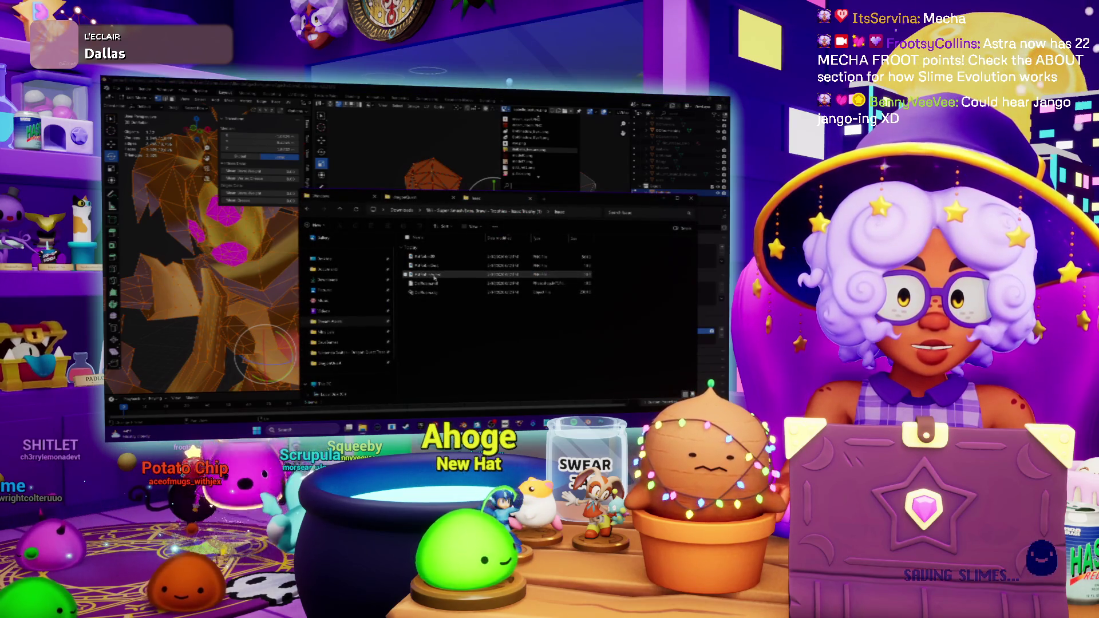
double_click(437, 259)
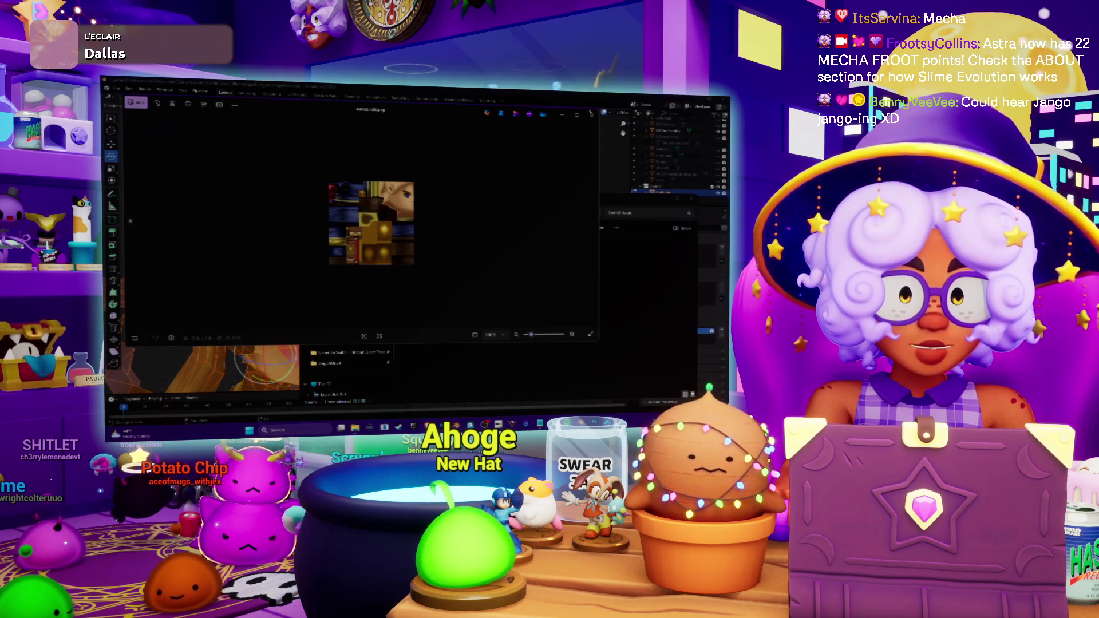
left_click(592, 114)
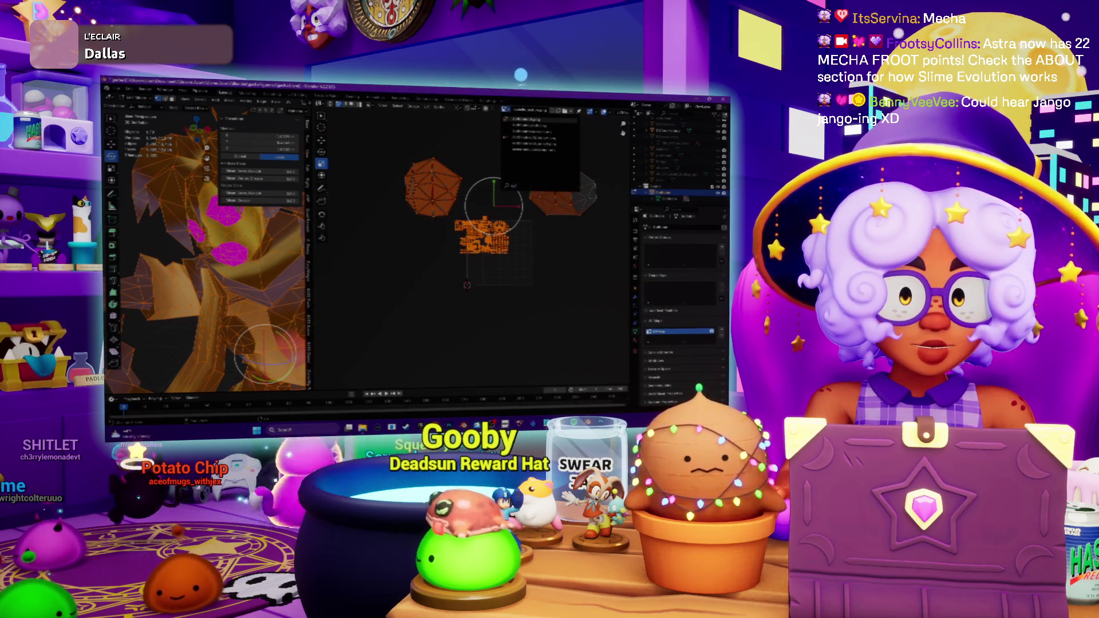
Show the texture atlas behind the UVs and drag the UV islands into new spots on it.
left_click(532, 119)
scroll(482, 240, "up", 1)
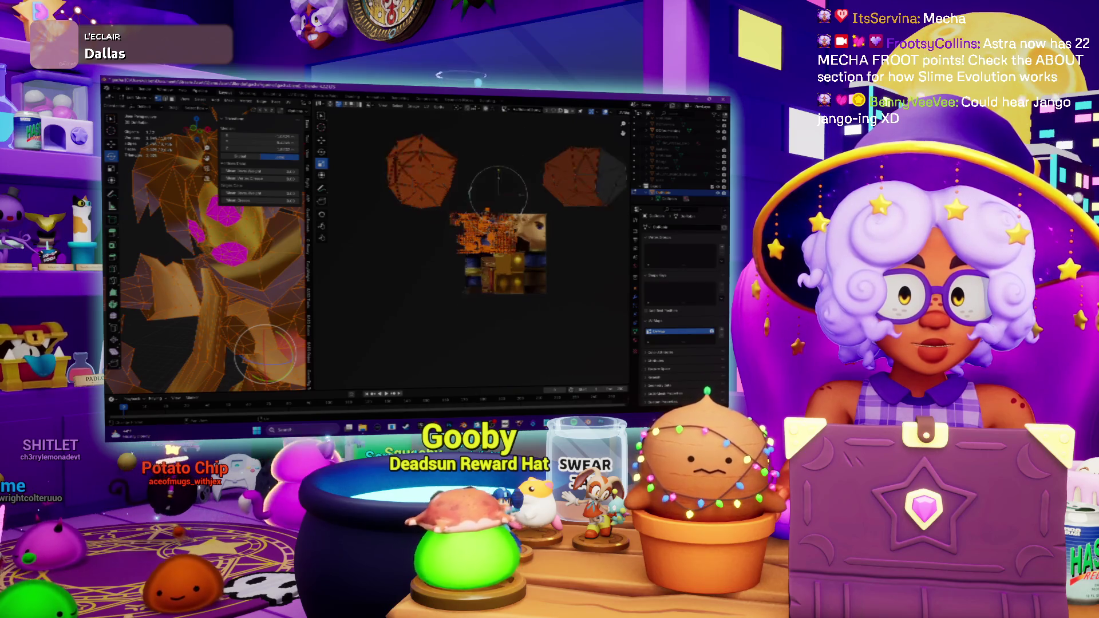
scroll(481, 241, "up", 1)
scroll(481, 241, "up", 2)
middle_click_drag(398, 294, 391, 294, "shift")
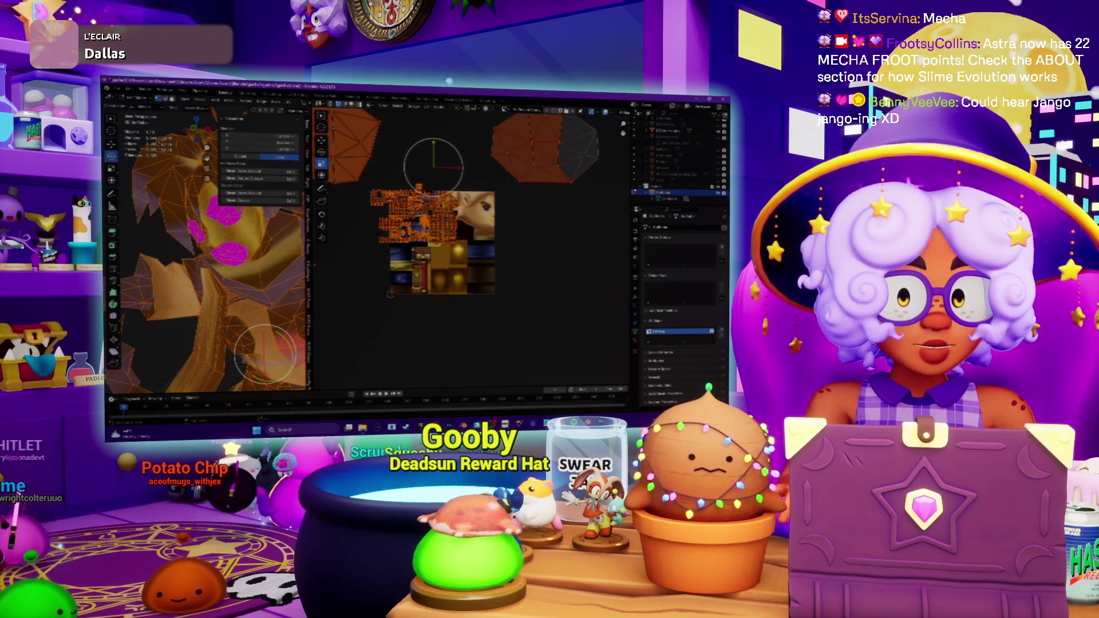
left_click_drag(311, 259, 326, 257)
mouse_move(223, 283)
middle_mouse_down()
mouse_move(275, 261)
mouse_move(250, 249)
mouse_move(275, 240)
mouse_move(236, 254)
mouse_move(274, 240)
mouse_move(236, 253)
mouse_move(275, 241)
mouse_move(249, 250)
middle_mouse_up()
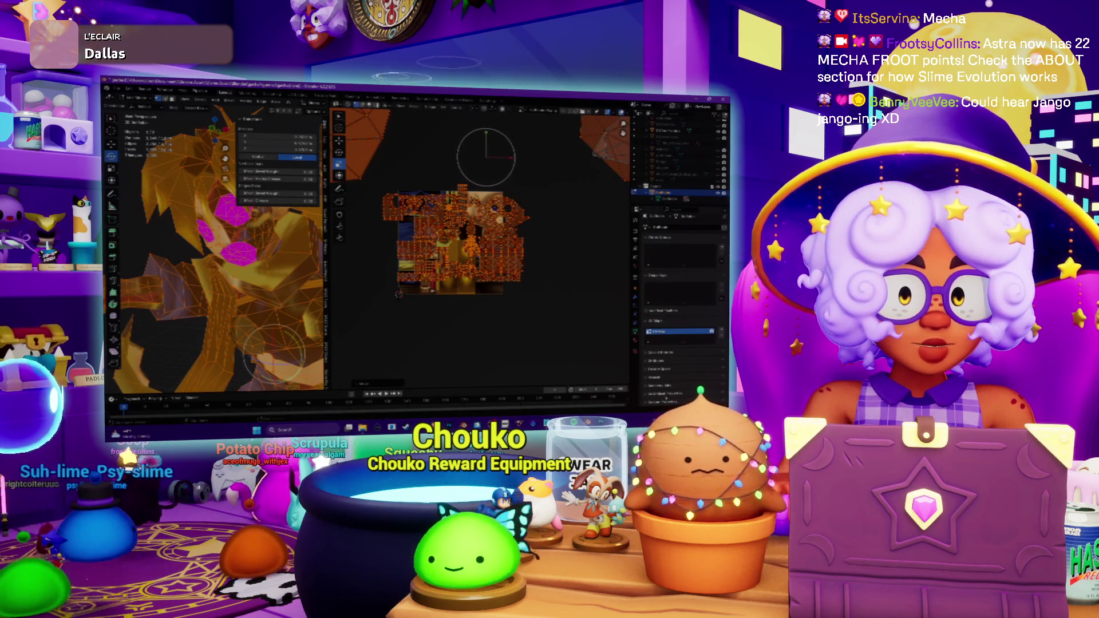
scroll(549, 300, "up", 3)
scroll(515, 253, "up", 2)
scroll(523, 267, "down", 2)
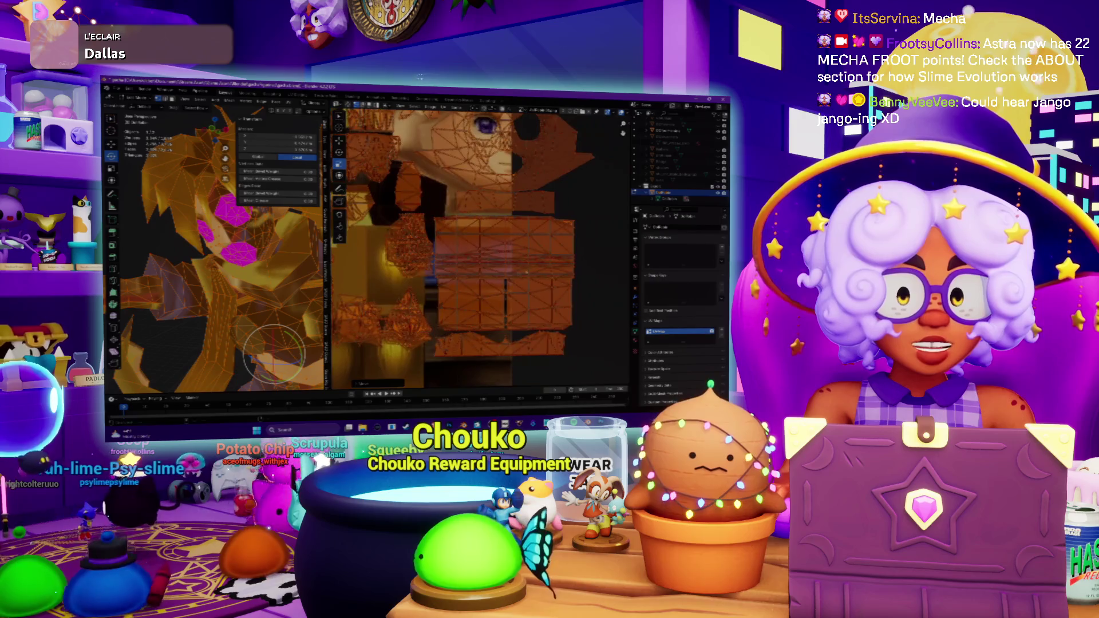
scroll(541, 283, "down", 1)
scroll(565, 302, "down", 2)
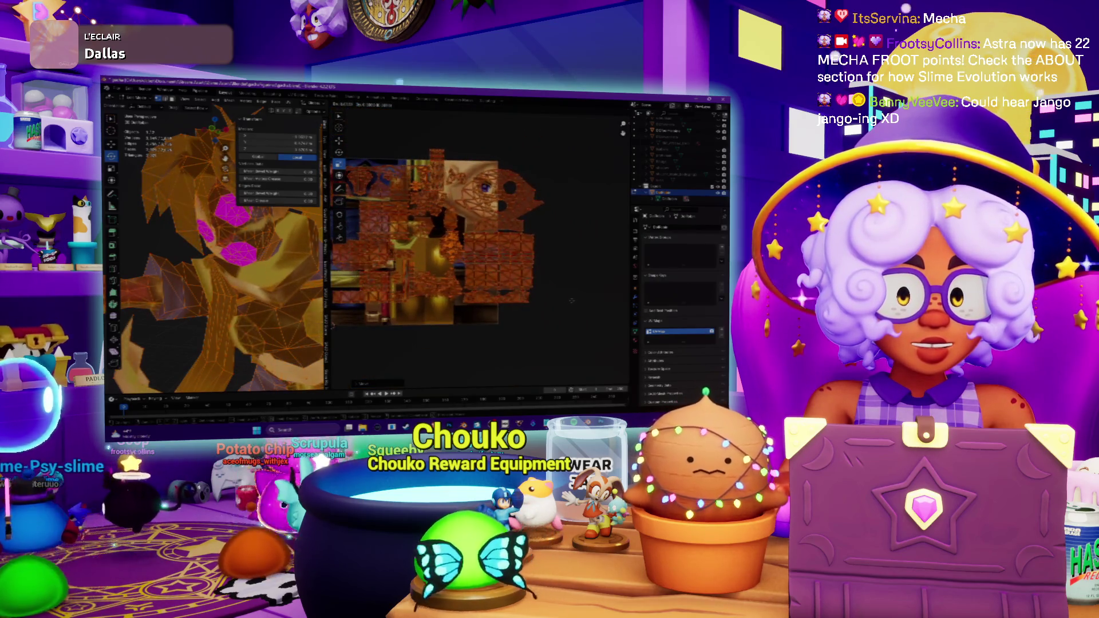
scroll(567, 310, "up", 1)
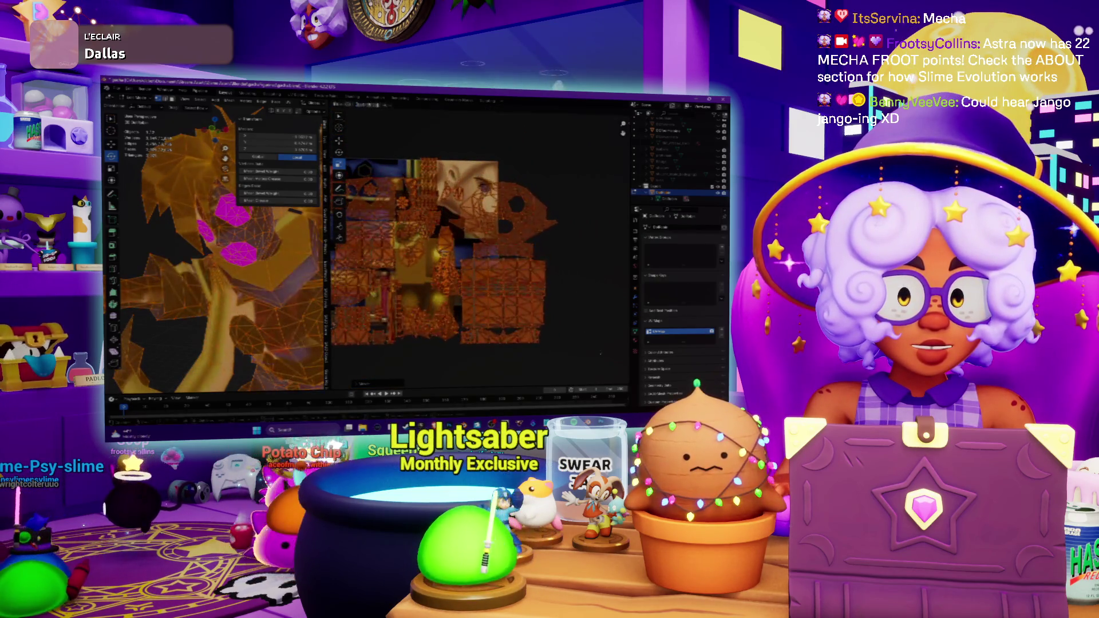
left_click_drag(515, 259, 594, 335)
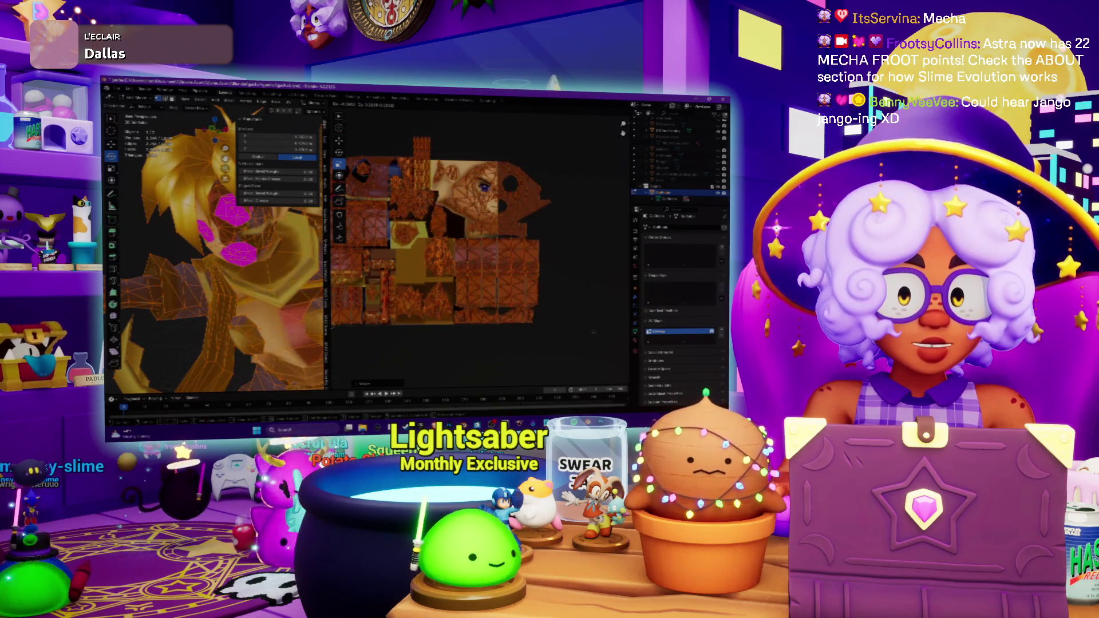
left_click_drag(597, 335, 601, 342)
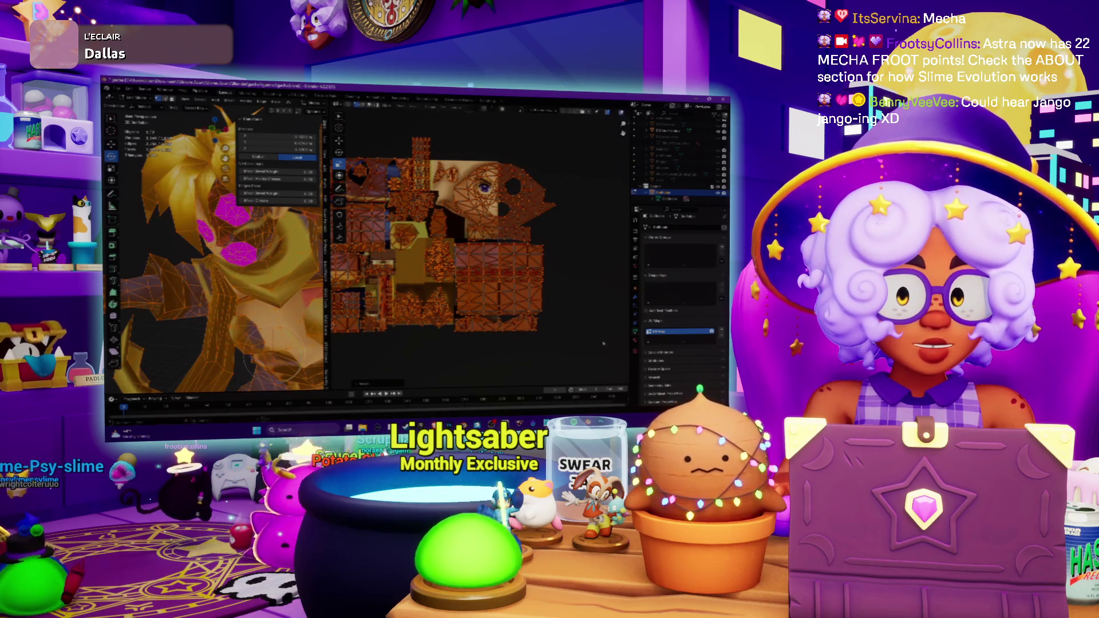
Hide the UV wireframe and orbit the model to check the textured and magenta faces.
middle_click_drag(271, 353, 236, 335)
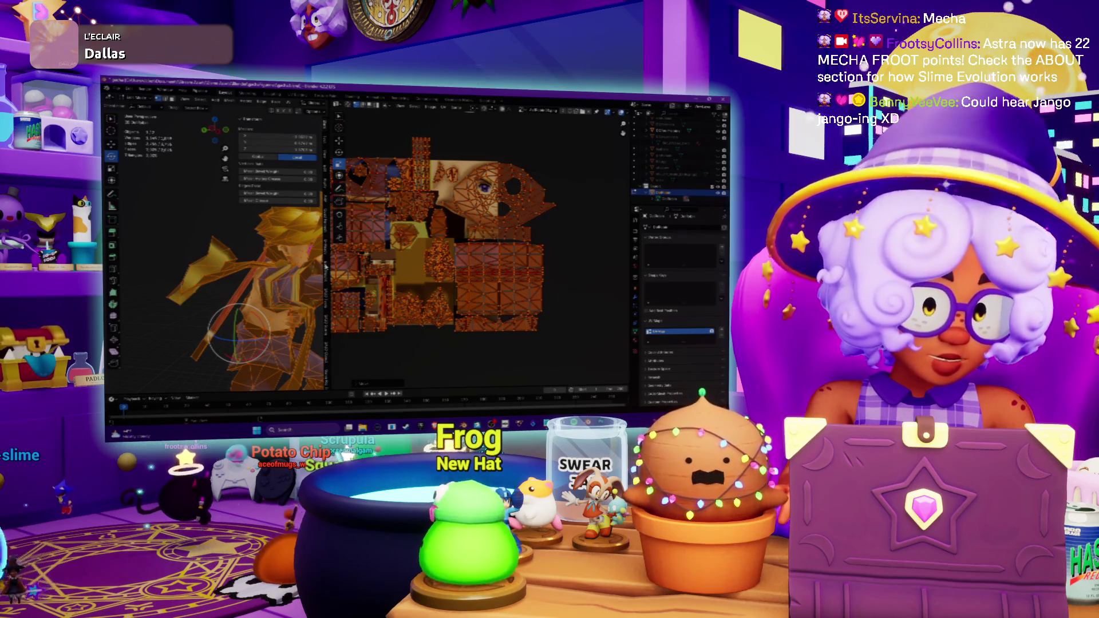
left_click(486, 120)
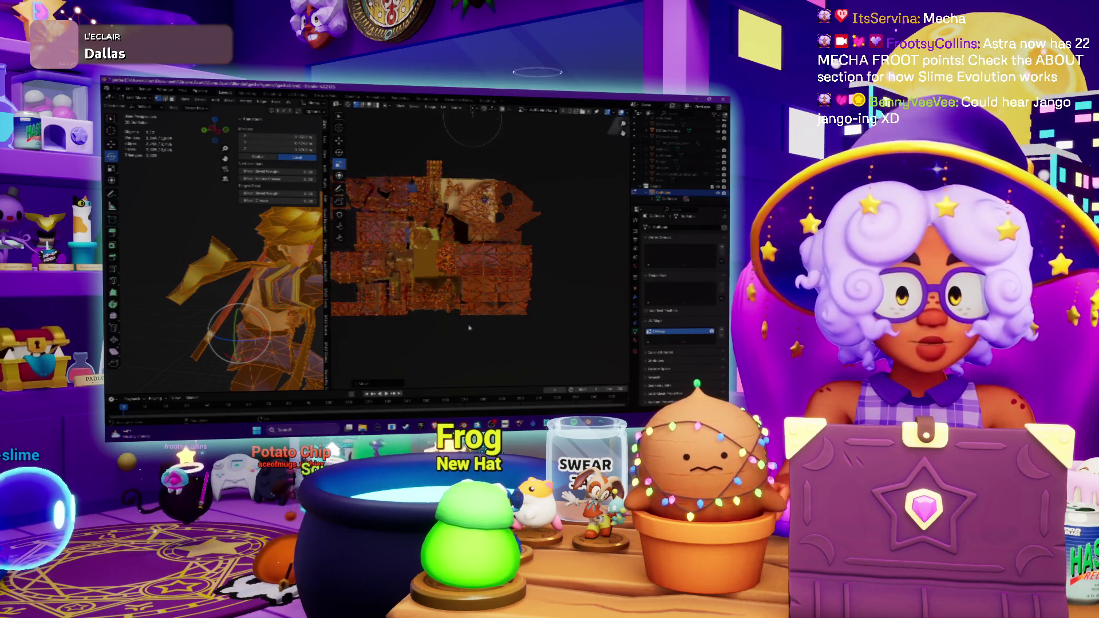
scroll(486, 121, "up", 1)
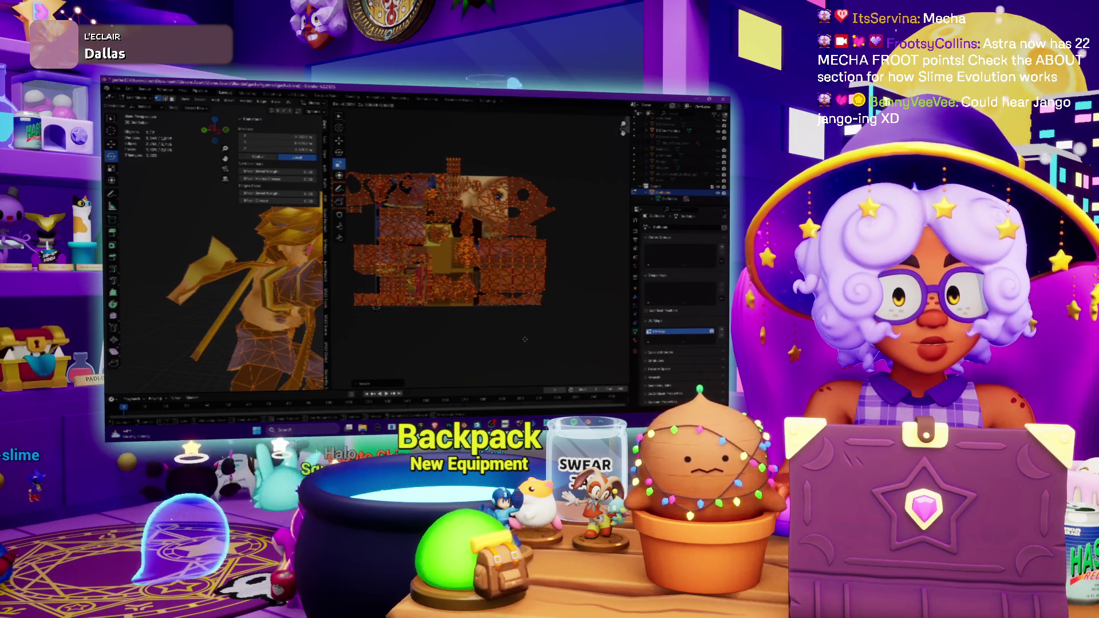
middle_click_drag(221, 333, 213, 351)
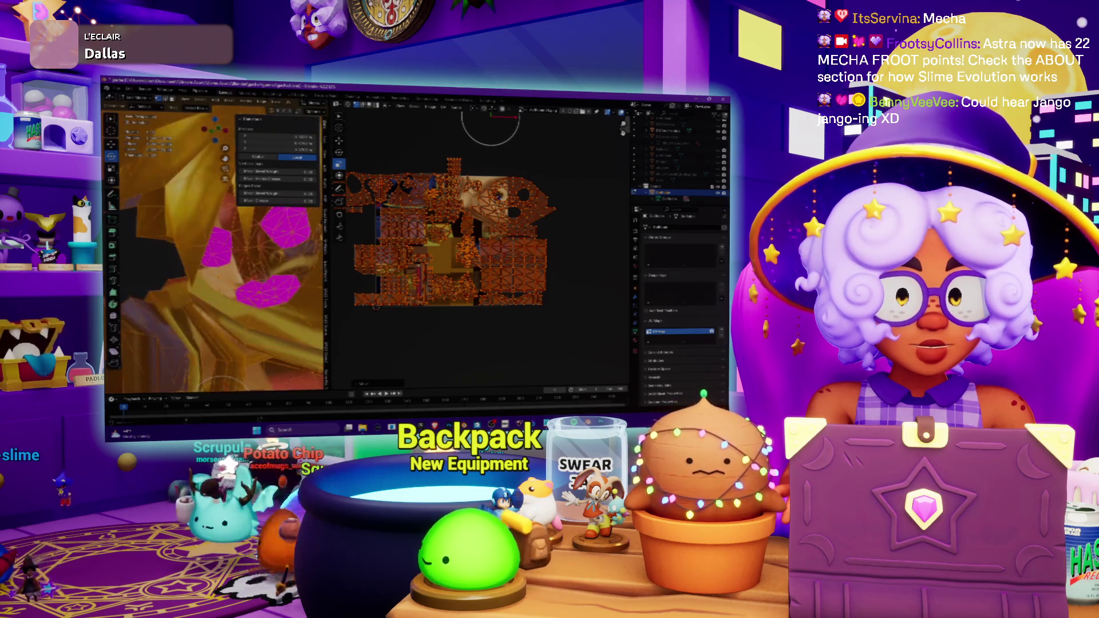
middle_click_drag(211, 353, 210, 391)
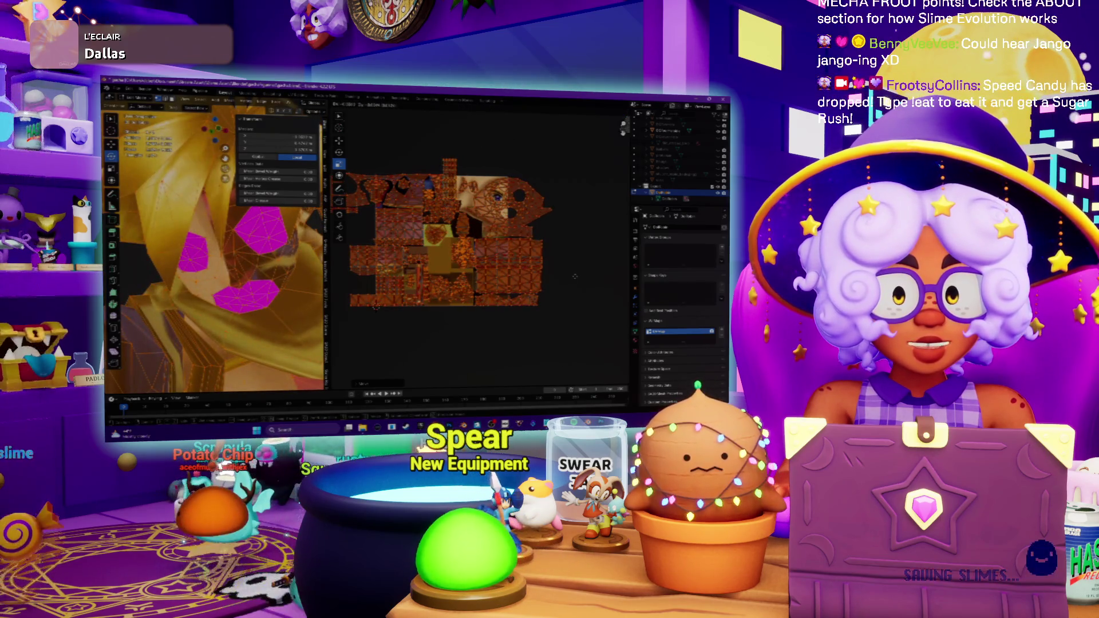
scroll(211, 388, "down", 3)
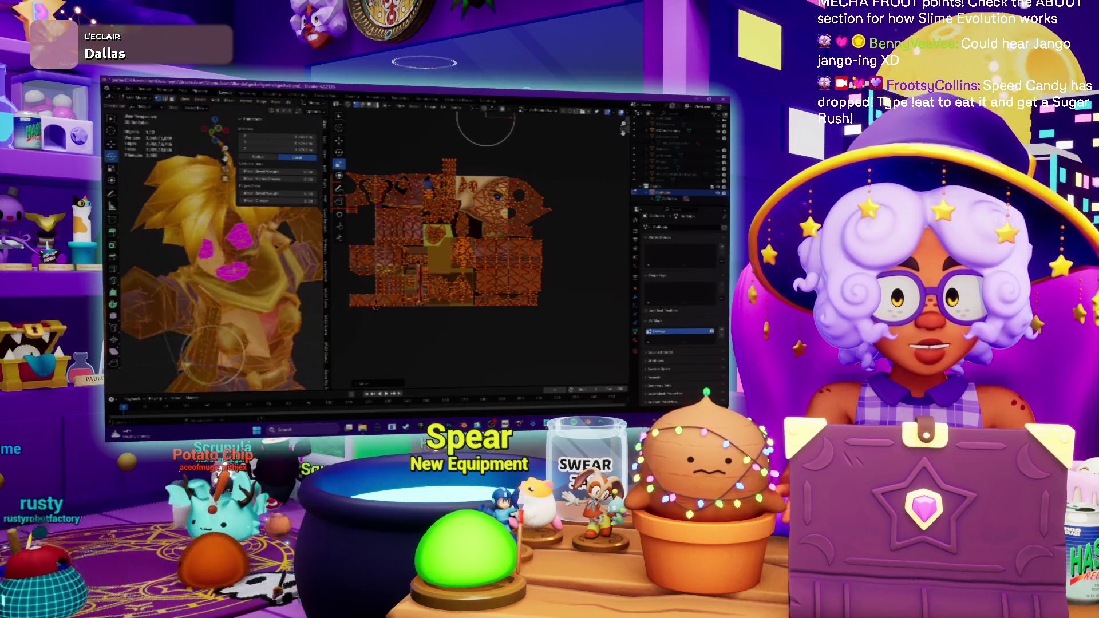
scroll(225, 260, "up", 5)
scroll(222, 259, "down", 3)
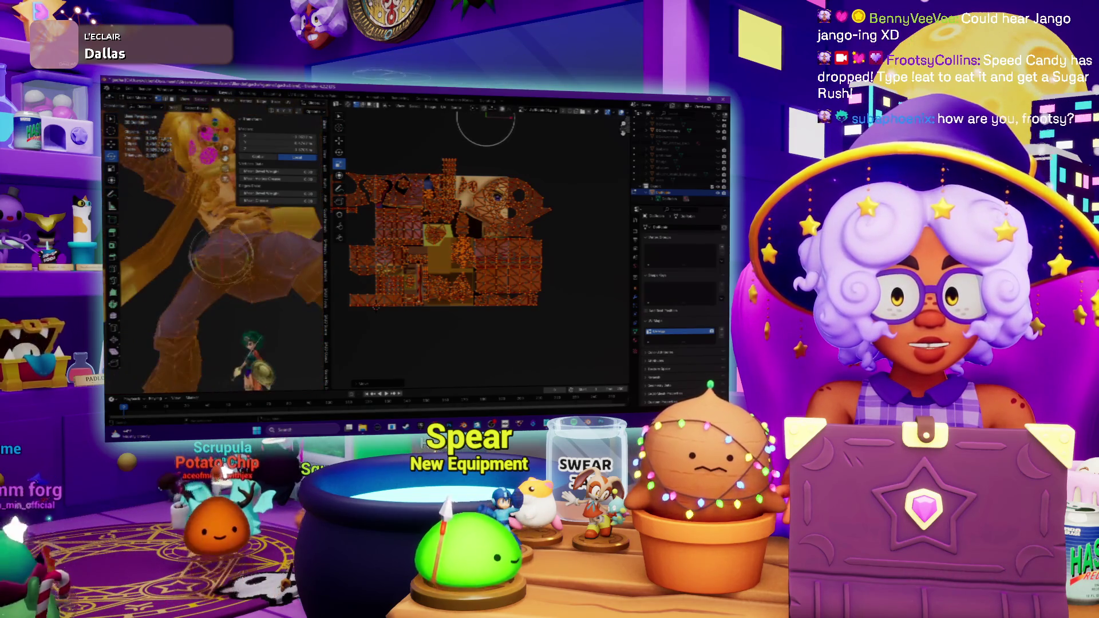
scroll(223, 260, "up", 3)
middle_click_drag(222, 260, 229, 271)
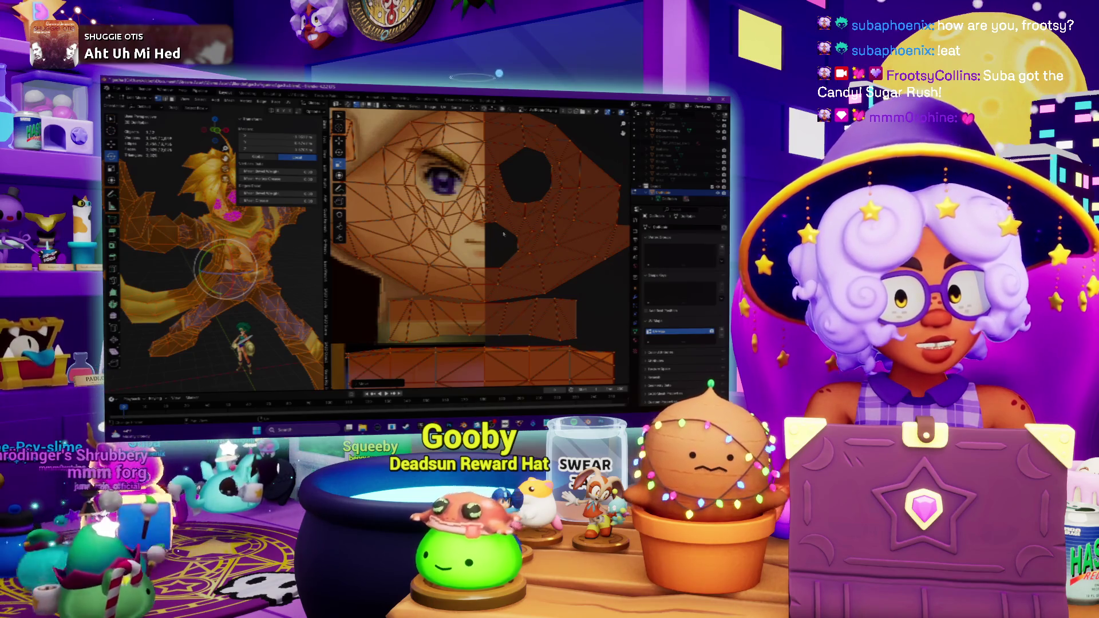
mouse_move(496, 229)
middle_mouse_down()
mouse_move(495, 274)
mouse_move(509, 273)
middle_mouse_up()
Pan the UV layout onto the face texture and centre it for adjusting the mouth and nose UVs.
mouse_move(226, 269)
middle_mouse_down()
mouse_move(199, 311)
mouse_move(193, 266)
mouse_move(185, 309)
mouse_move(265, 334)
mouse_move(255, 292)
middle_mouse_up()
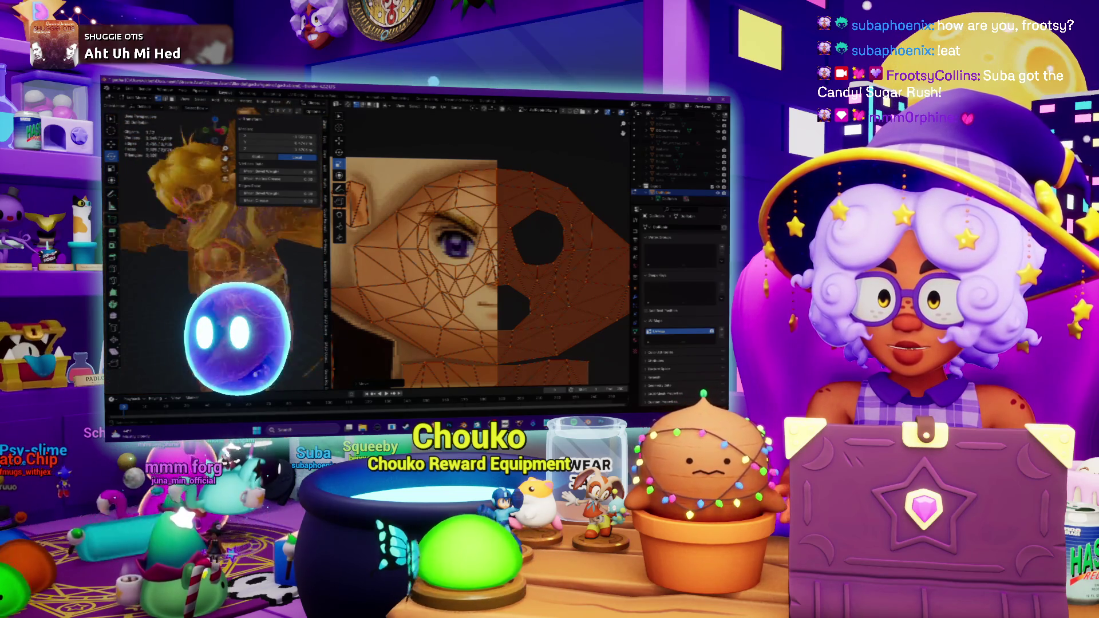
scroll(492, 292, "down", 5)
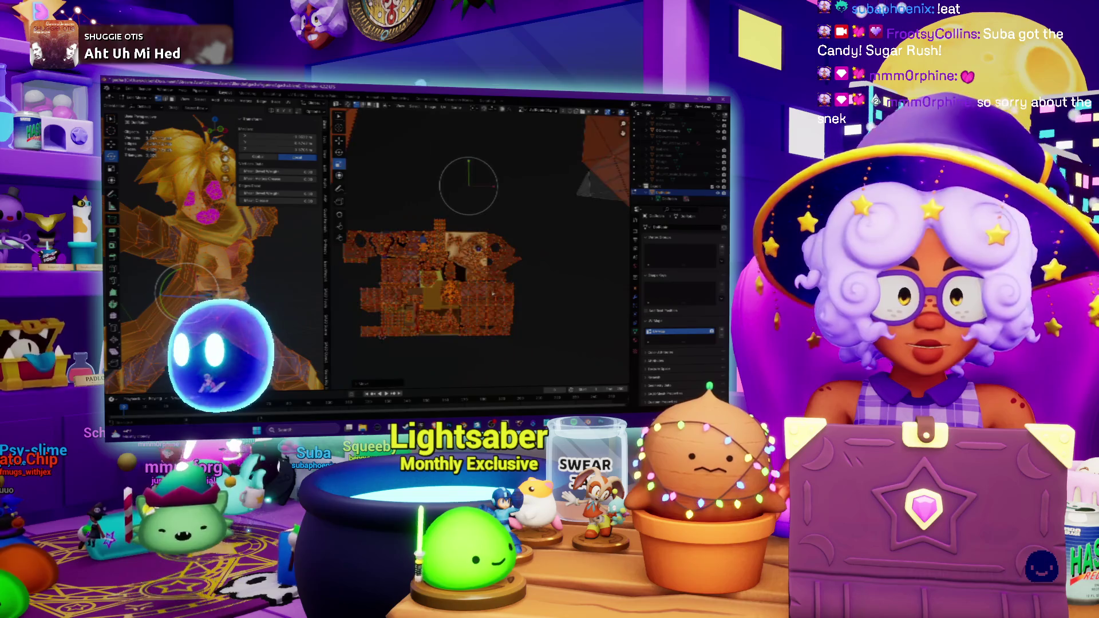
scroll(494, 295, "up", 2)
scroll(494, 295, "up", 2)
scroll(493, 294, "up", 1)
scroll(493, 295, "up", 1)
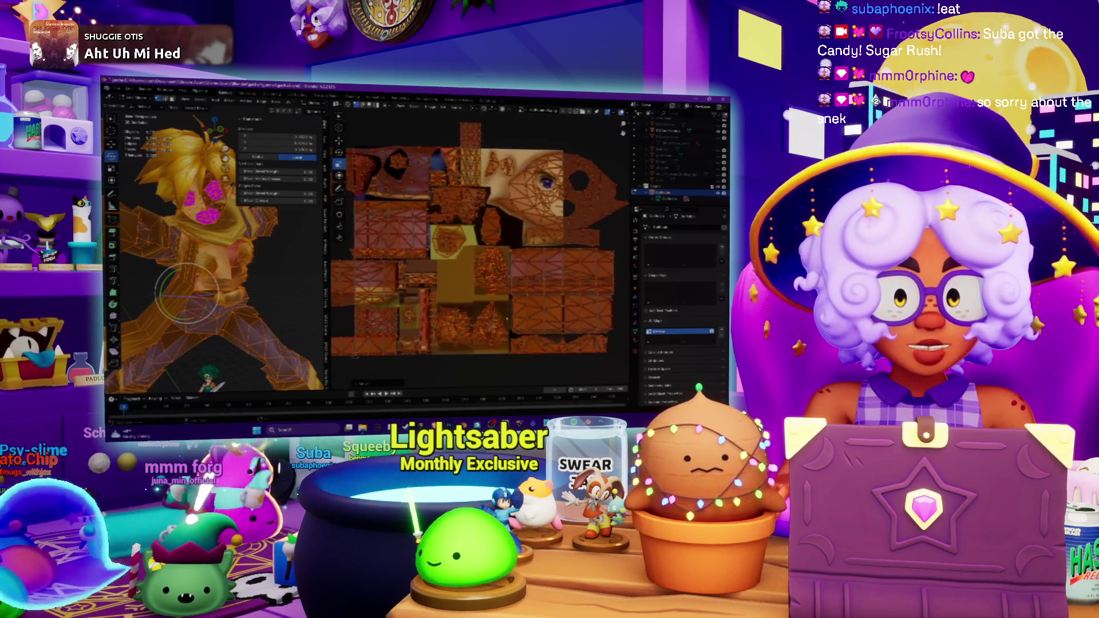
scroll(493, 295, "up", 1)
scroll(495, 290, "up", 1)
scroll(497, 287, "up", 1)
scroll(498, 284, "up", 1)
middle_click_drag(498, 284, 555, 394)
mouse_move(516, 258)
middle_mouse_down()
mouse_move(387, 287)
mouse_move(362, 276)
middle_mouse_up()
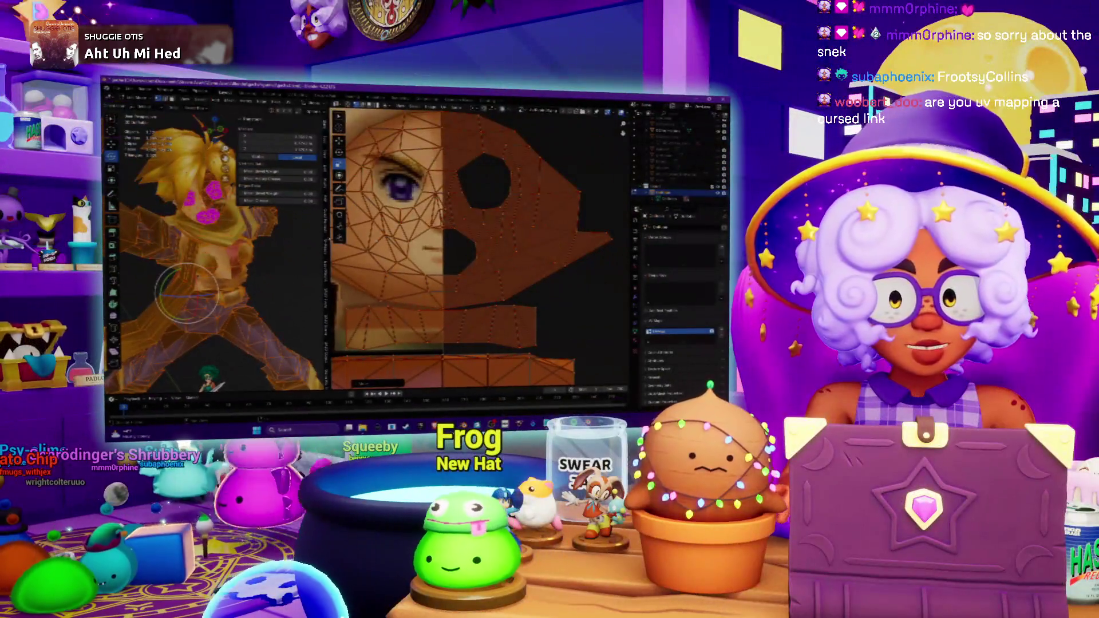
scroll(188, 292, "up", 5)
middle_click_drag(188, 292, 199, 283)
scroll(216, 249, "up", 3)
scroll(215, 249, "up", 3)
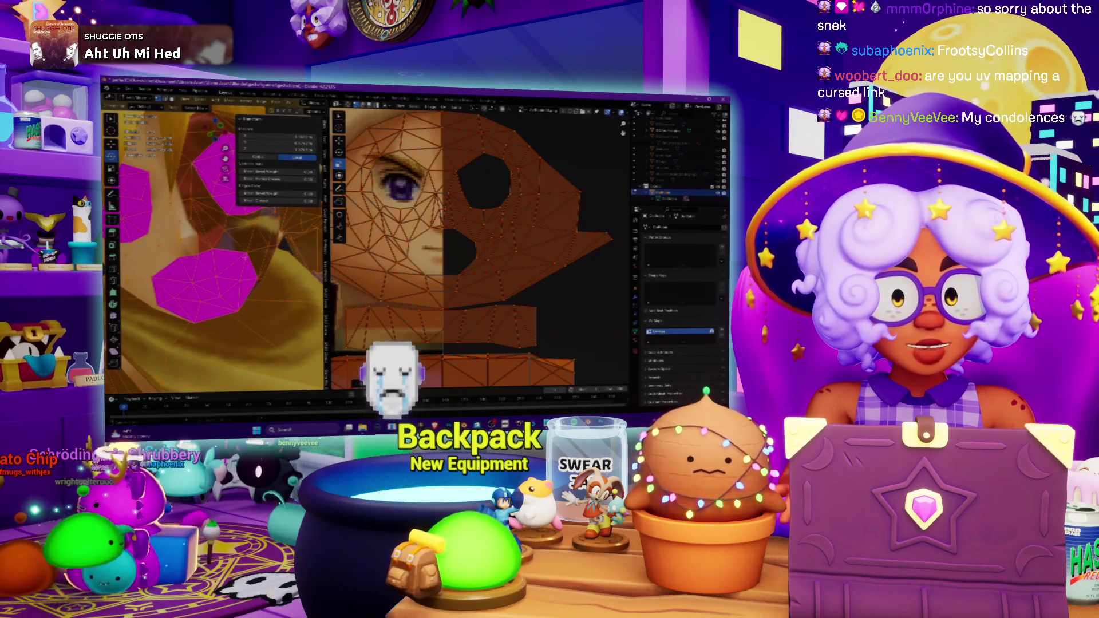
middle_click_drag(476, 249, 492, 258)
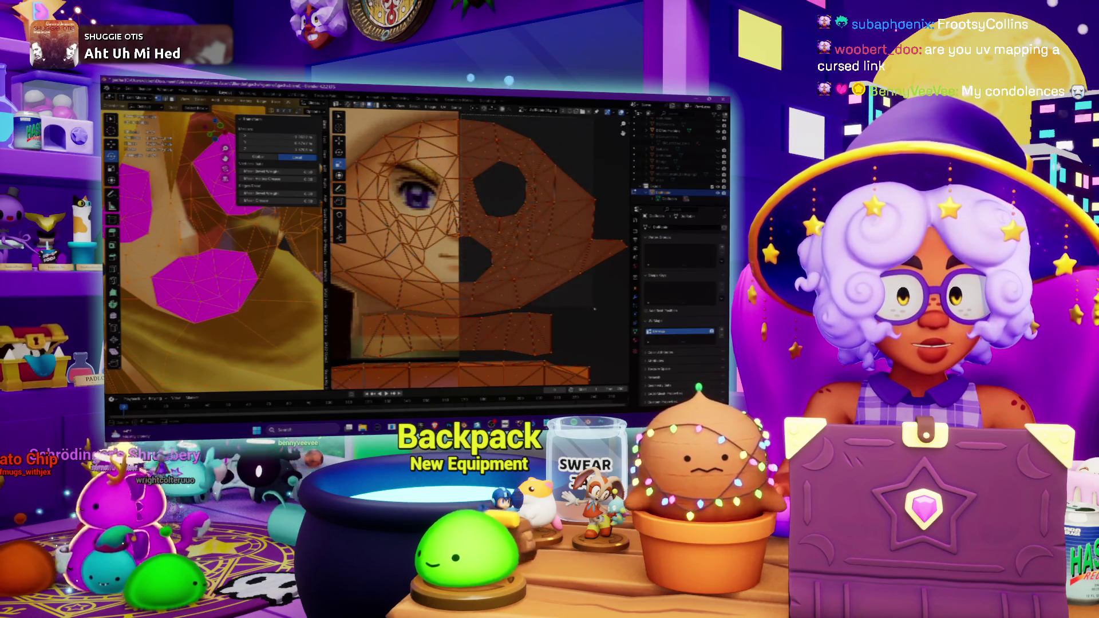
scroll(496, 179, "down", 5)
scroll(424, 280, "up", 3)
middle_click_drag(524, 266, 375, 264)
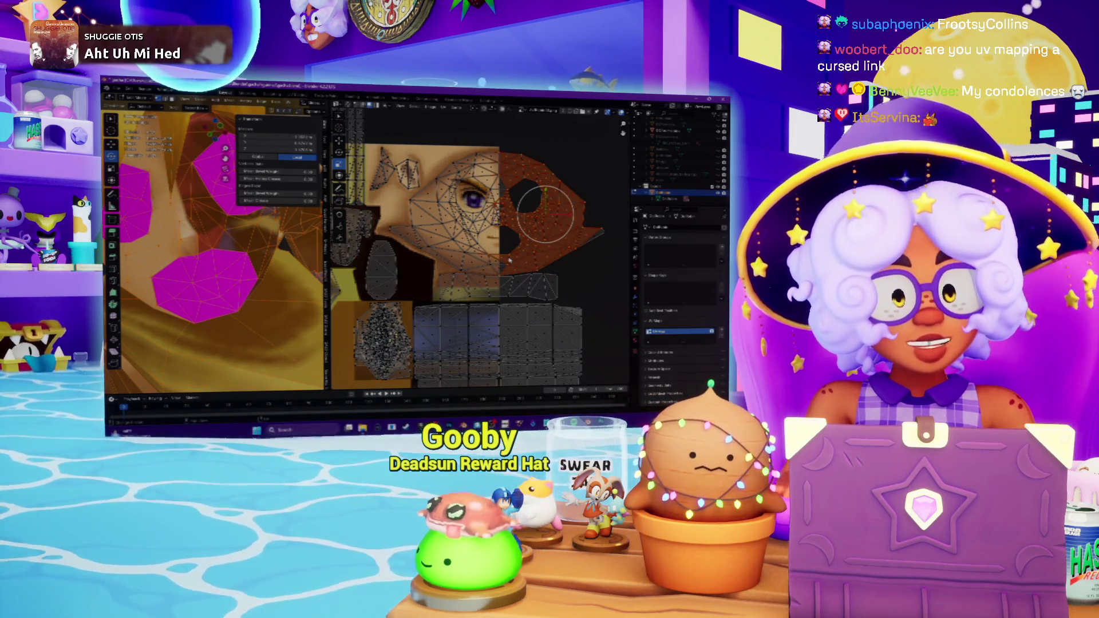
scroll(544, 215, "down", 4)
scroll(214, 258, "down", 5)
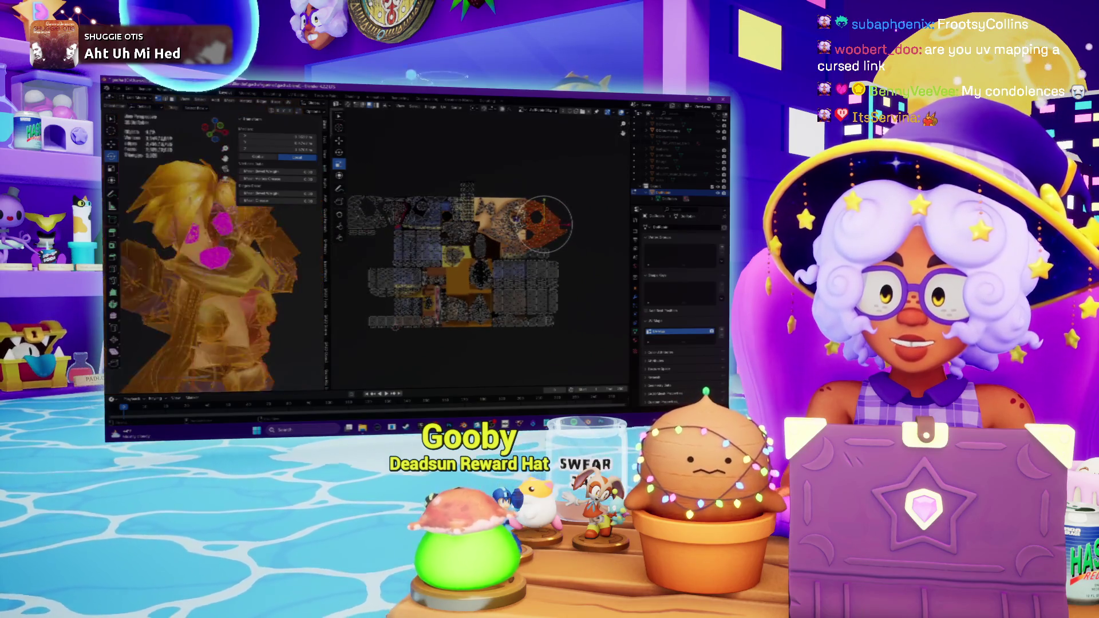
Inspect the face and mask UV islands, then leave Edit Mode to show the character textured.
mouse_move(214, 258)
middle_mouse_down()
mouse_move(258, 241)
mouse_move(224, 267)
mouse_move(215, 259)
mouse_move(232, 249)
middle_mouse_up()
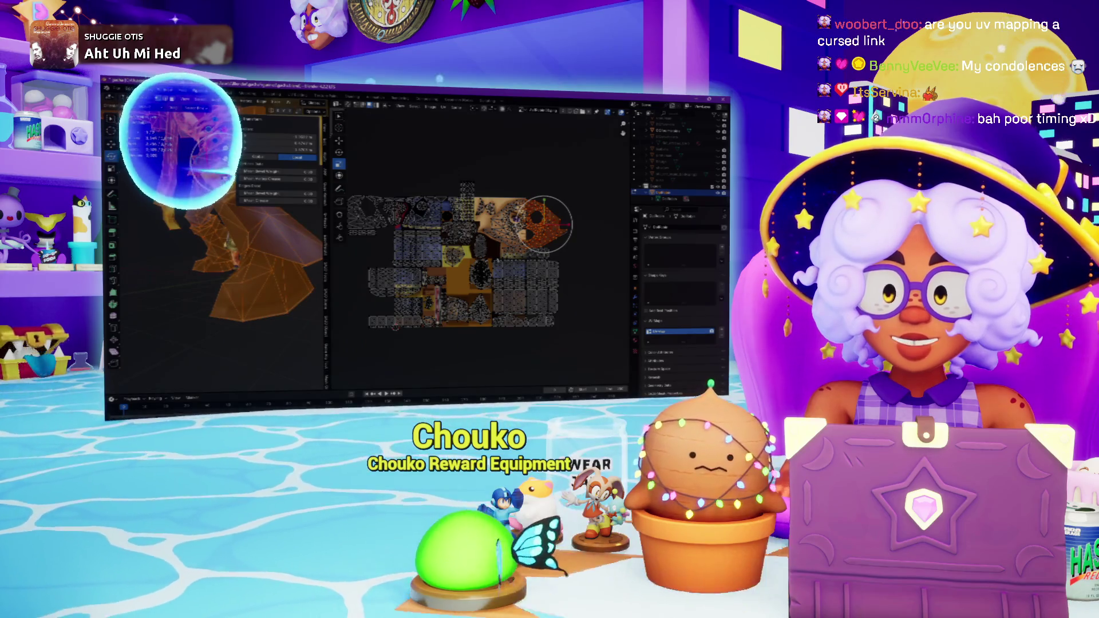
scroll(482, 249, "up", 3)
middle_click_drag(209, 153, 221, 184)
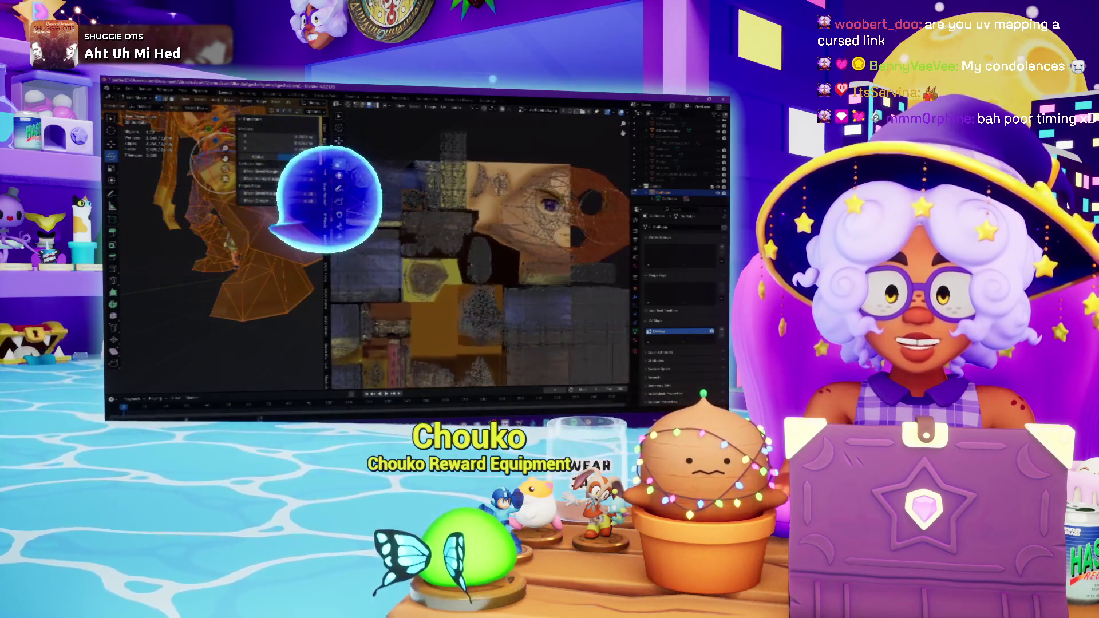
scroll(344, 206, "down", 2)
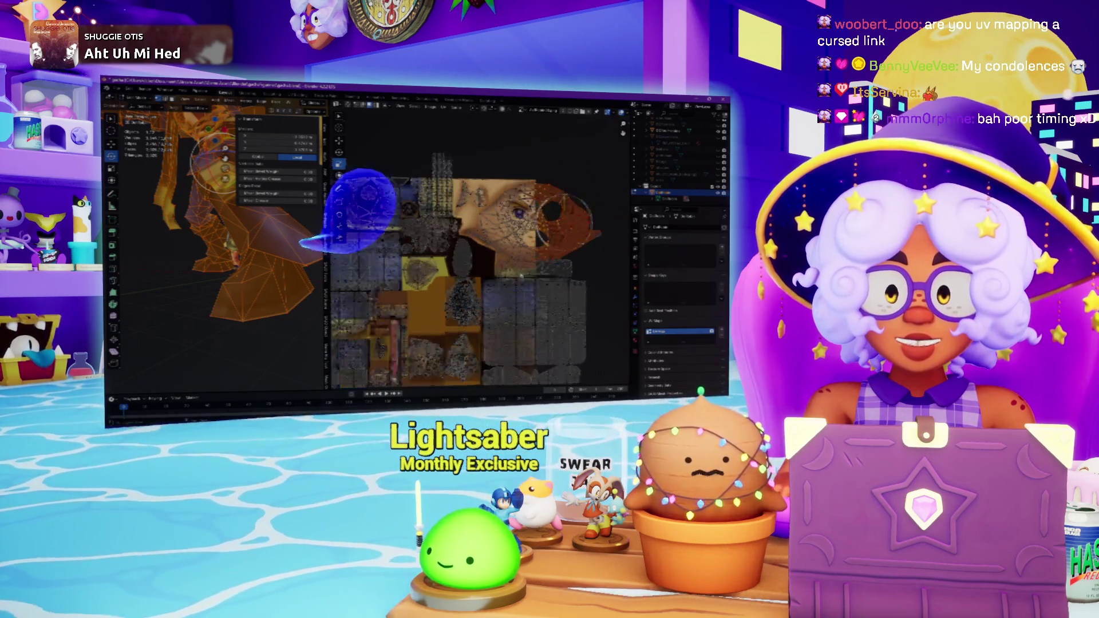
middle_click_drag(481, 258, 516, 225)
scroll(605, 178, "up", 3)
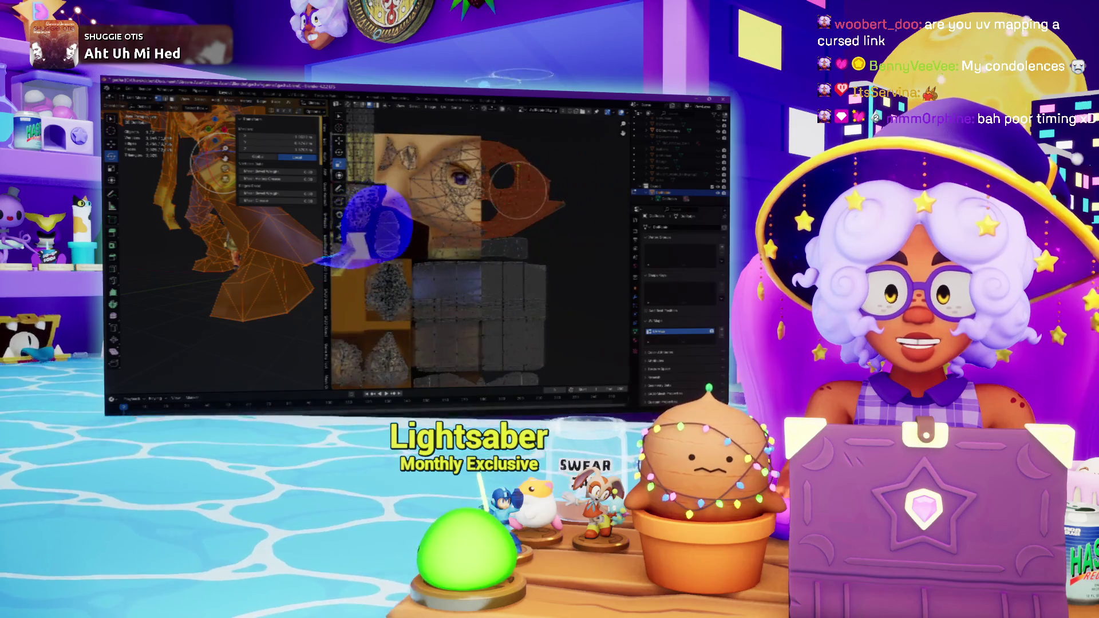
middle_click_drag(481, 257, 530, 269)
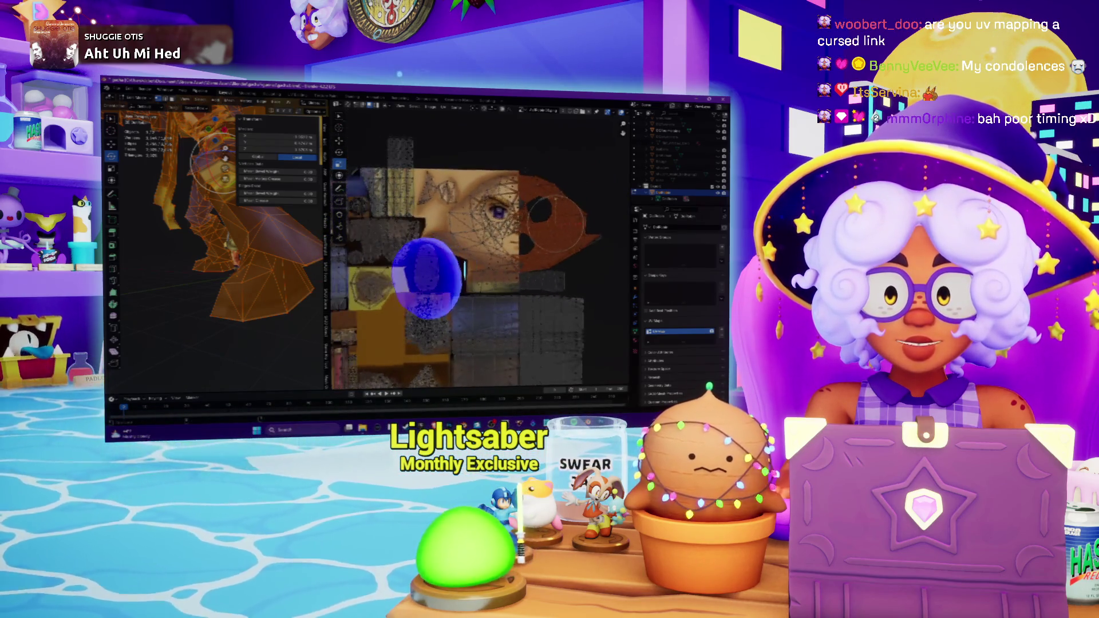
scroll(606, 177, "down", 3)
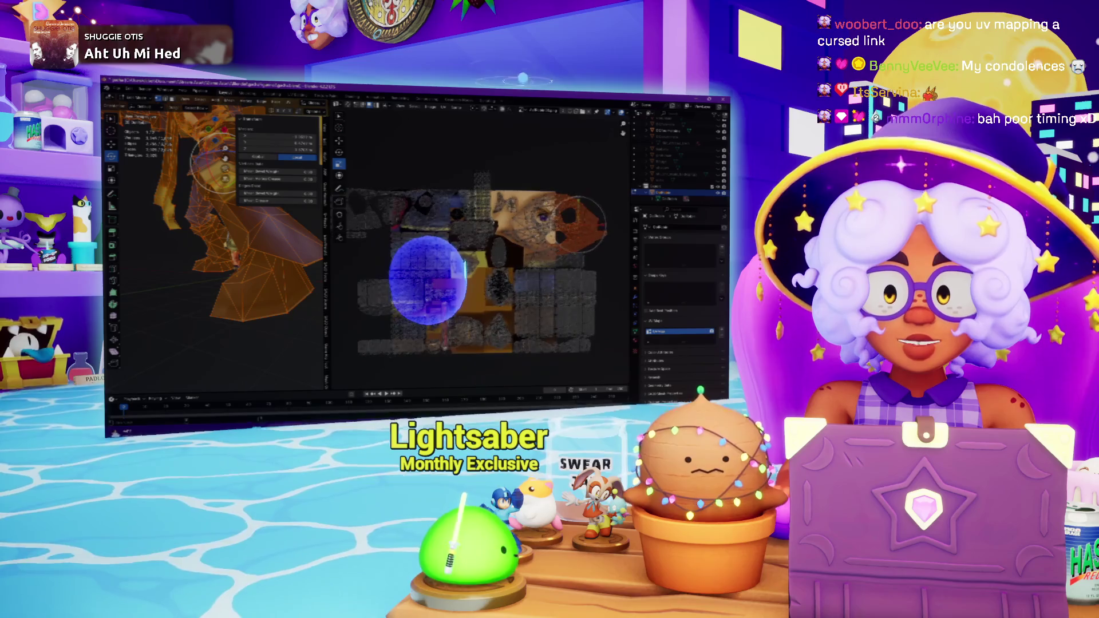
scroll(579, 224, "up", 3)
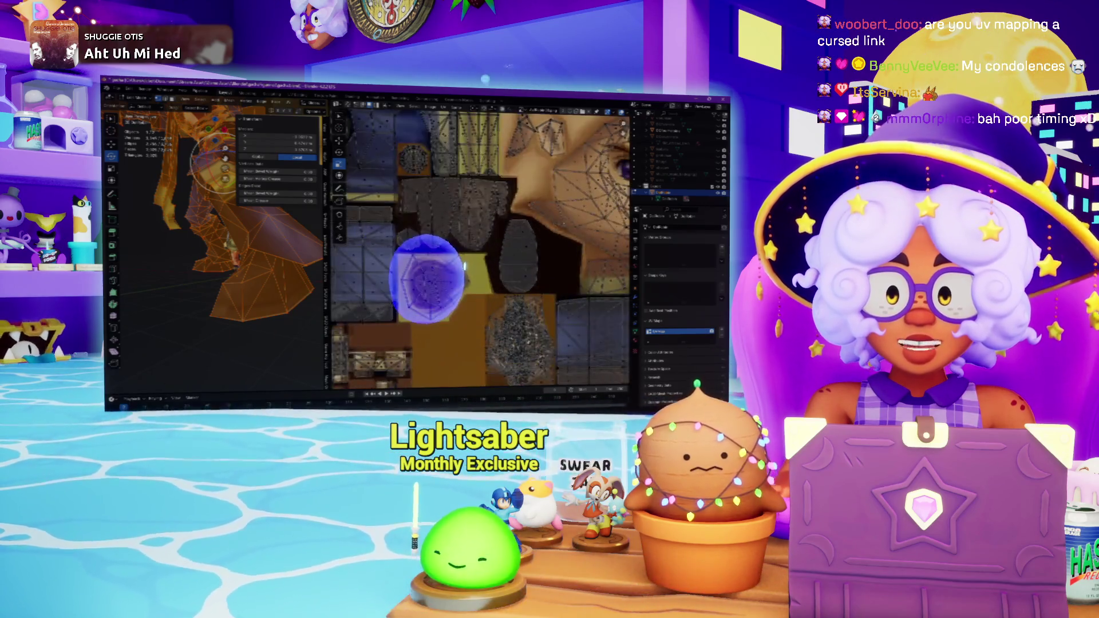
scroll(564, 189, "up", 2)
scroll(565, 188, "up", 1)
scroll(567, 182, "up", 1)
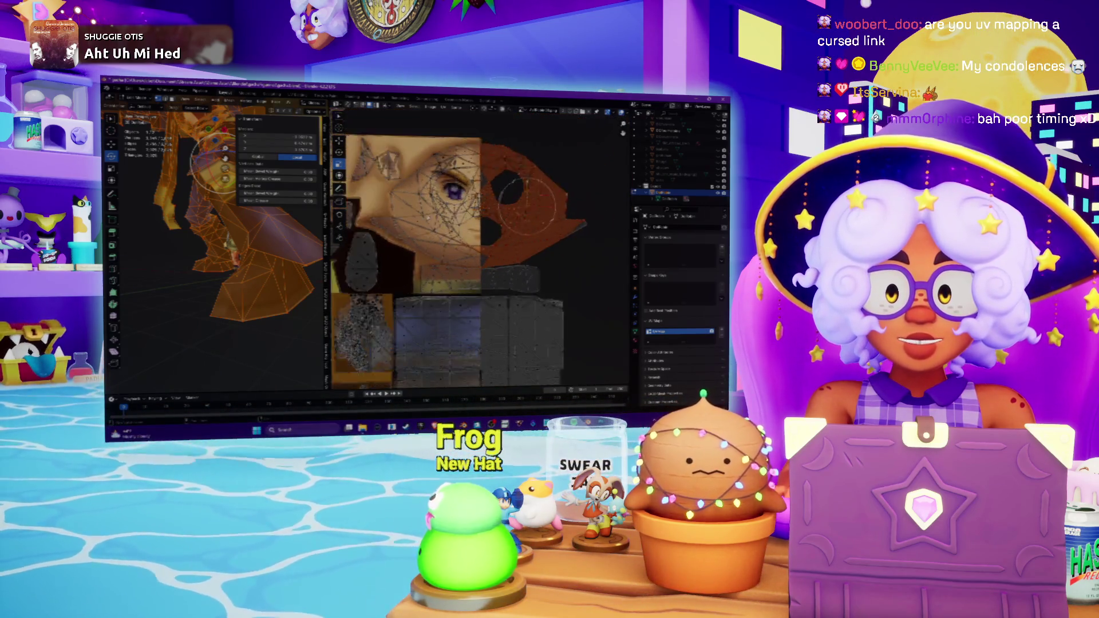
scroll(567, 175, "up", 1)
scroll(570, 166, "up", 1)
scroll(569, 189, "down", 1)
scroll(568, 228, "down", 1)
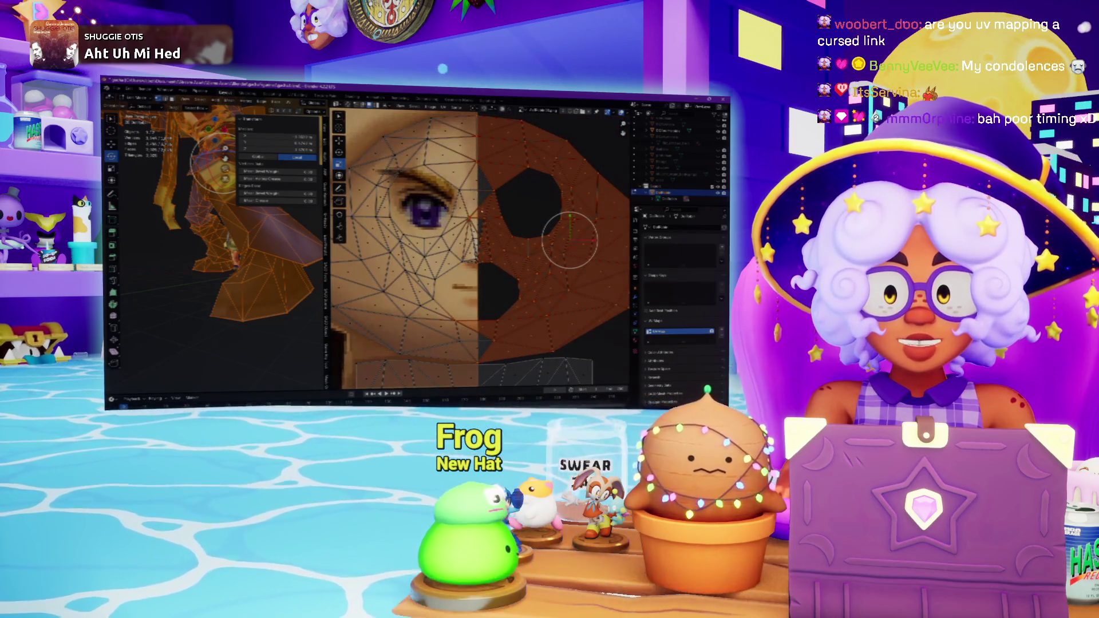
scroll(569, 242, "down", 2)
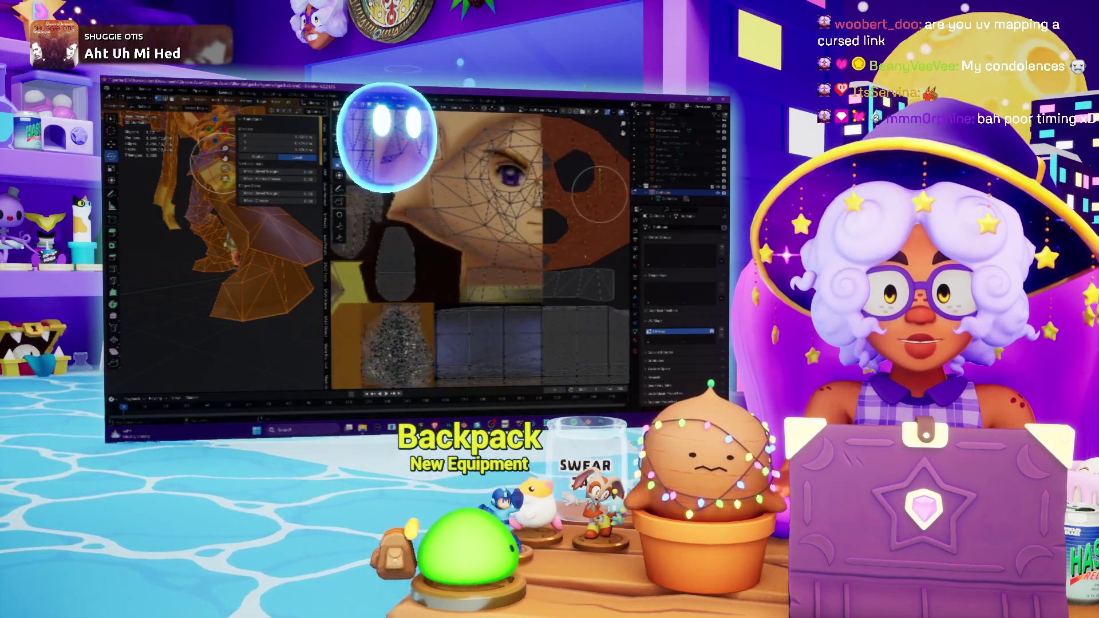
scroll(481, 240, "down", 2)
scroll(489, 172, "up", 2)
scroll(490, 172, "up", 2)
scroll(481, 232, "down", 1)
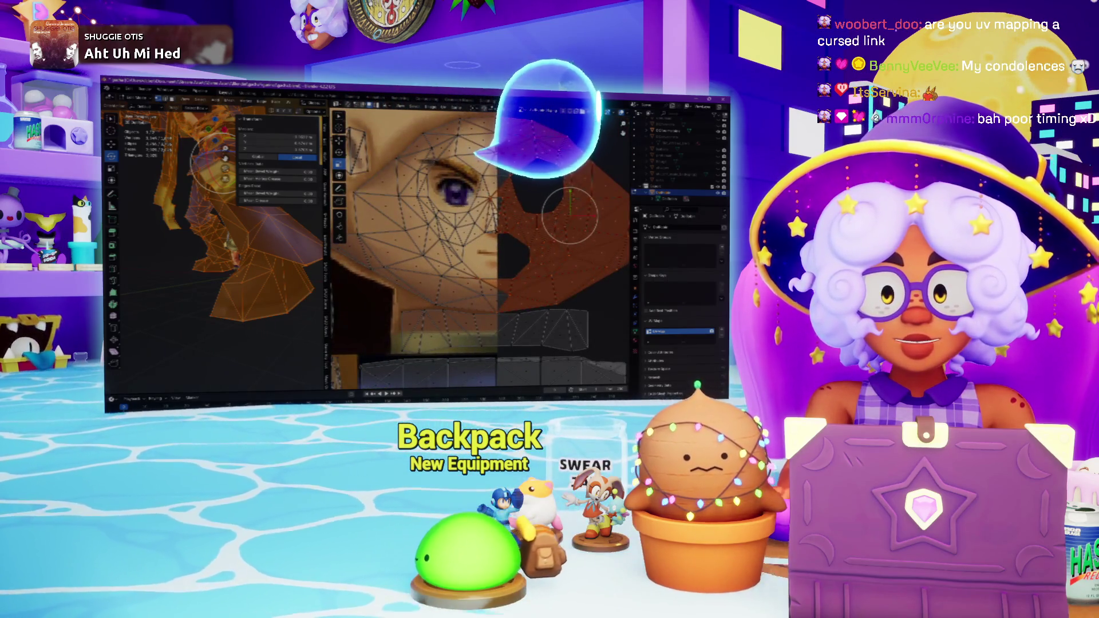
scroll(516, 257, "up", 1)
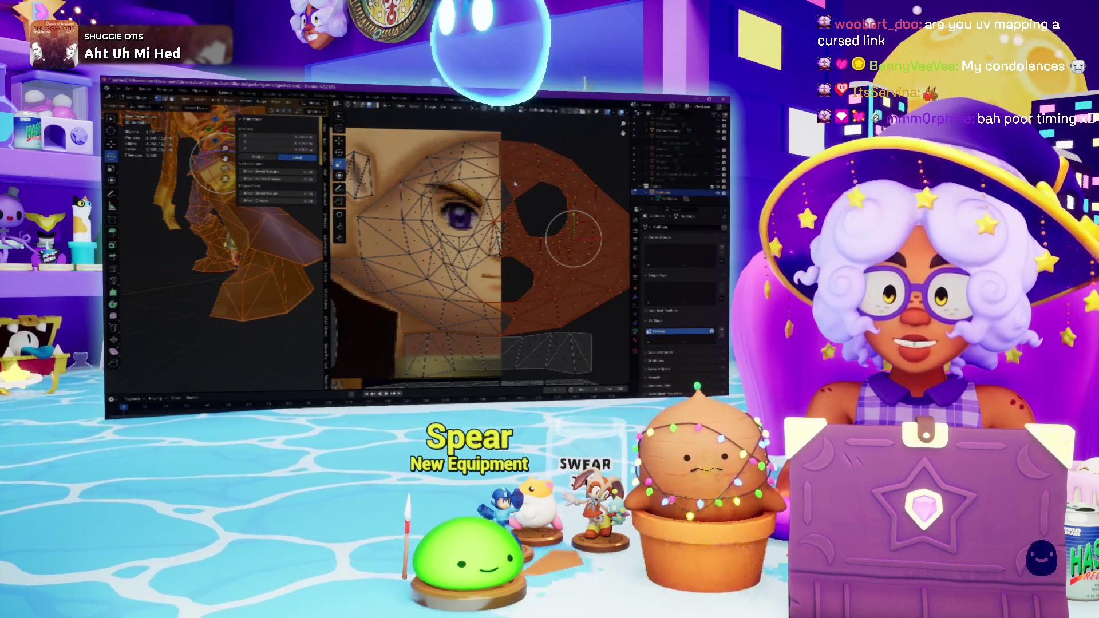
scroll(521, 280, "down", 3)
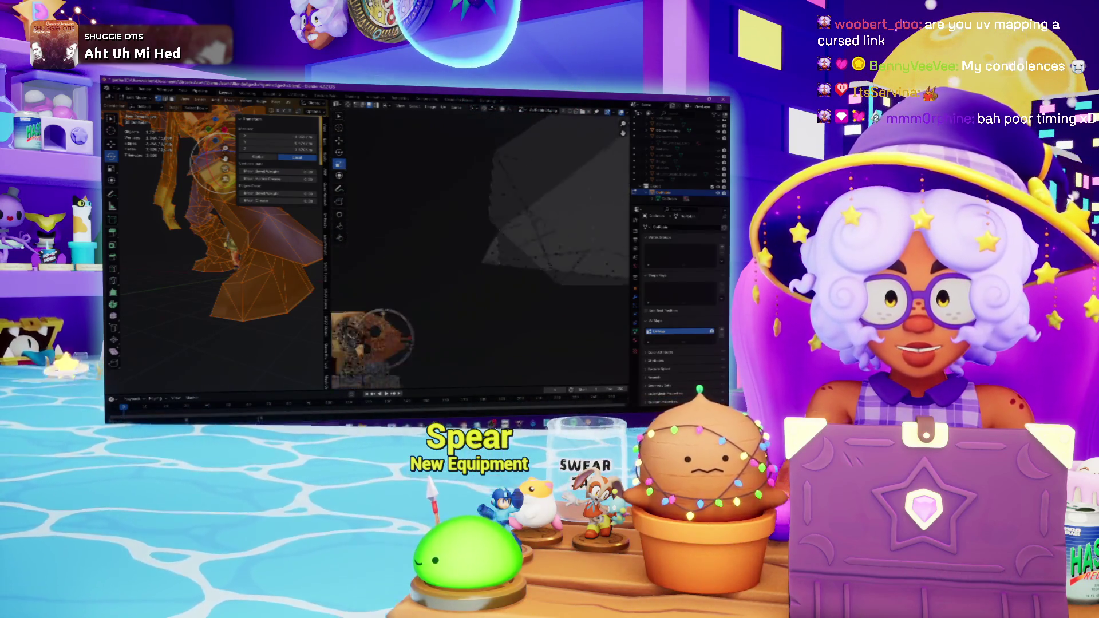
scroll(521, 281, "up", 5)
scroll(467, 237, "down", 2)
scroll(467, 237, "down", 2)
scroll(466, 237, "down", 2)
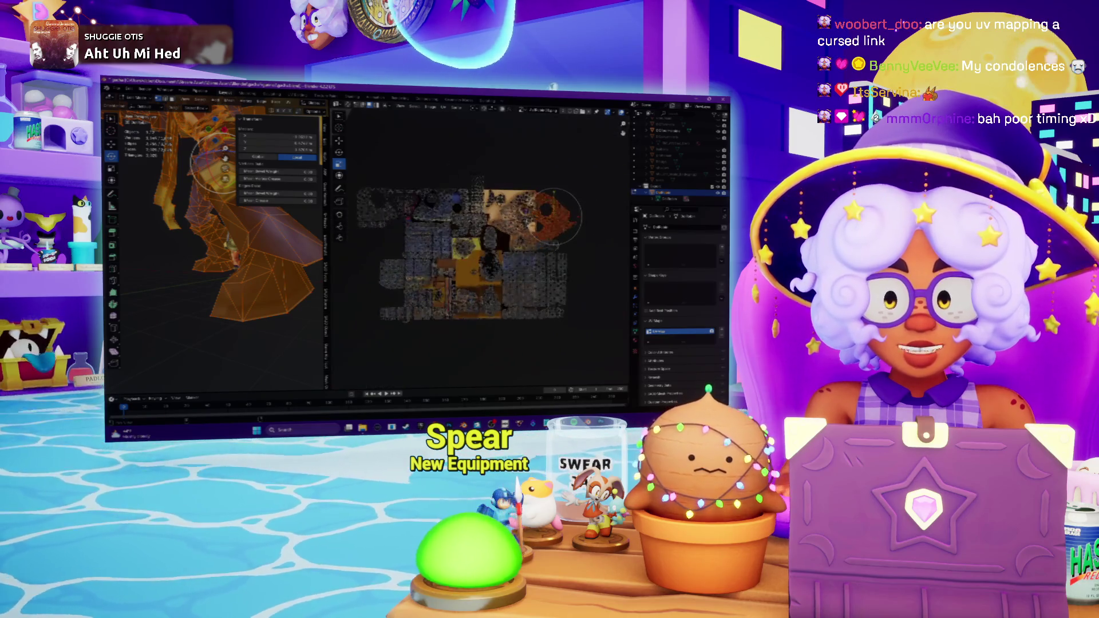
scroll(481, 249, "up", 3)
scroll(481, 249, "up", 2)
scroll(481, 250, "up", 2)
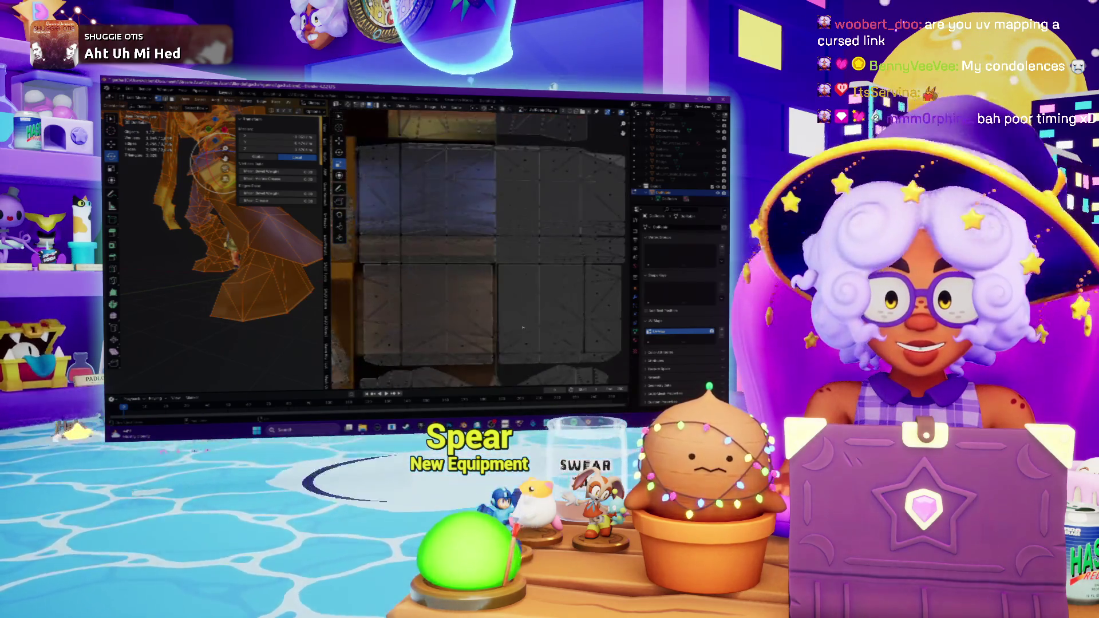
scroll(516, 252, "down", 3)
scroll(542, 252, "up", 3)
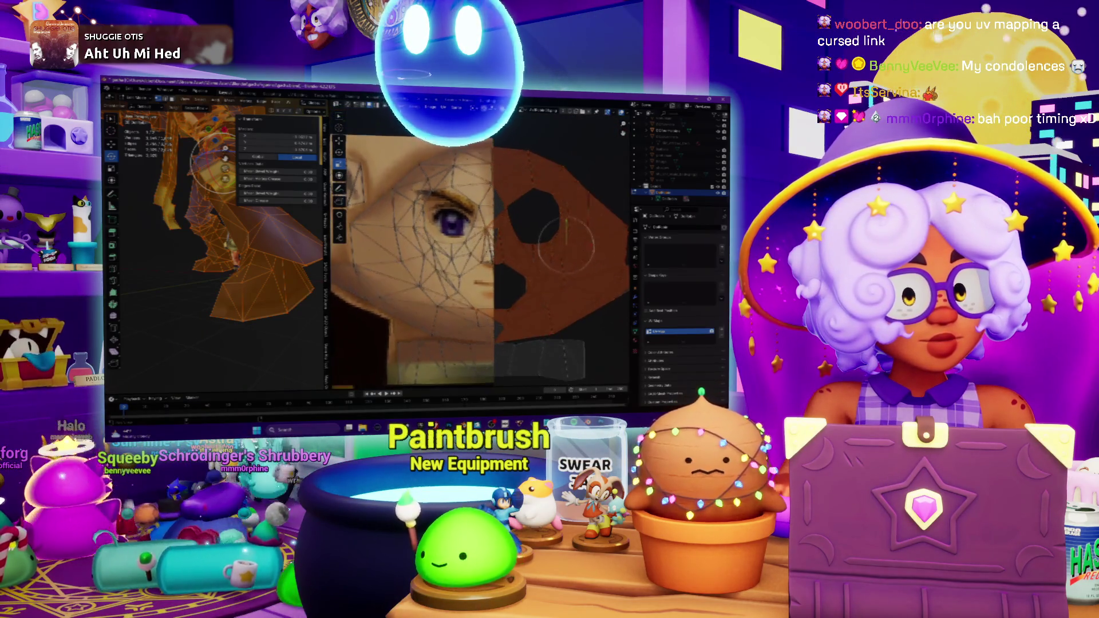
middle_click_drag(567, 249, 564, 241)
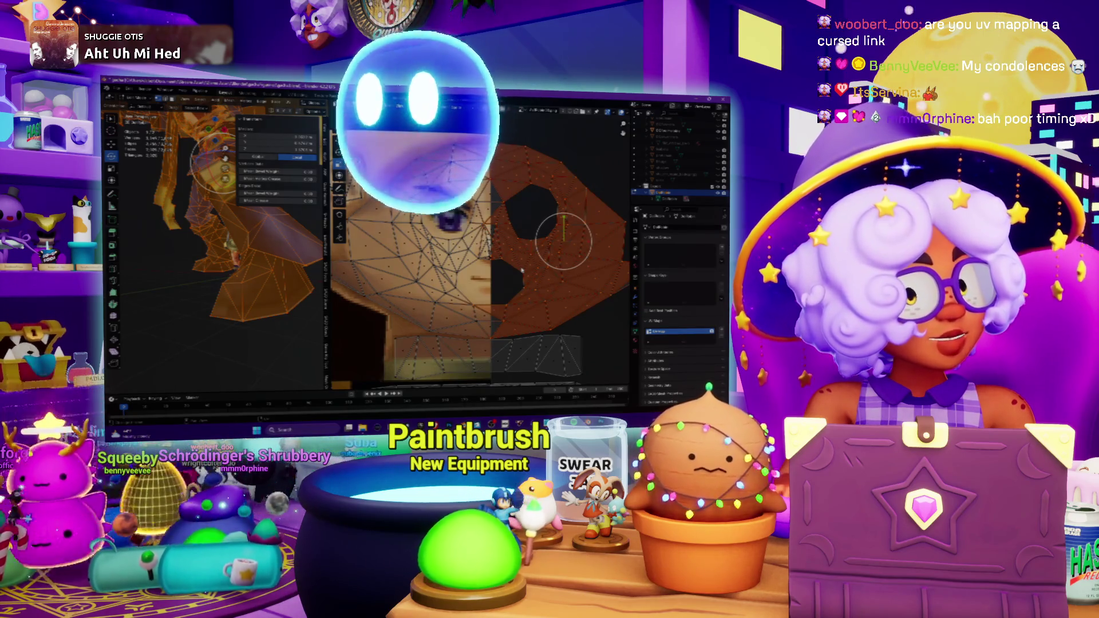
scroll(565, 236, "up", 2)
scroll(564, 236, "up", 1)
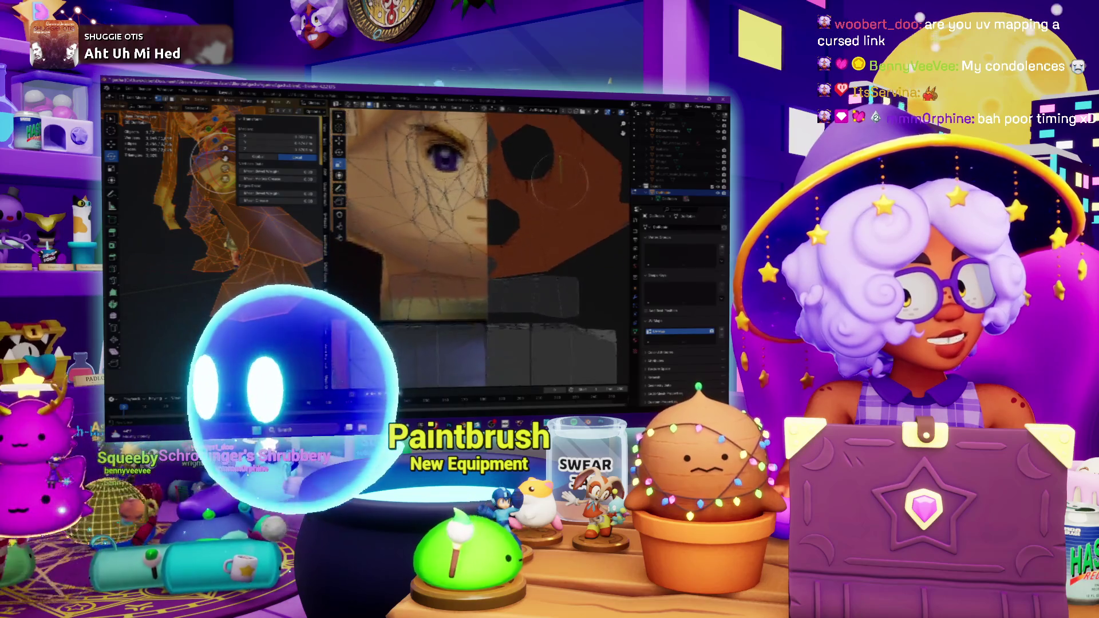
scroll(565, 236, "up", 2)
scroll(564, 236, "up", 2)
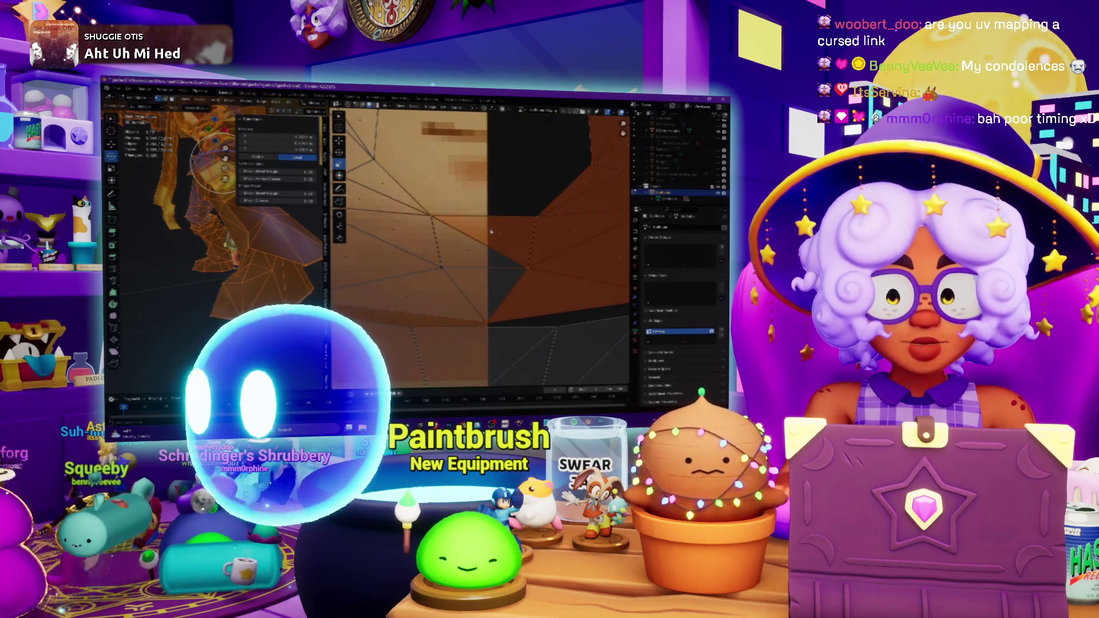
scroll(481, 249, "up", 1)
scroll(481, 249, "up", 1)
scroll(481, 249, "up", 1)
scroll(481, 250, "up", 1)
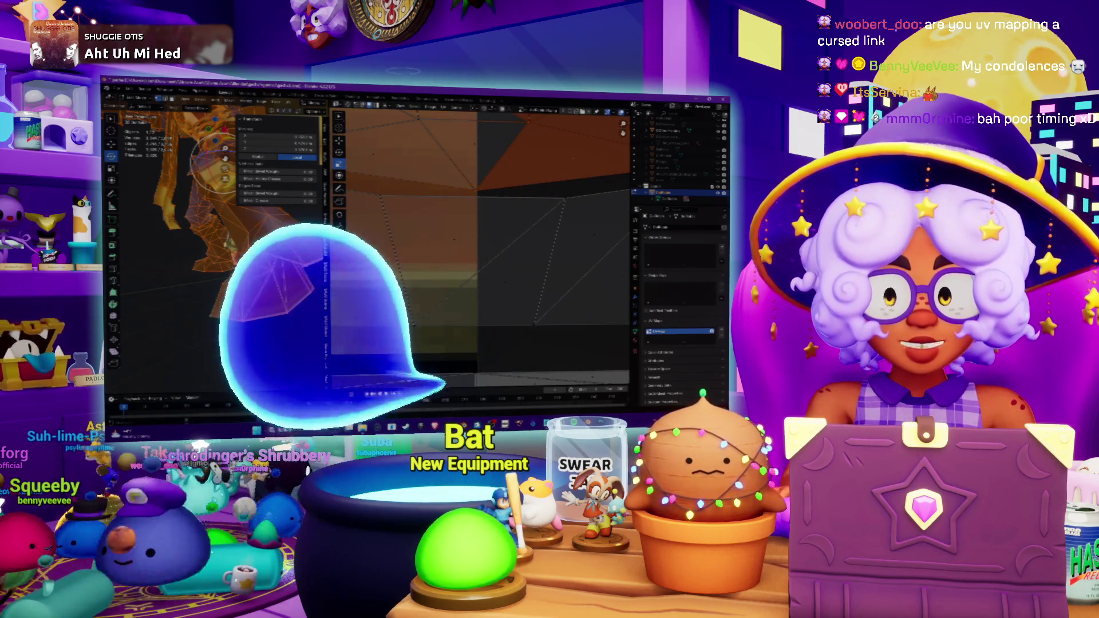
key("Tab")
key("Tab")
scroll(481, 249, "down", 2)
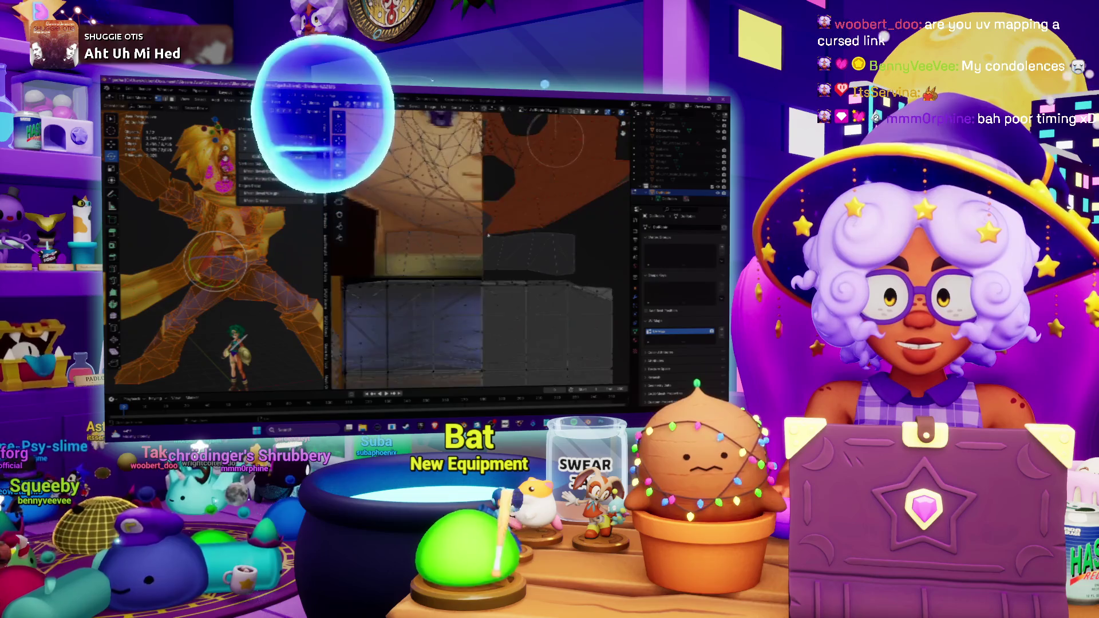
scroll(482, 249, "down", 2)
scroll(481, 249, "down", 2)
scroll(532, 177, "up", 2)
scroll(532, 178, "up", 1)
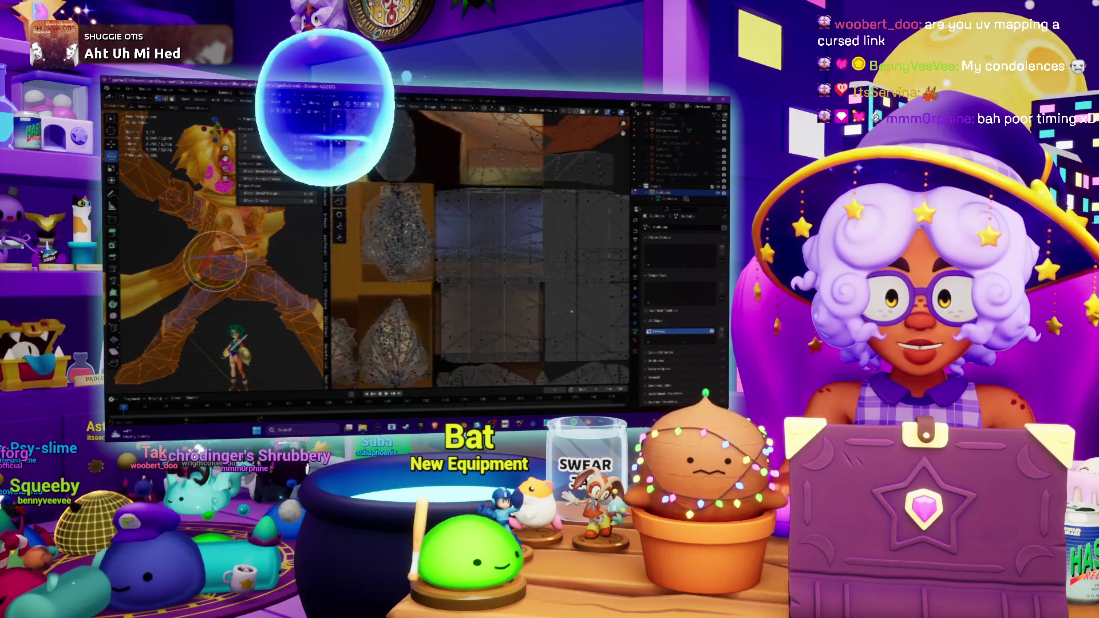
scroll(532, 179, "up", 1)
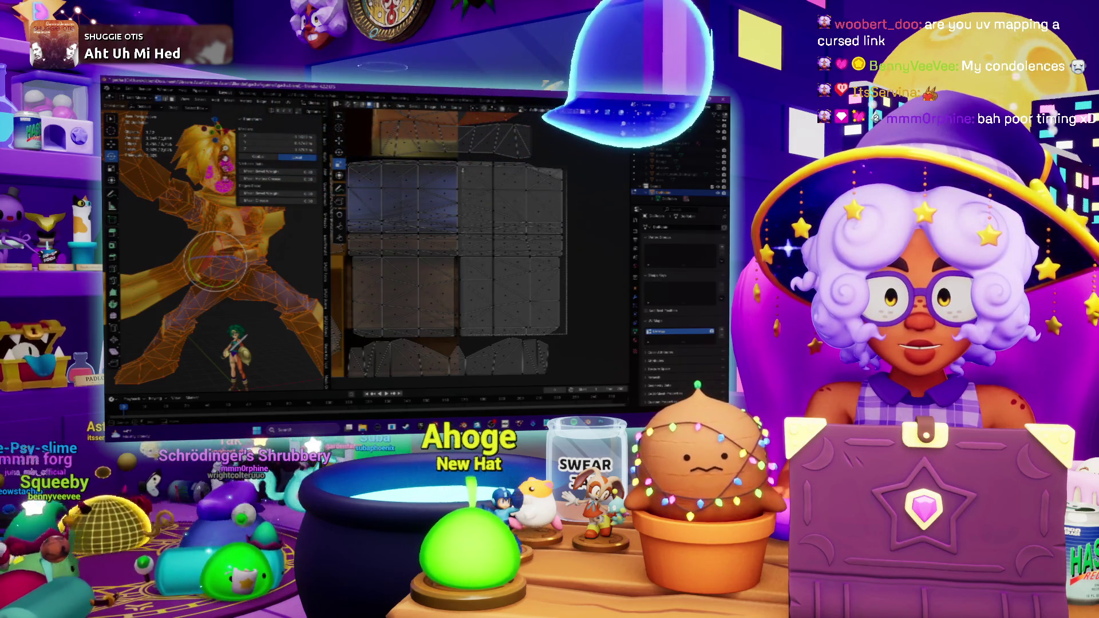
Select the right-hand UV island, undo a trial scale, and grab it left over the grey island.
left_click(511, 248)
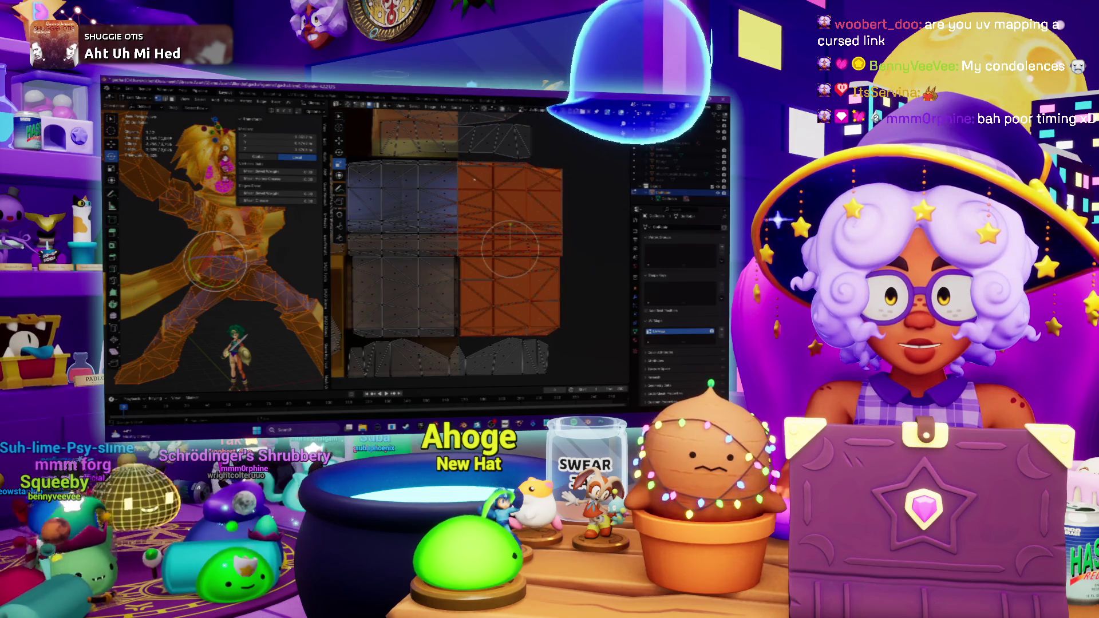
right_click(491, 207)
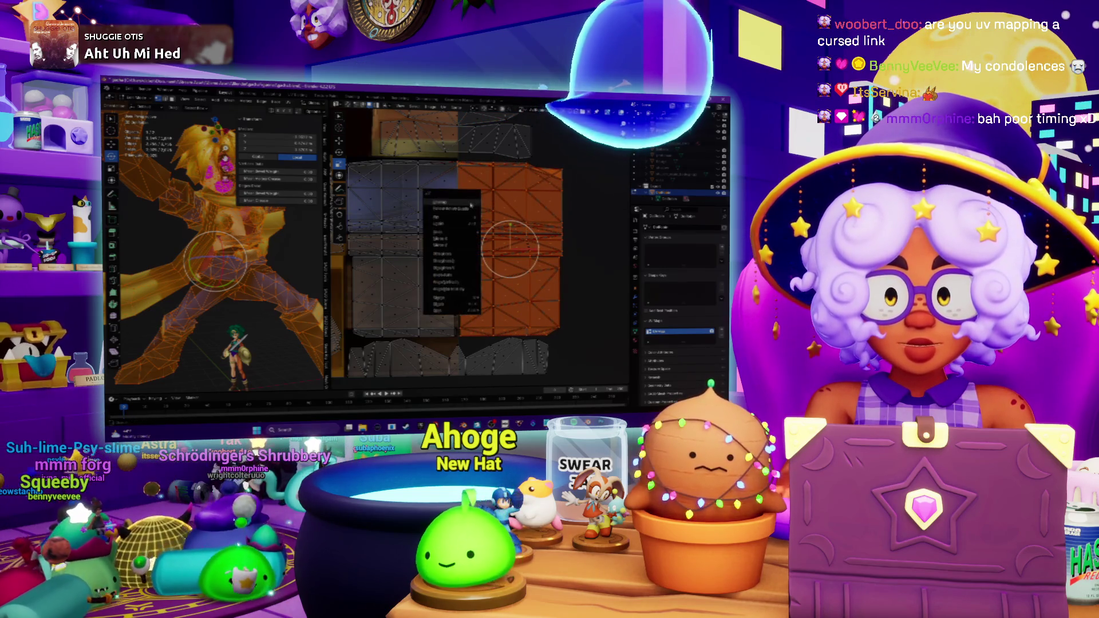
mouse_move(442, 243)
left_click(510, 249)
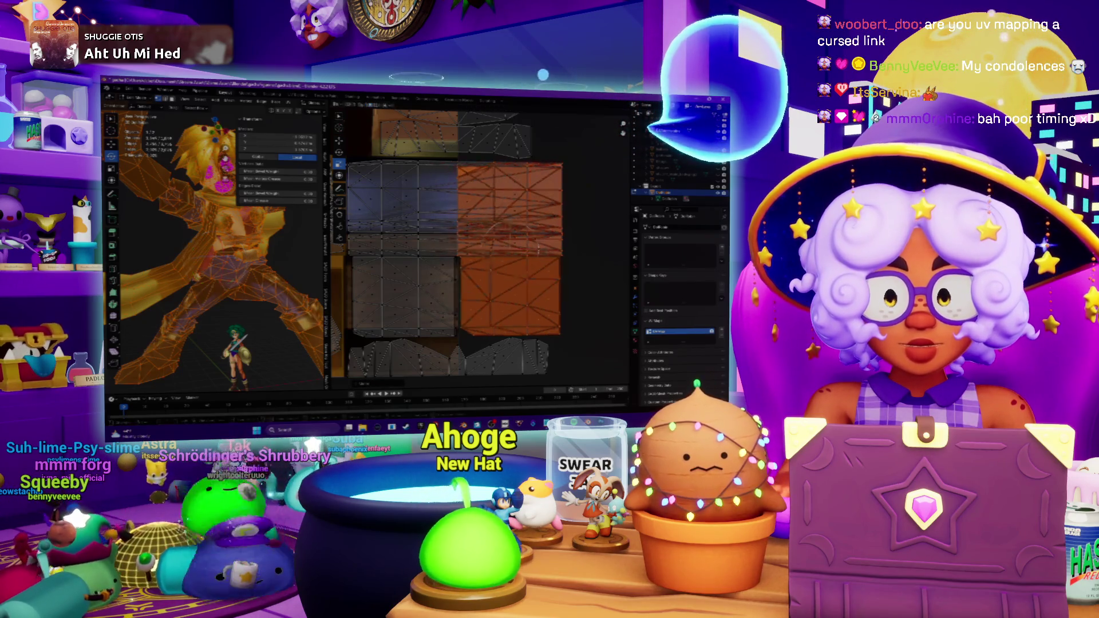
key("s")
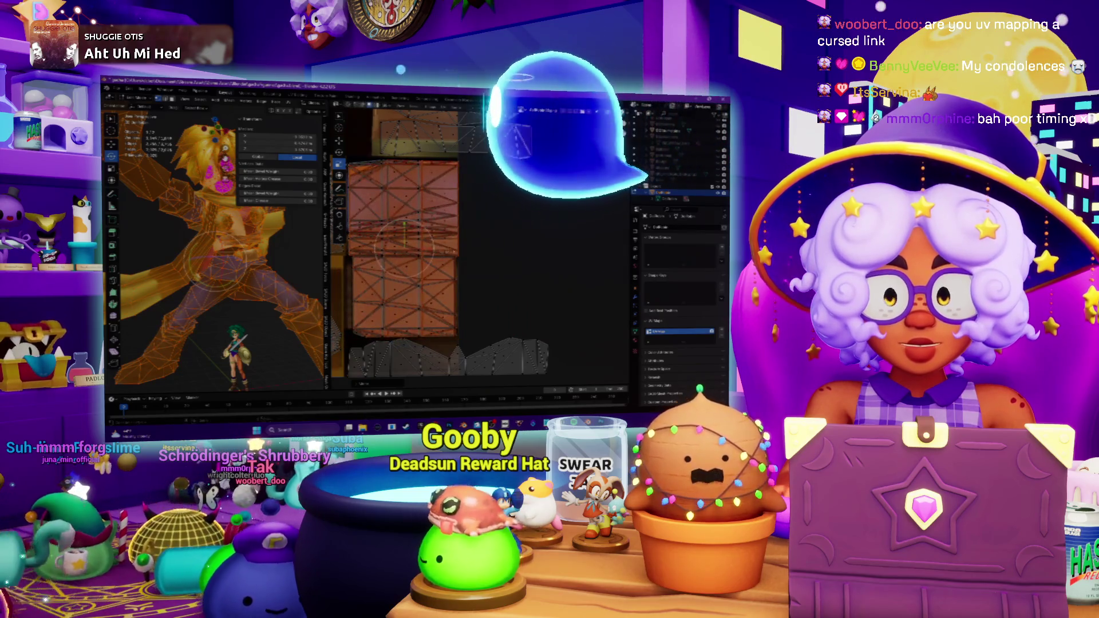
key("ctrl+z")
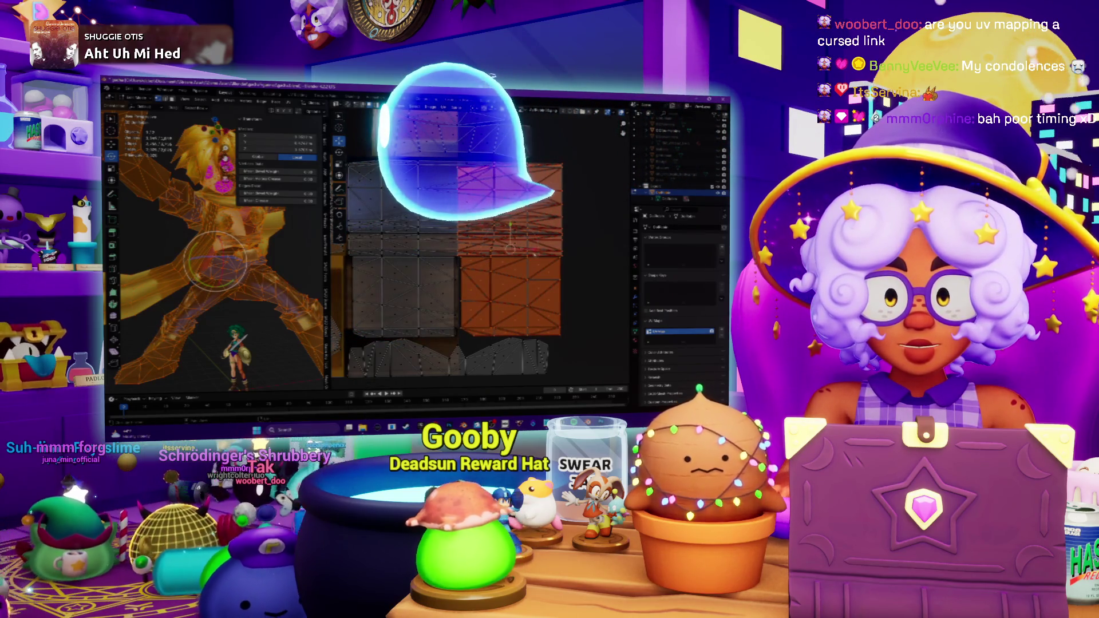
key("g")
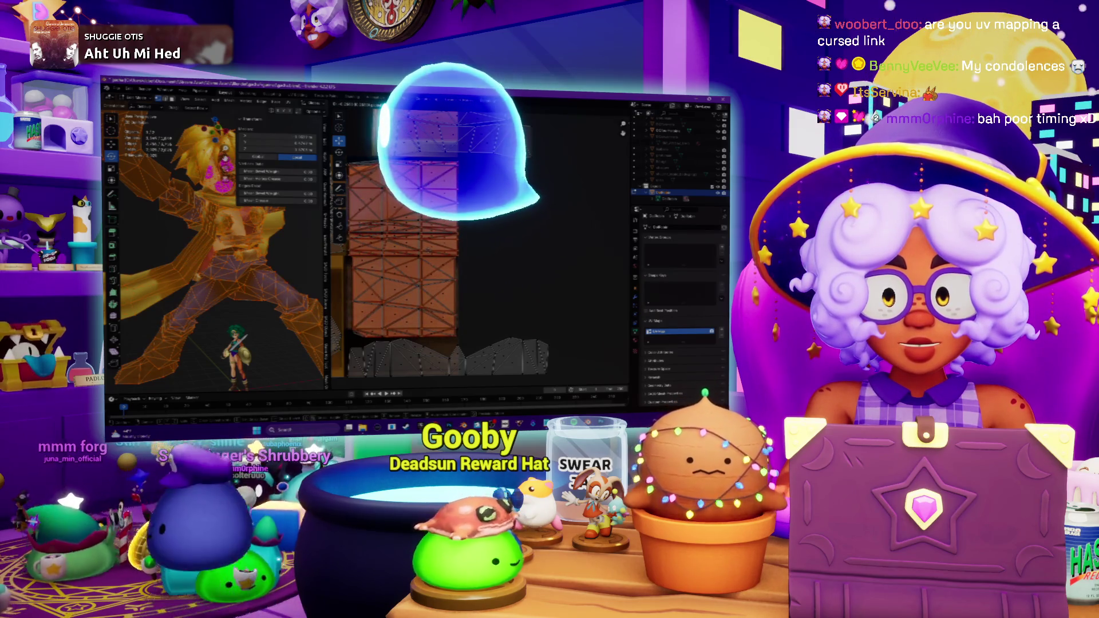
middle_click_drag(447, 283, 446, 227)
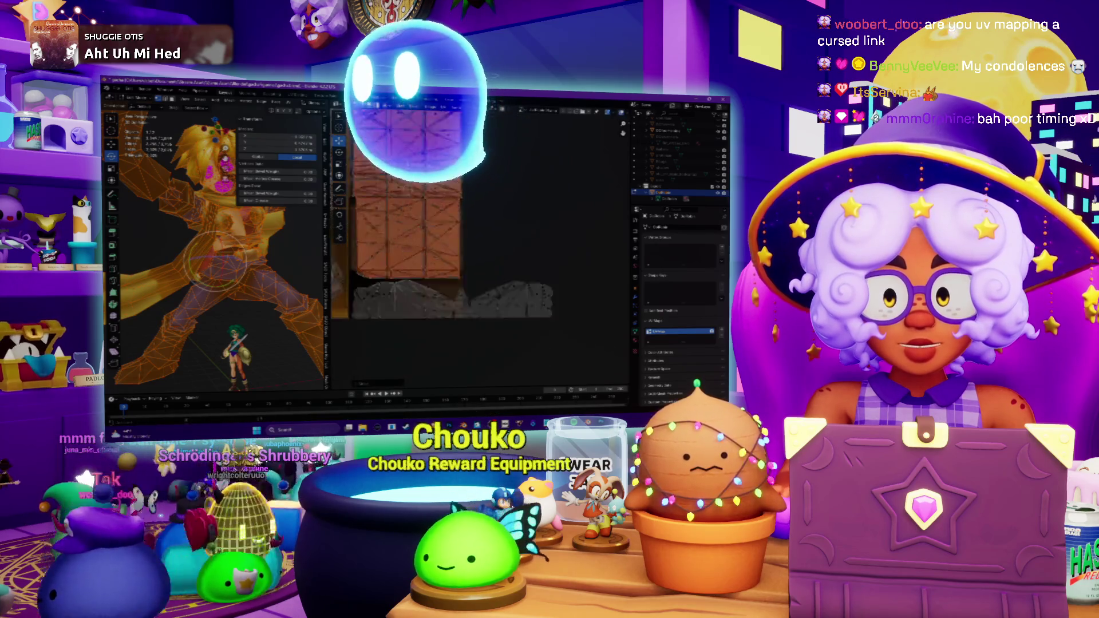
scroll(444, 228, "up", 3)
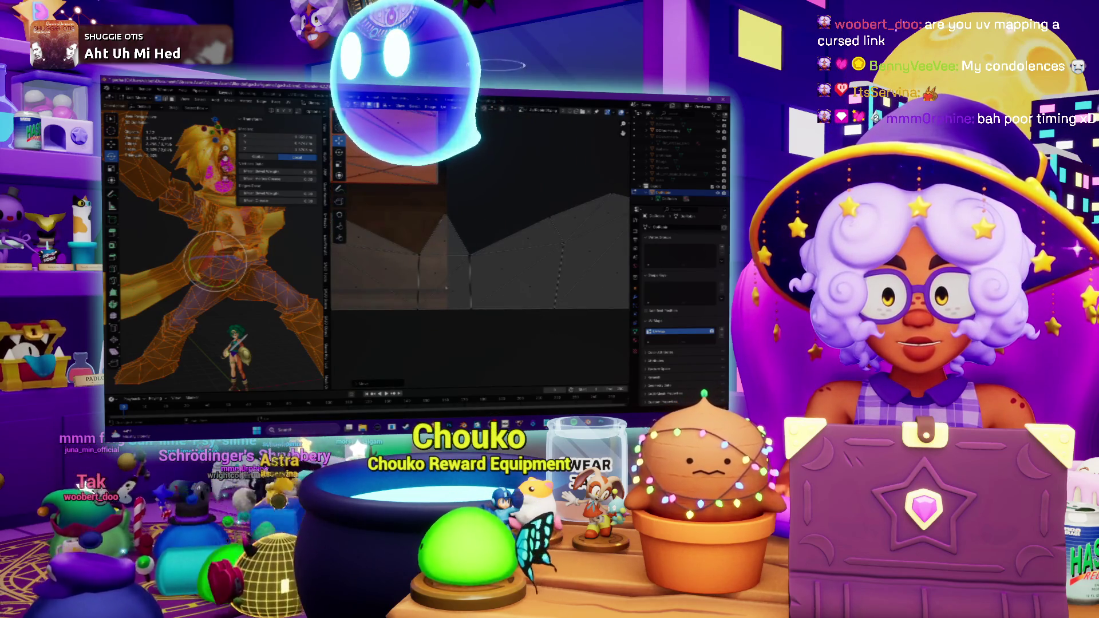
scroll(446, 248, "up", 1)
scroll(471, 214, "up", 1)
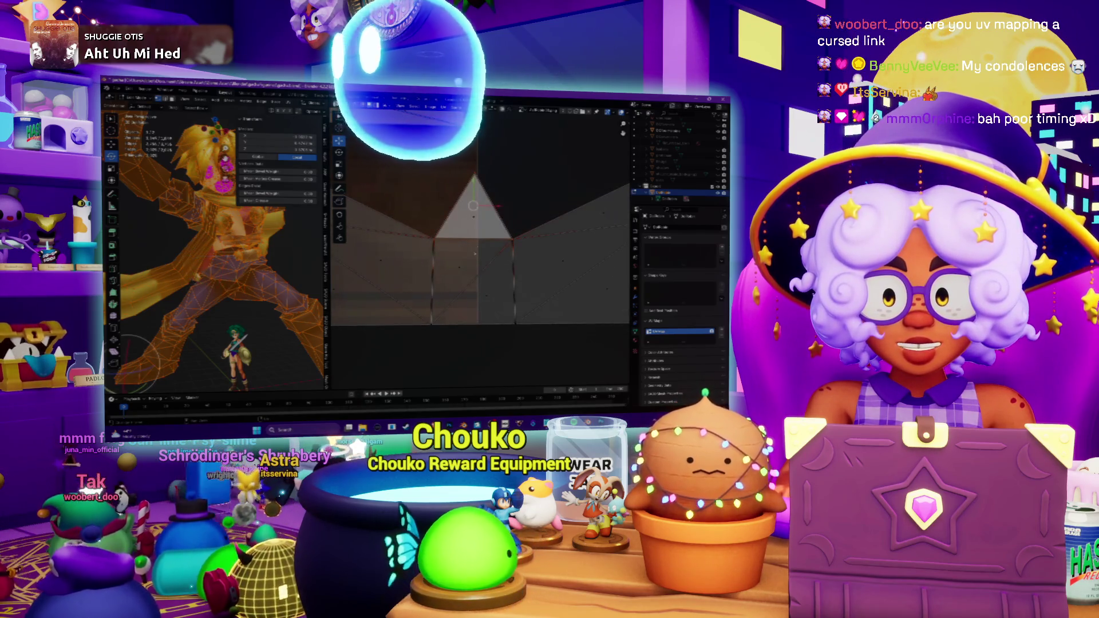
left_click(472, 222)
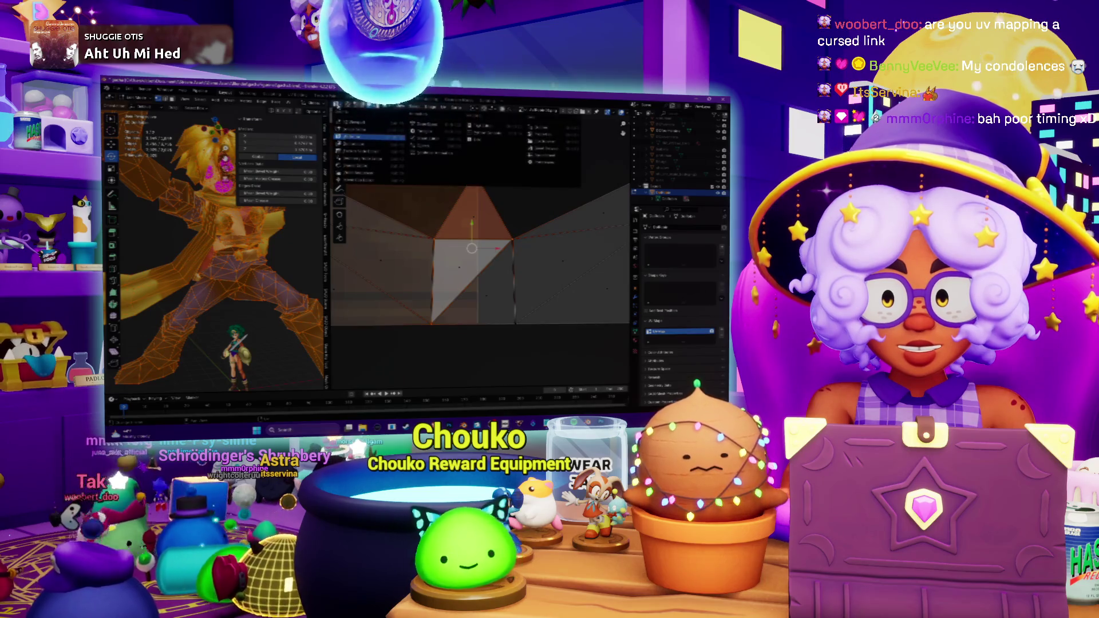
key("ctrl+l")
key("alt+a")
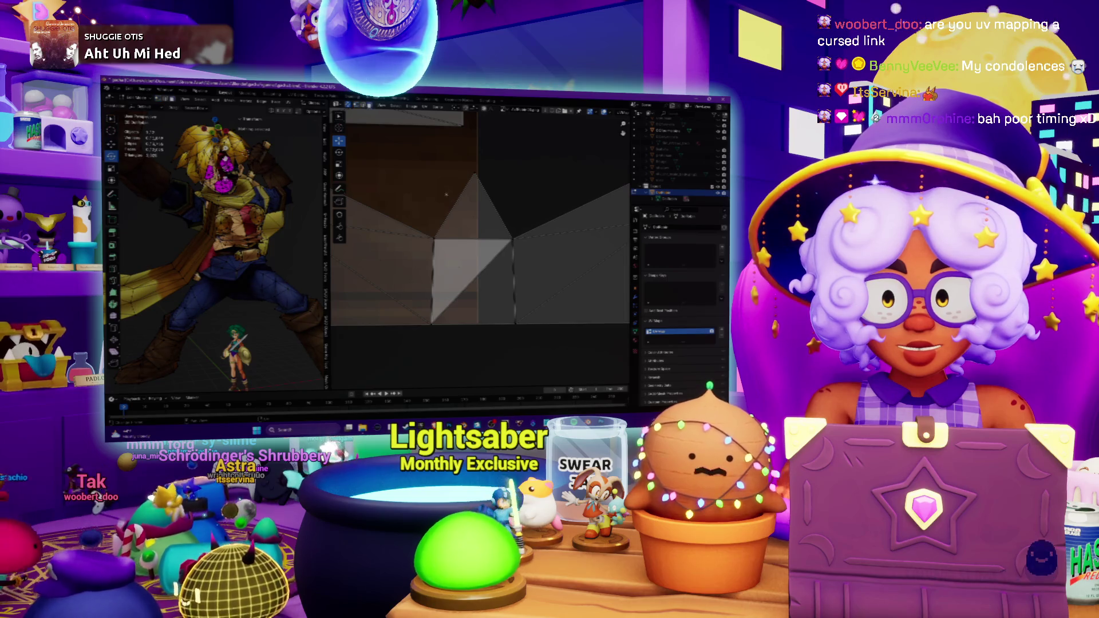
Select a face, grow the selection, then reselect just the square face patch on the mesh.
left_click(472, 221)
key("ctrl+l")
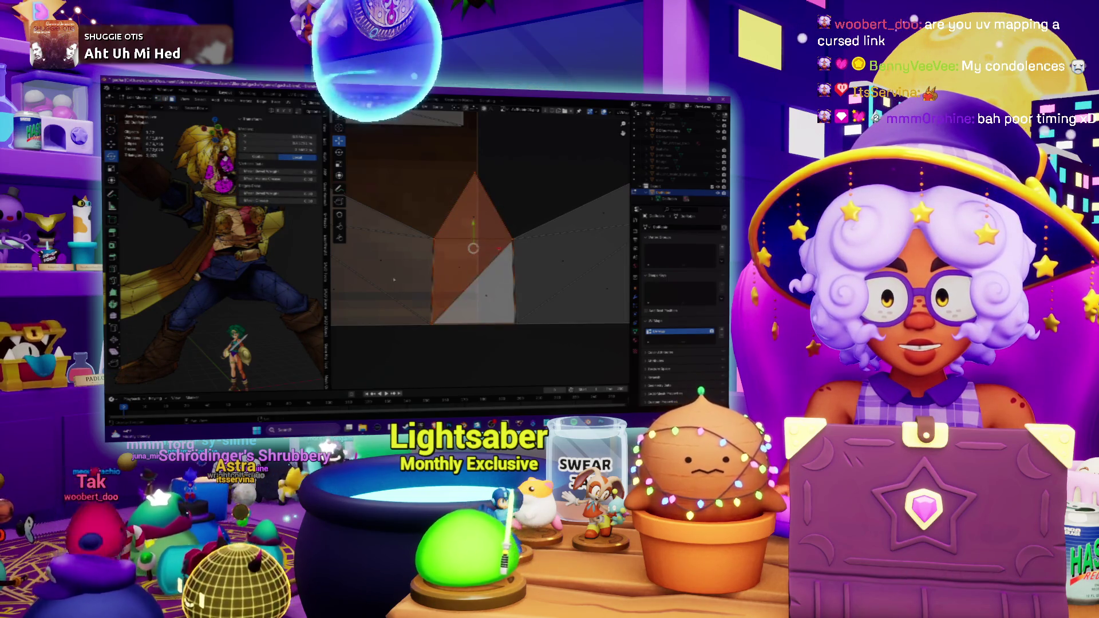
scroll(215, 258, "up", 5)
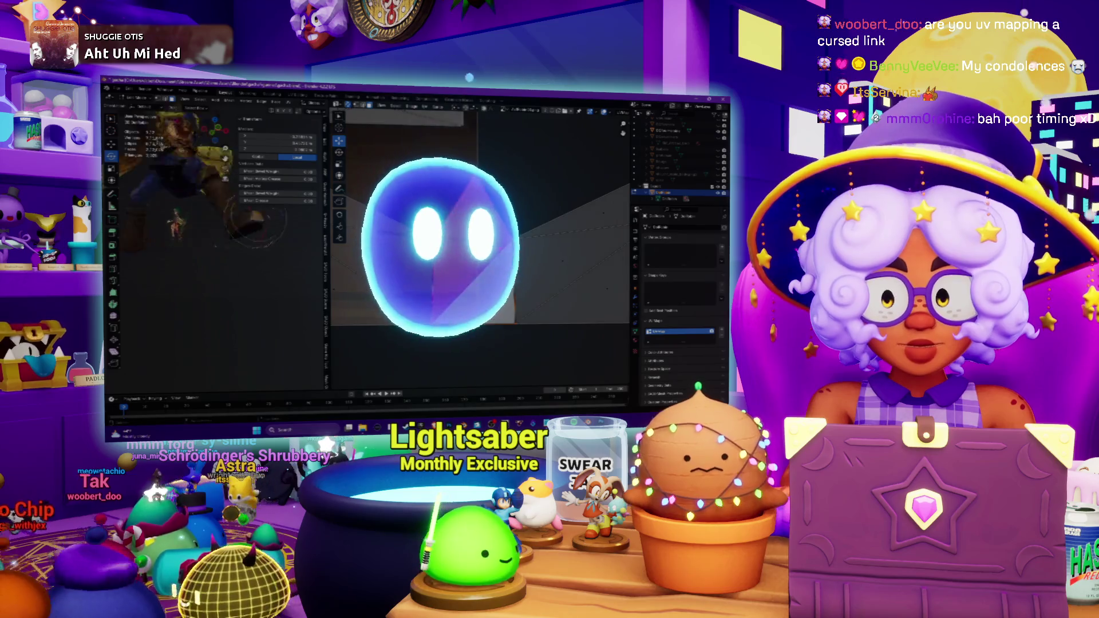
scroll(220, 249, "down", 3)
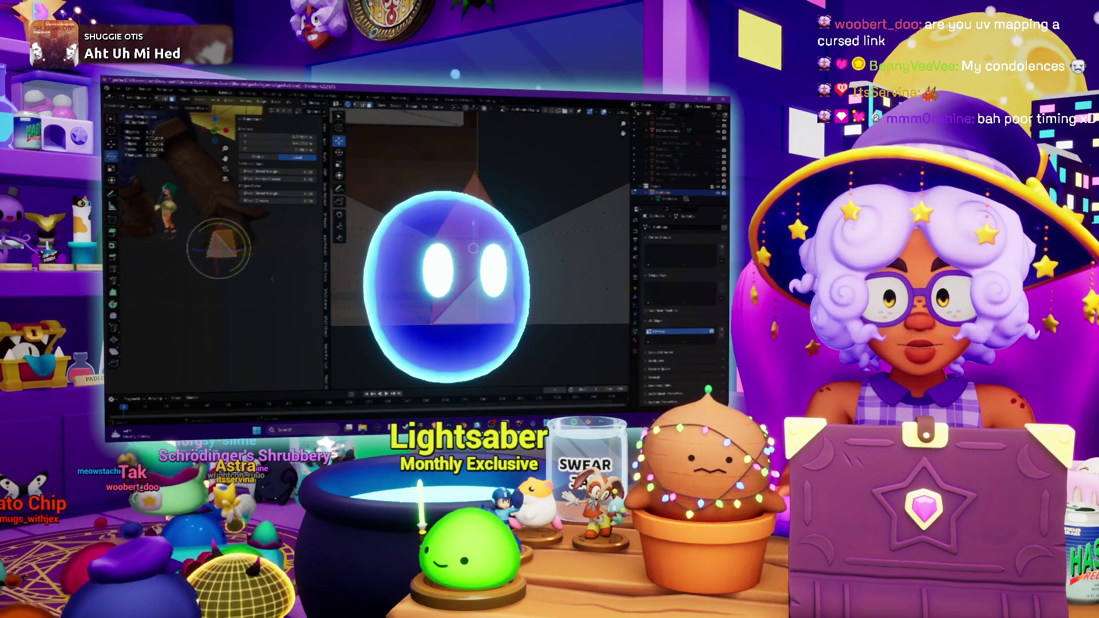
scroll(214, 258, "up", 2)
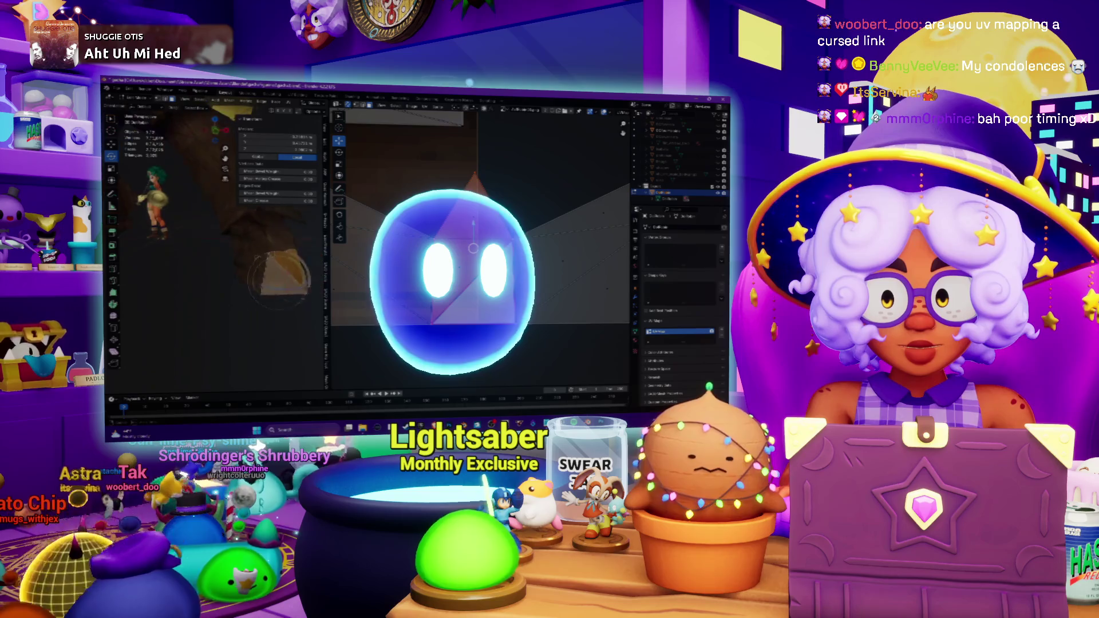
scroll(215, 241, "down", 3)
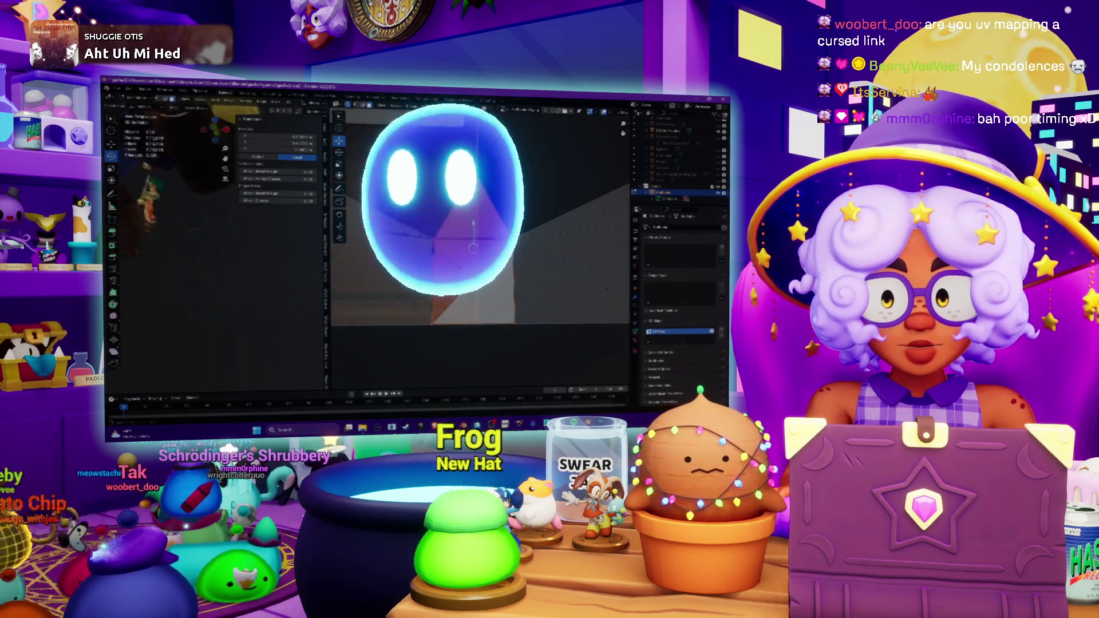
scroll(215, 249, "down", 5)
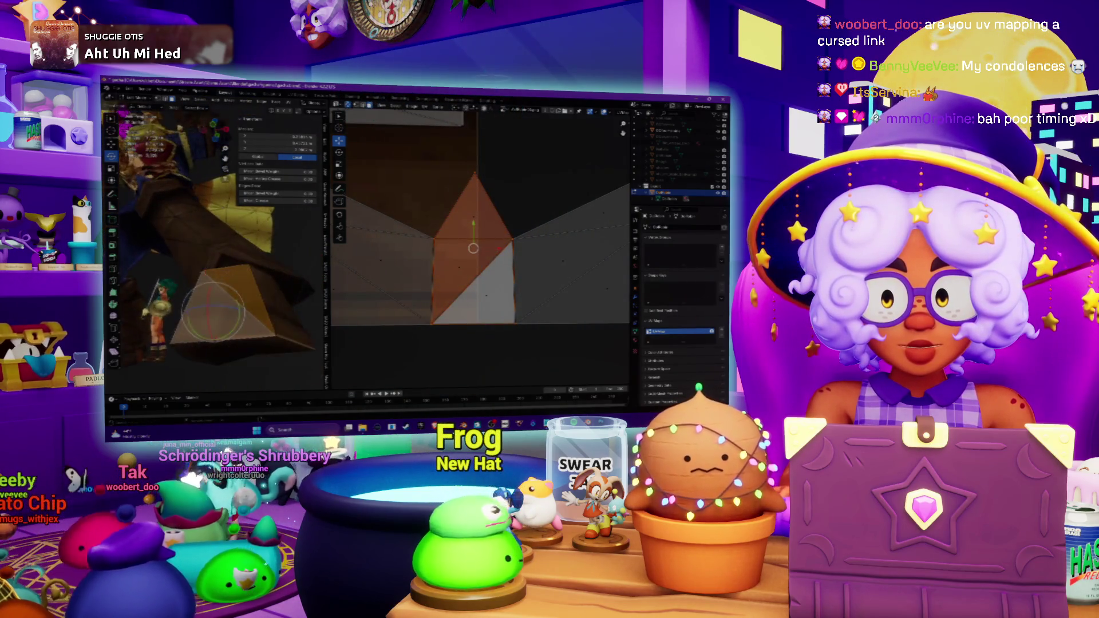
middle_click_drag(215, 249, 258, 215)
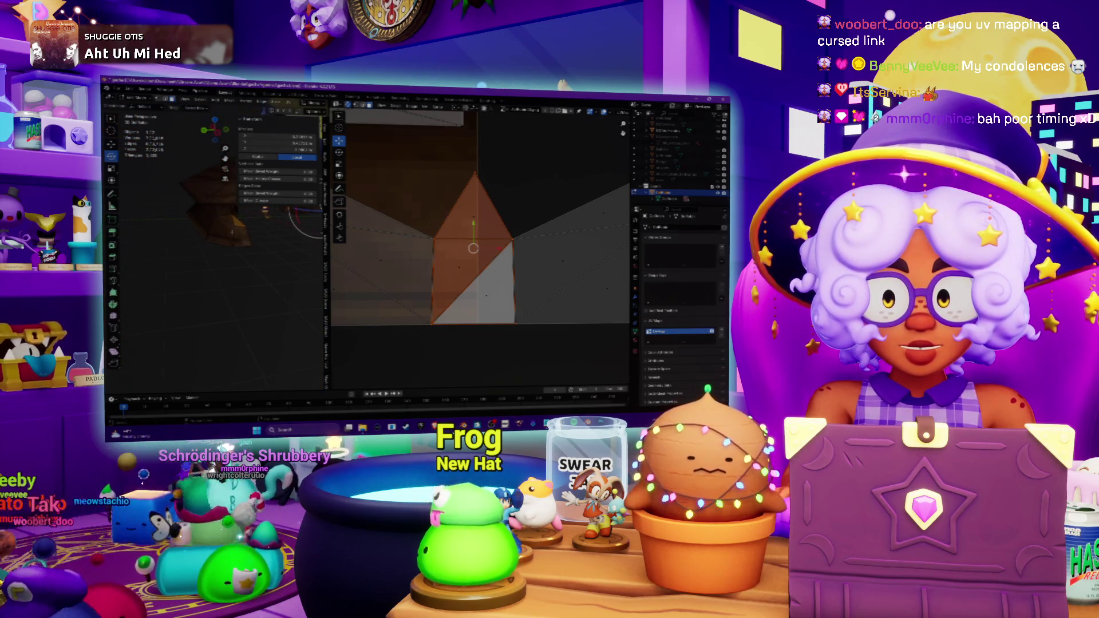
left_click(234, 230)
left_click_drag(238, 231, 243, 238)
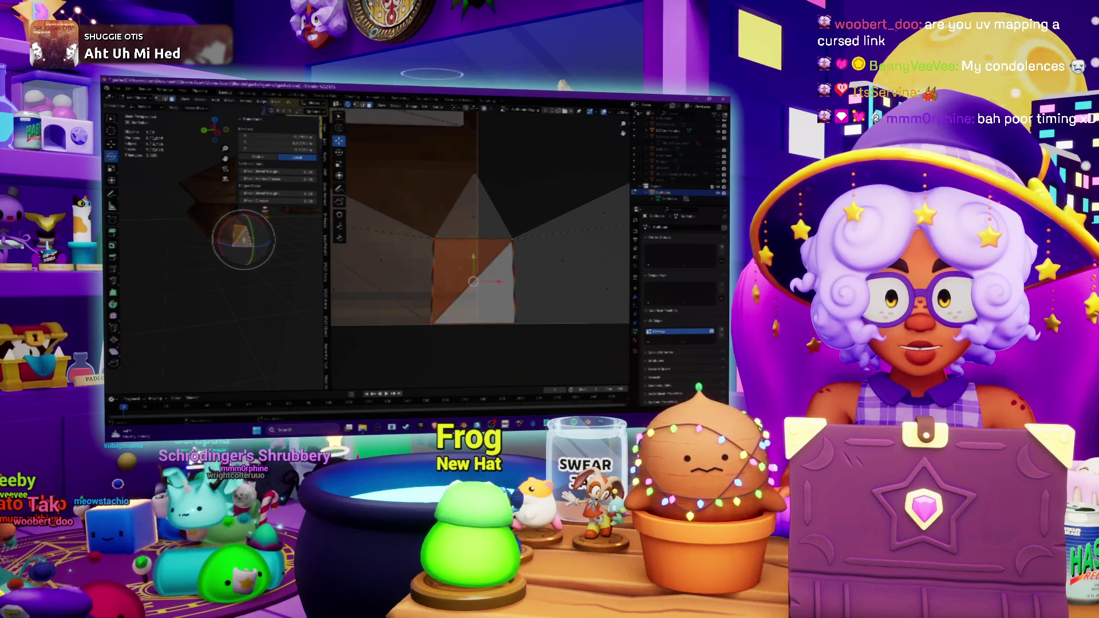
middle_click_drag(279, 230, 228, 290)
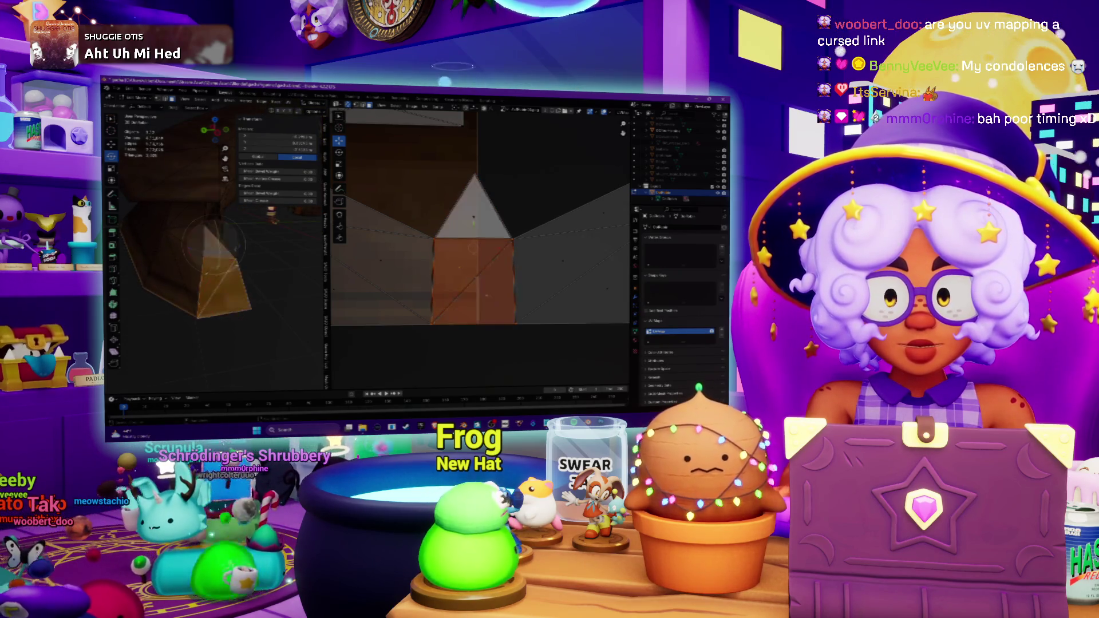
scroll(516, 257, "down", 5)
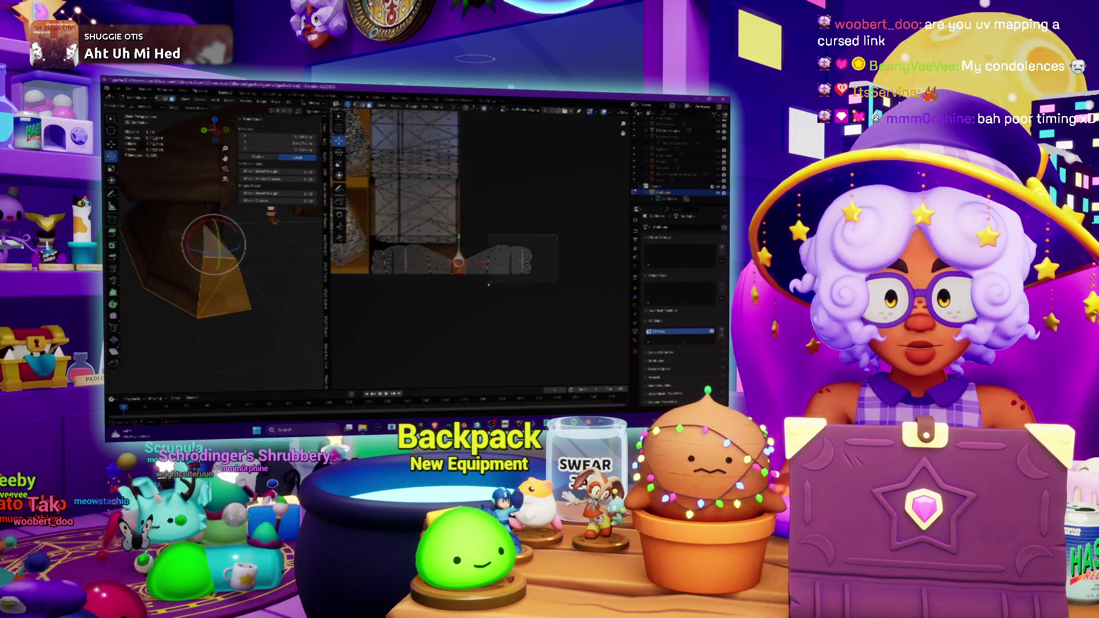
Select the strip's faces and rearrange their UVs into a compact orange island via the UV menu.
left_click_drag(474, 296, 475, 299)
scroll(475, 299, "up", 3)
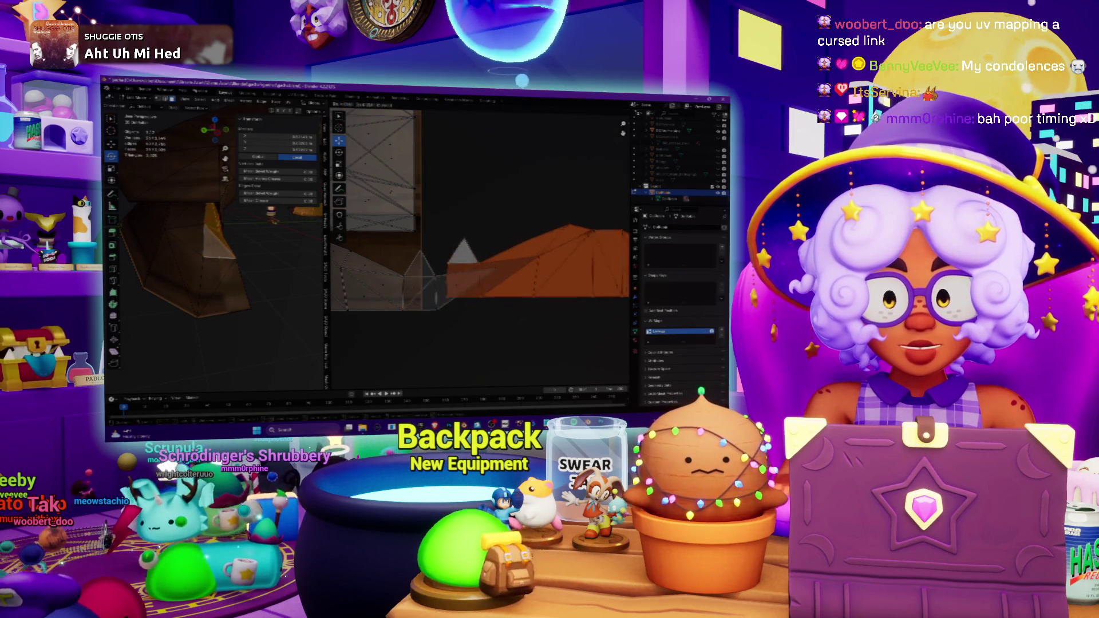
left_click(467, 291, "shift")
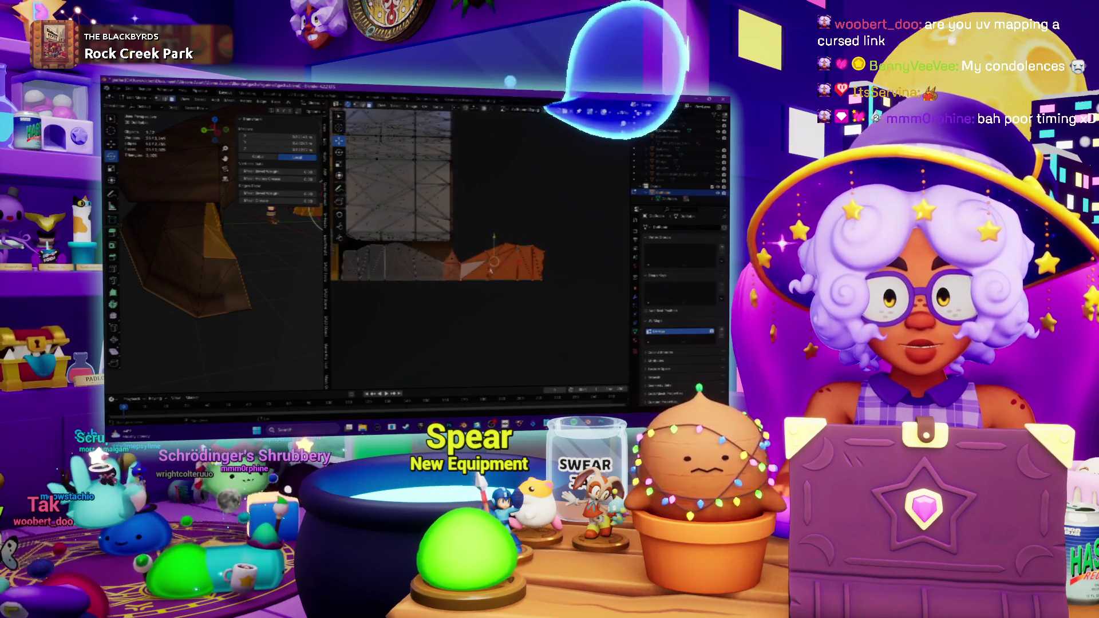
right_click(473, 298)
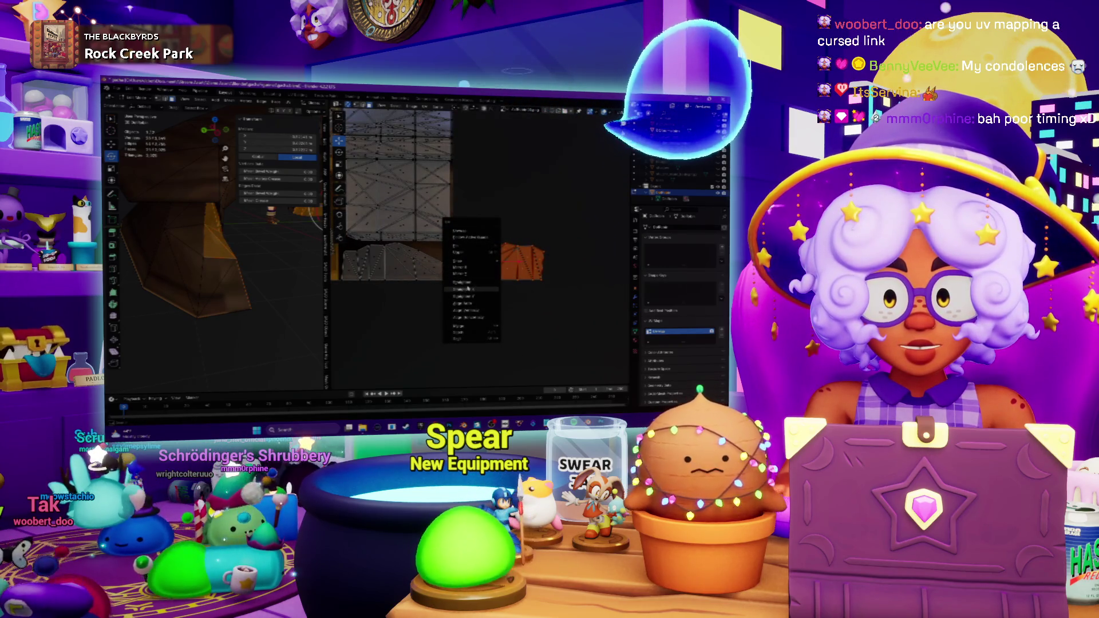
left_click(464, 283)
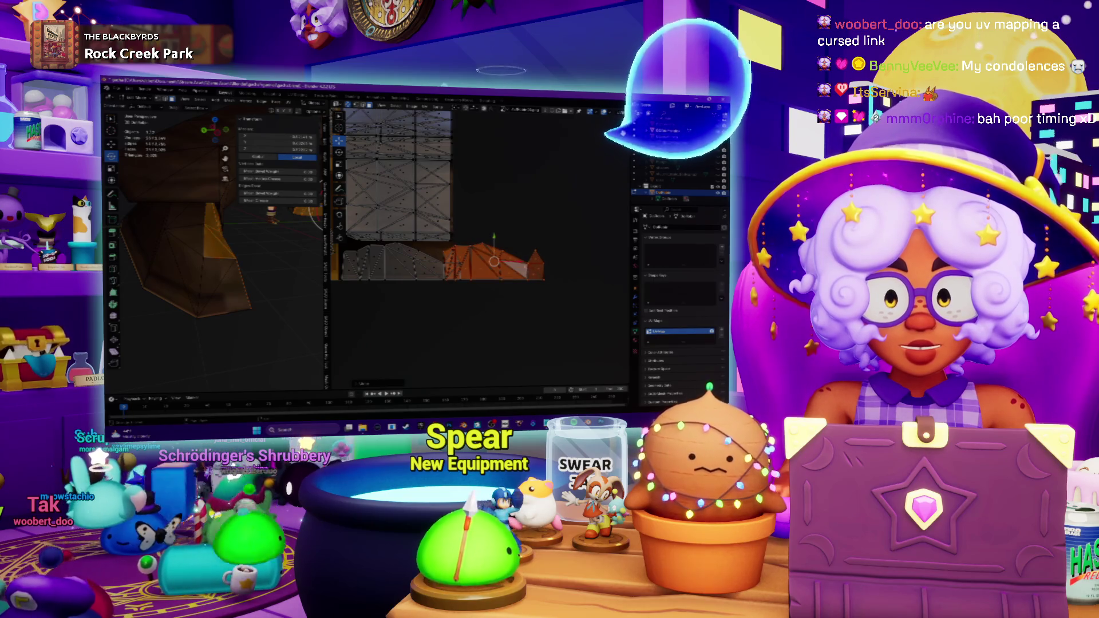
key("ctrl+z")
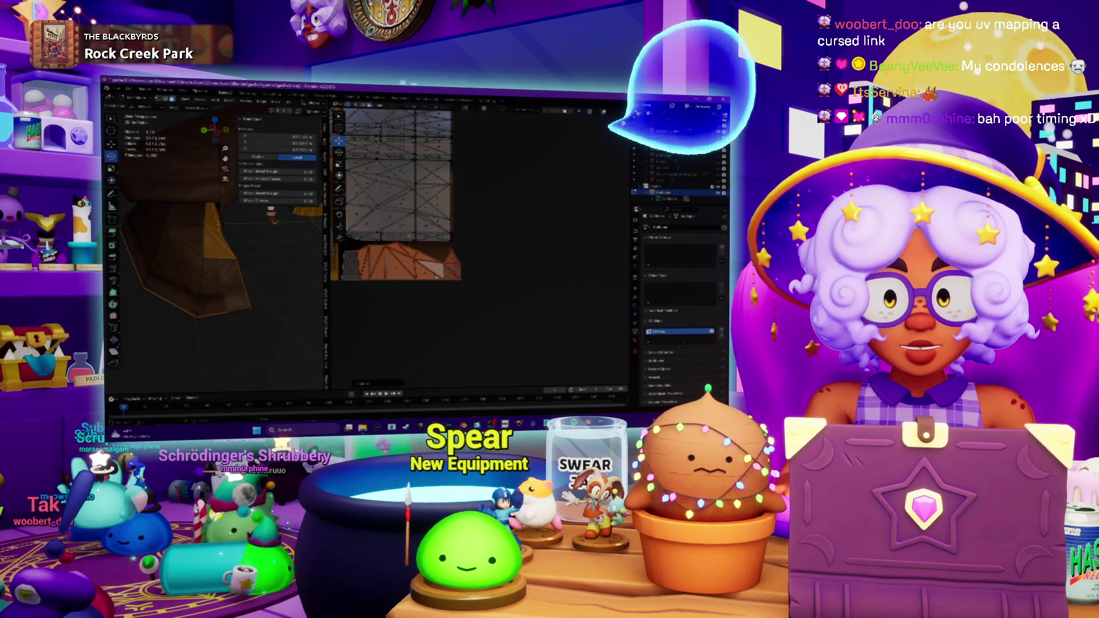
scroll(469, 223, "up", 2)
scroll(468, 223, "up", 2)
scroll(468, 223, "up", 2)
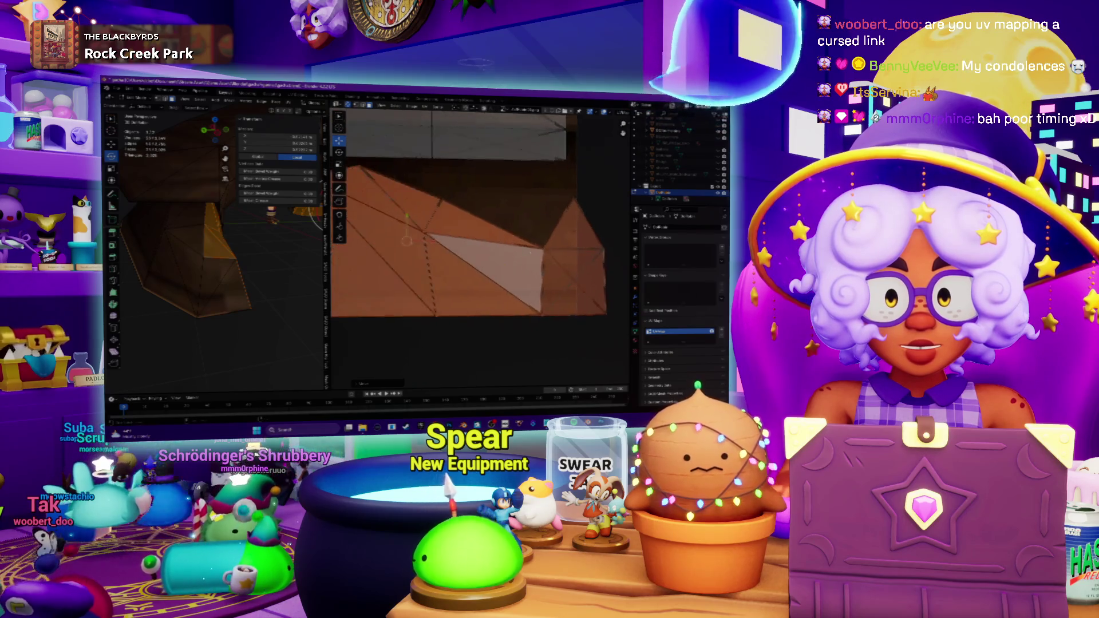
scroll(469, 214, "down", 1)
scroll(467, 214, "down", 1)
scroll(468, 215, "down", 1)
scroll(468, 216, "down", 1)
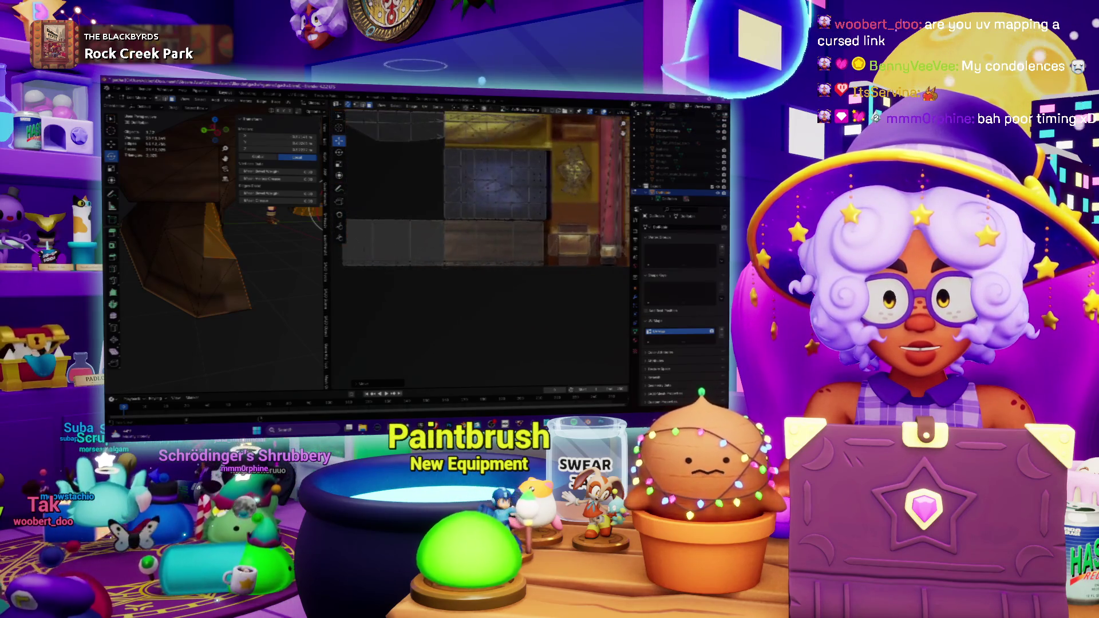
scroll(468, 215, "down", 1)
scroll(469, 215, "down", 1)
scroll(468, 214, "up", 2)
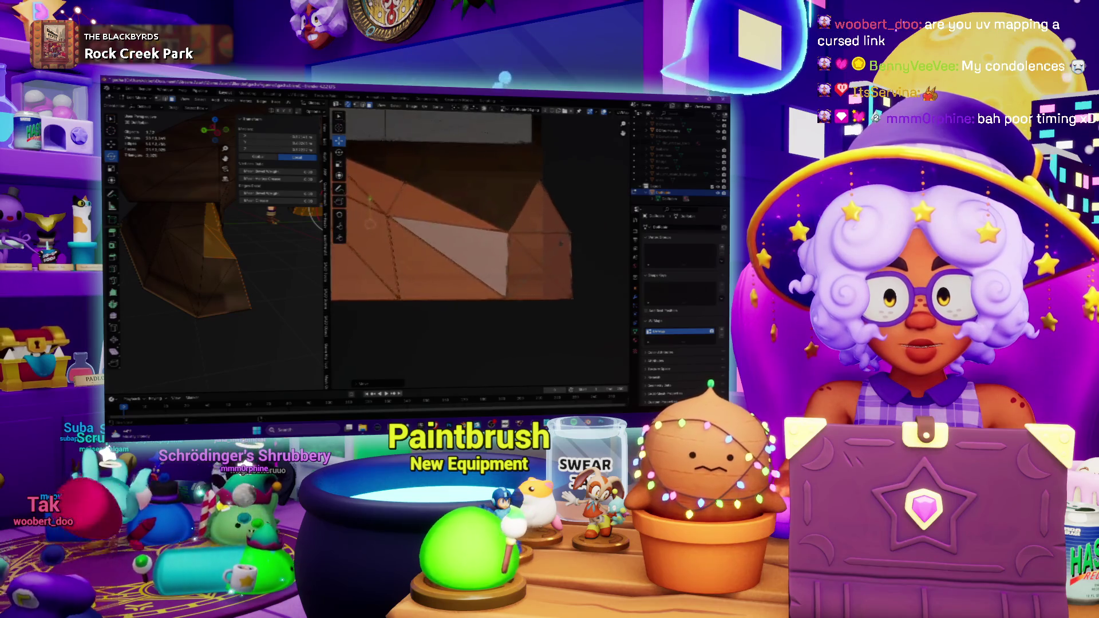
middle_click_drag(469, 215, 512, 226)
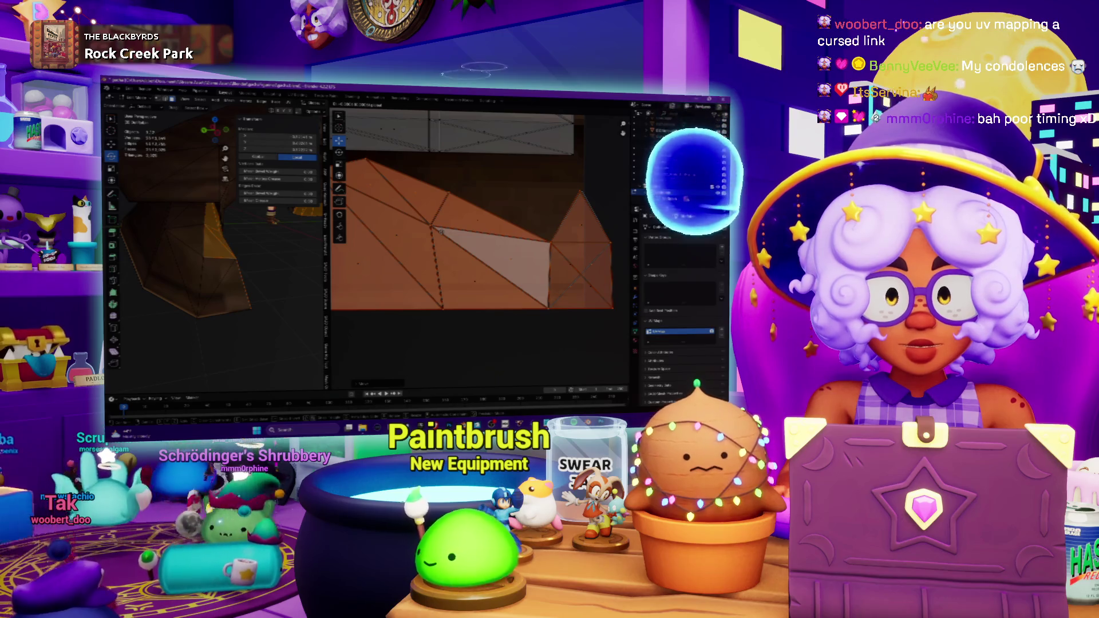
Select the small pointed UV face and slide it left onto the neighbouring grey mesh, then clear the selection.
key("alt+a")
scroll(215, 215, "down", 3)
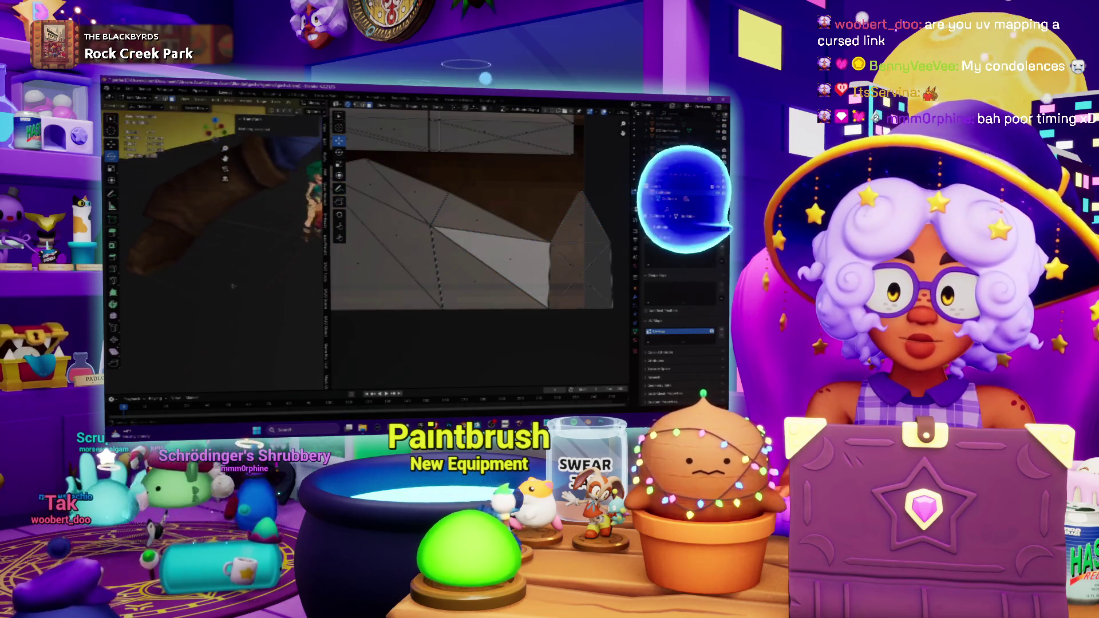
scroll(481, 241, "up", 2)
scroll(481, 241, "up", 2)
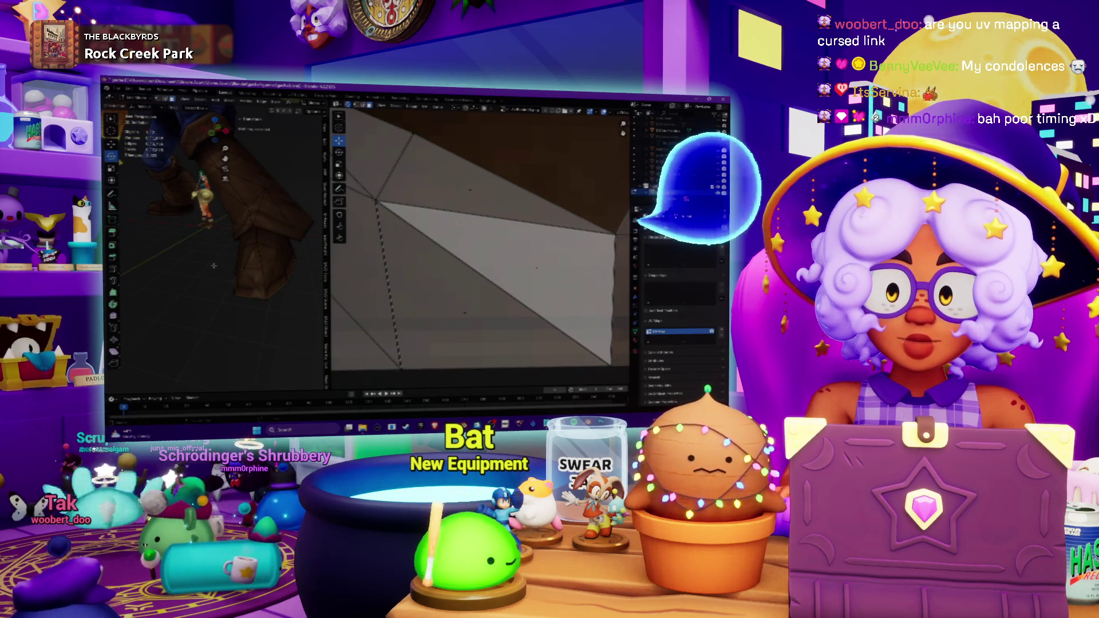
scroll(444, 250, "down", 3)
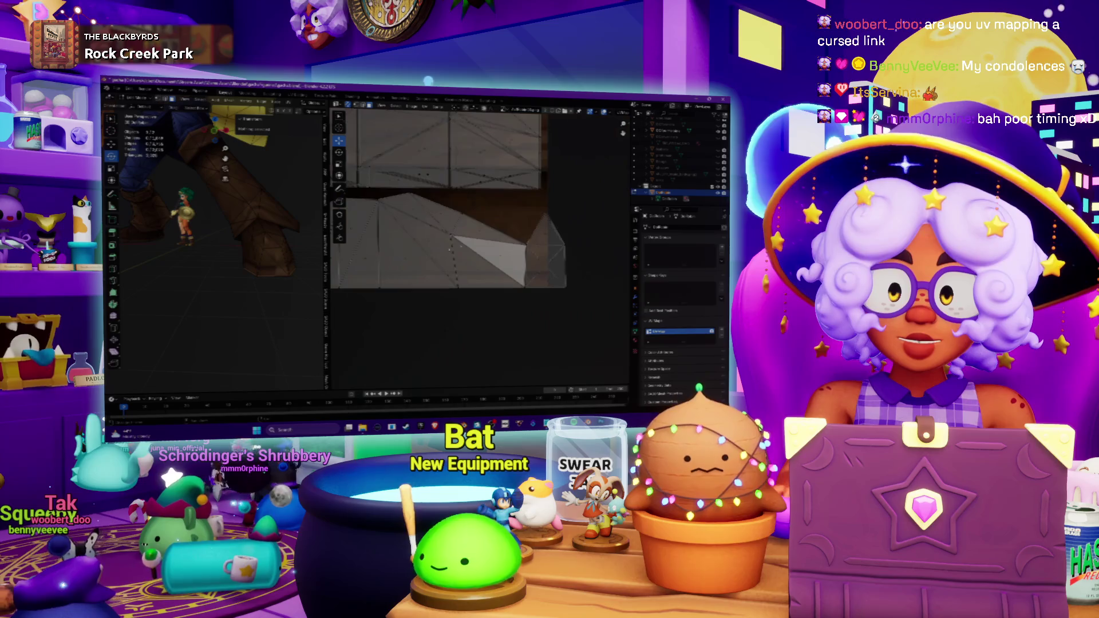
left_click(546, 231)
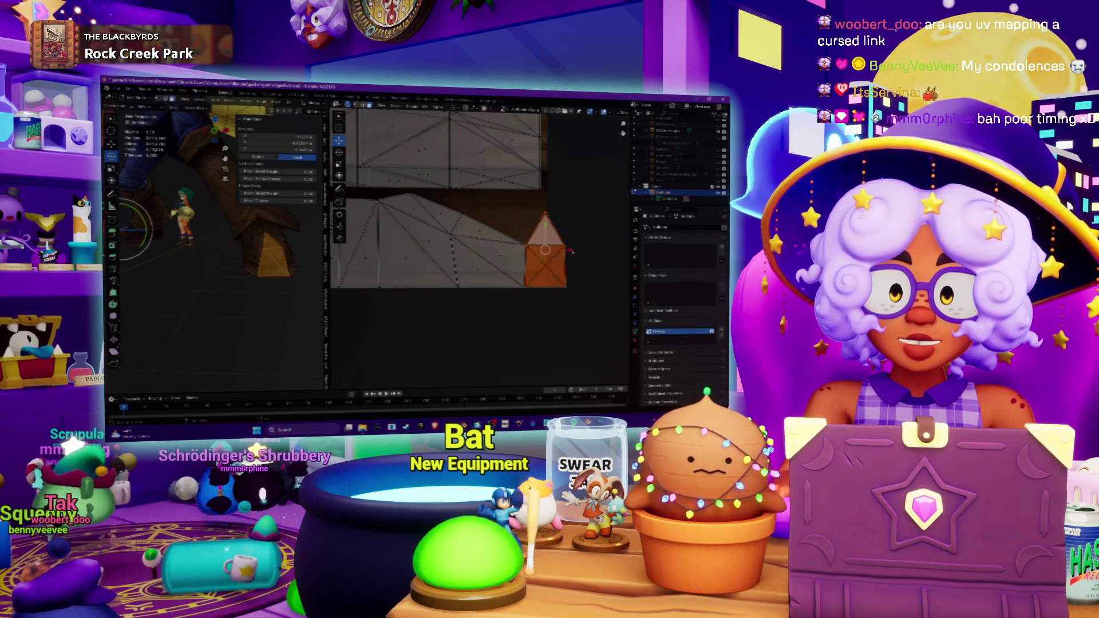
left_click_drag(523, 251, 530, 251)
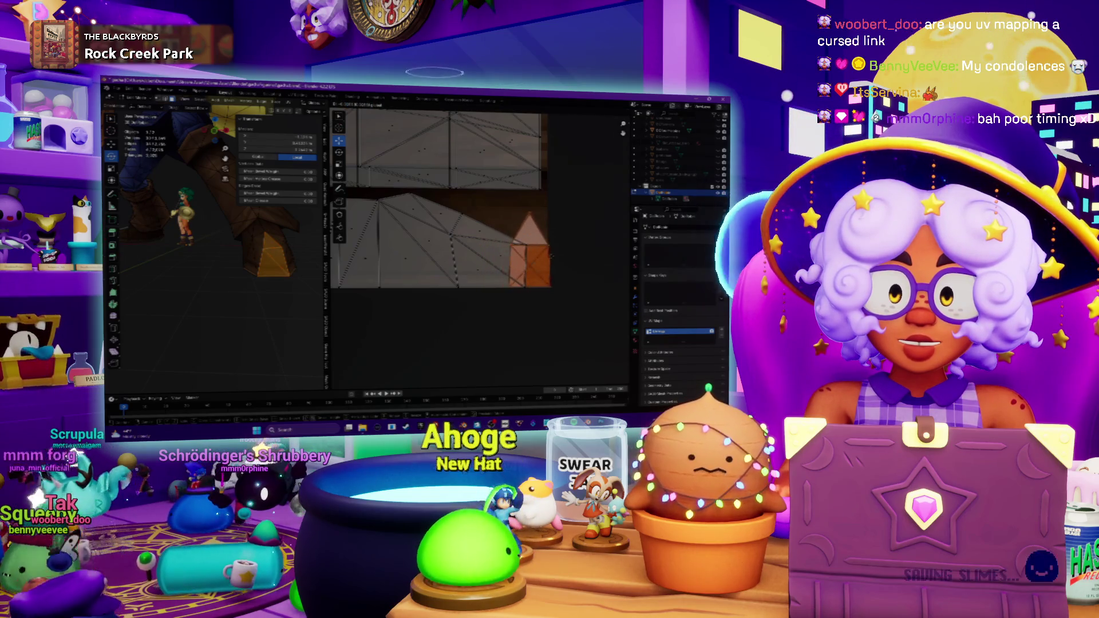
scroll(550, 256, "up", 2)
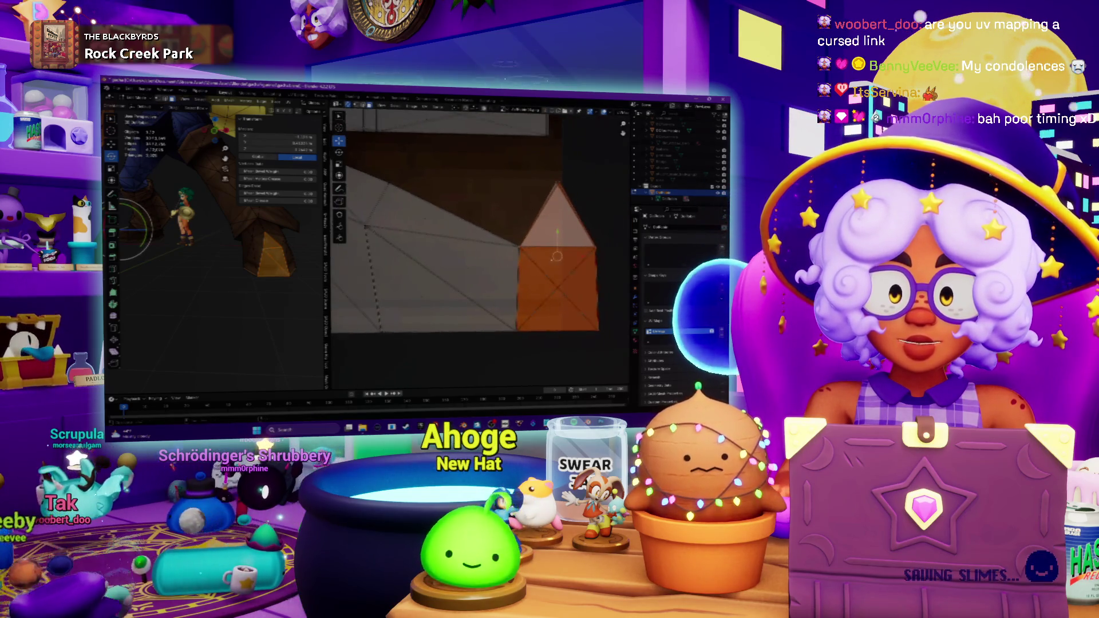
left_click_drag(557, 256, 516, 256)
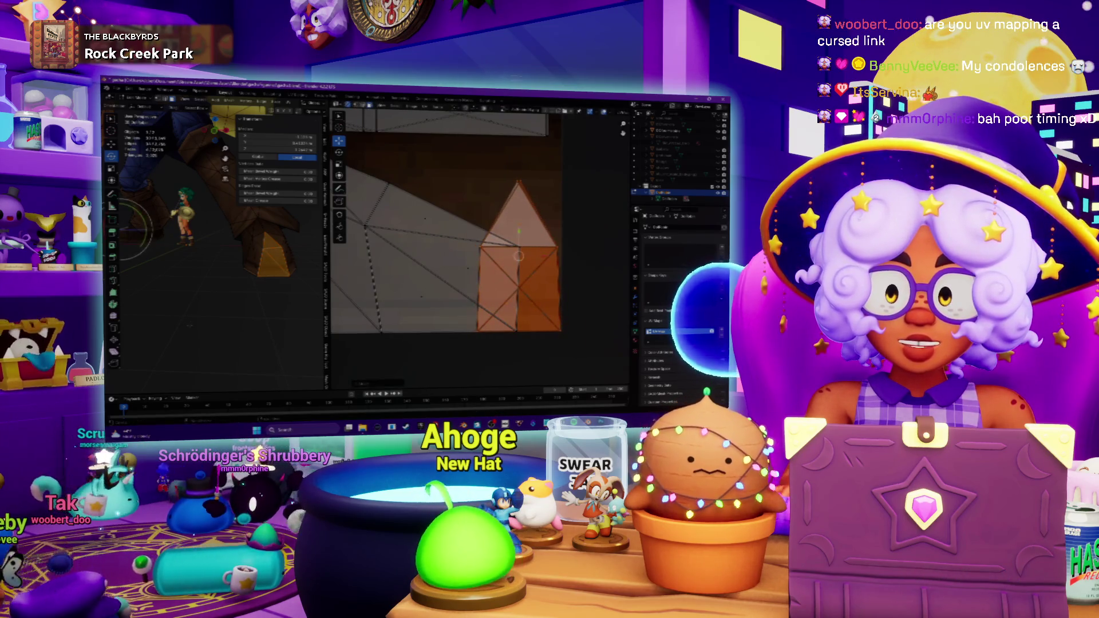
key("alt+a")
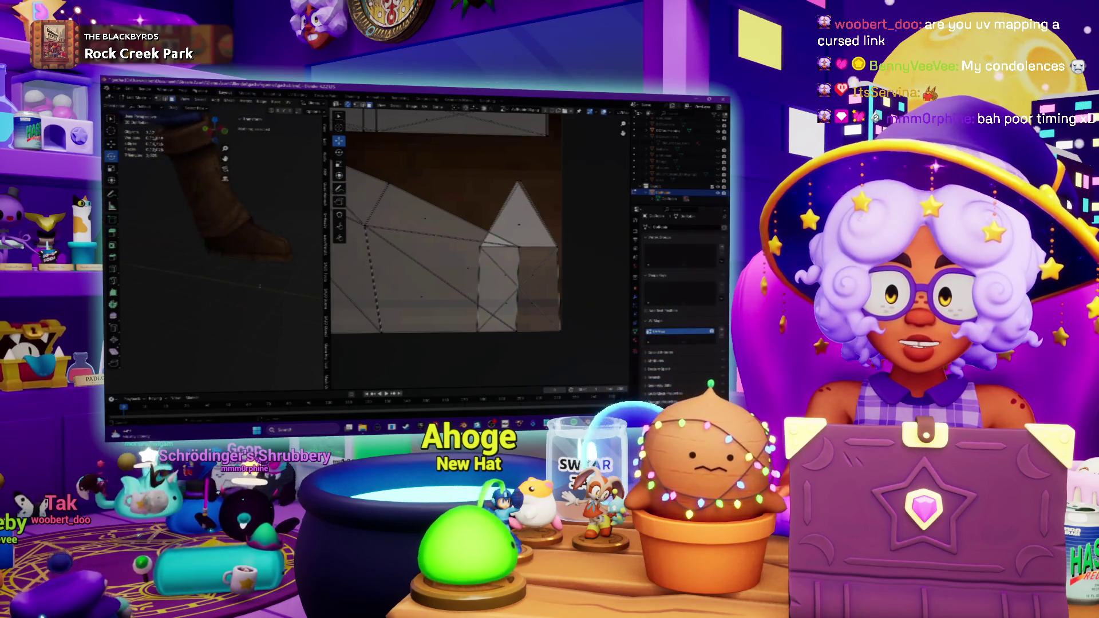
mouse_move(215, 250)
middle_mouse_down()
mouse_move(240, 258)
mouse_move(221, 189)
mouse_move(228, 138)
mouse_move(210, 224)
middle_mouse_up()
scroll(447, 223, "down", 5)
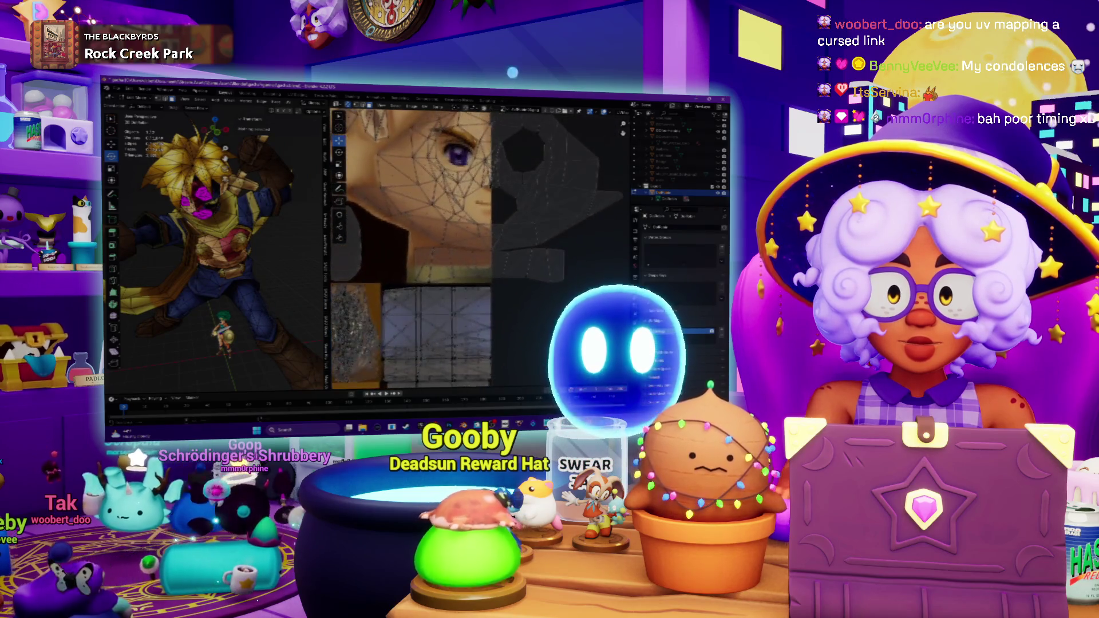
scroll(577, 135, "down", 2)
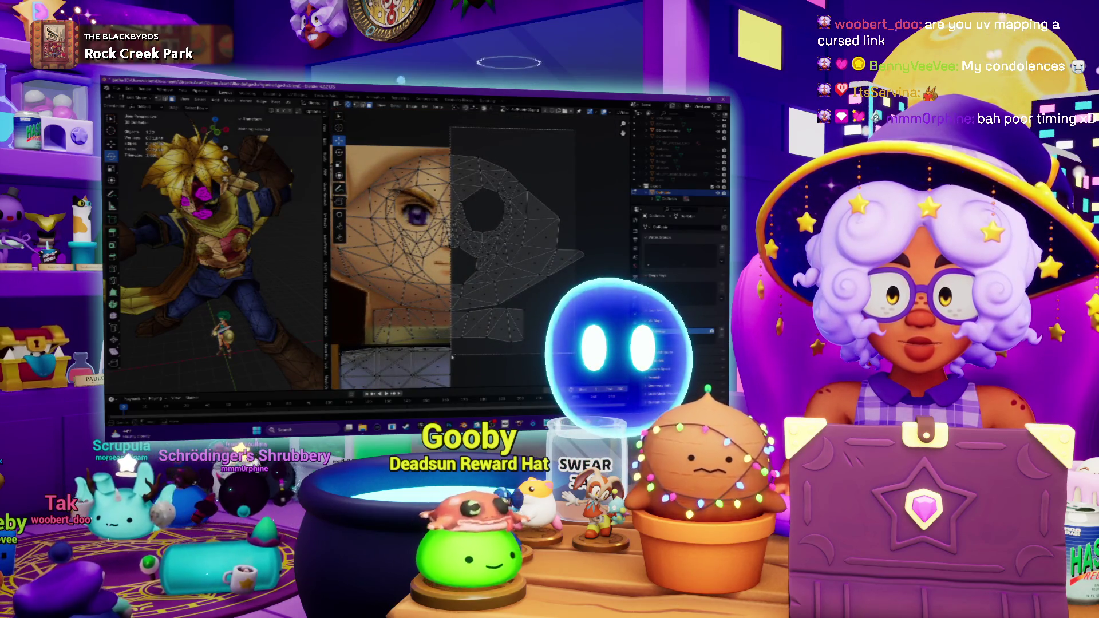
Unwrap all the currently selected faces, then undo to clear the resulting island selection.
key("a")
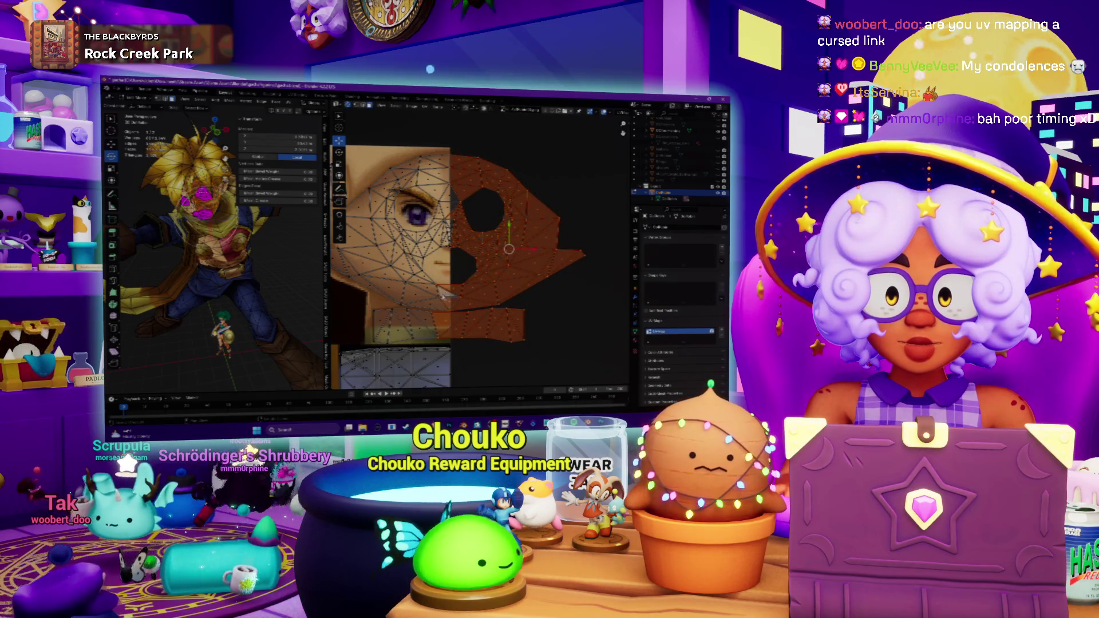
scroll(484, 282, "up", 3)
scroll(484, 282, "up", 1)
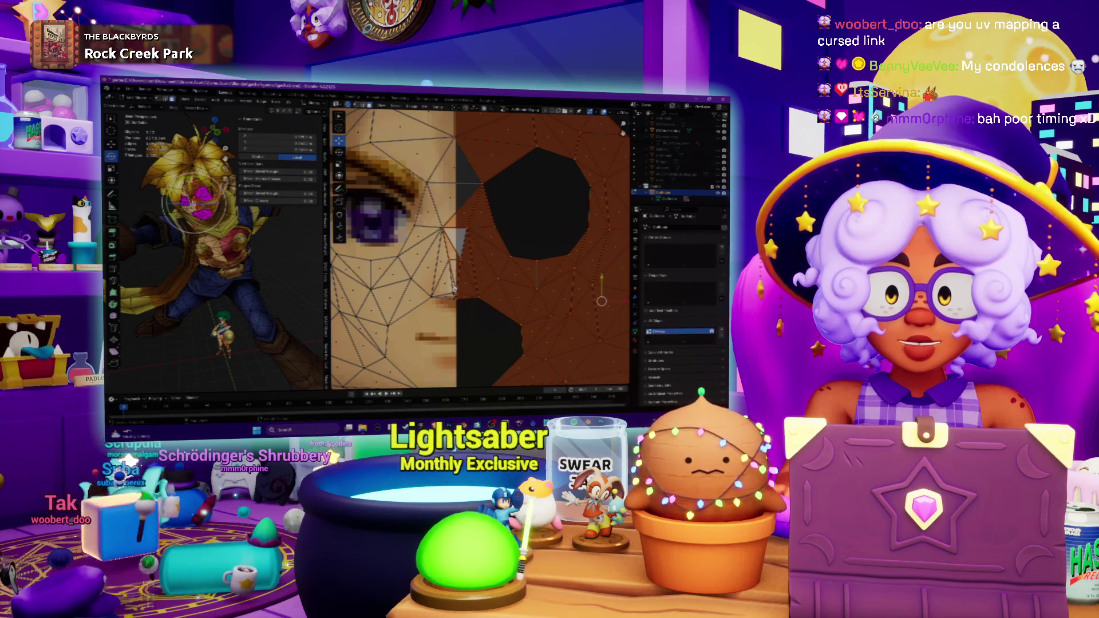
scroll(458, 273, "up", 1)
scroll(469, 246, "up", 1)
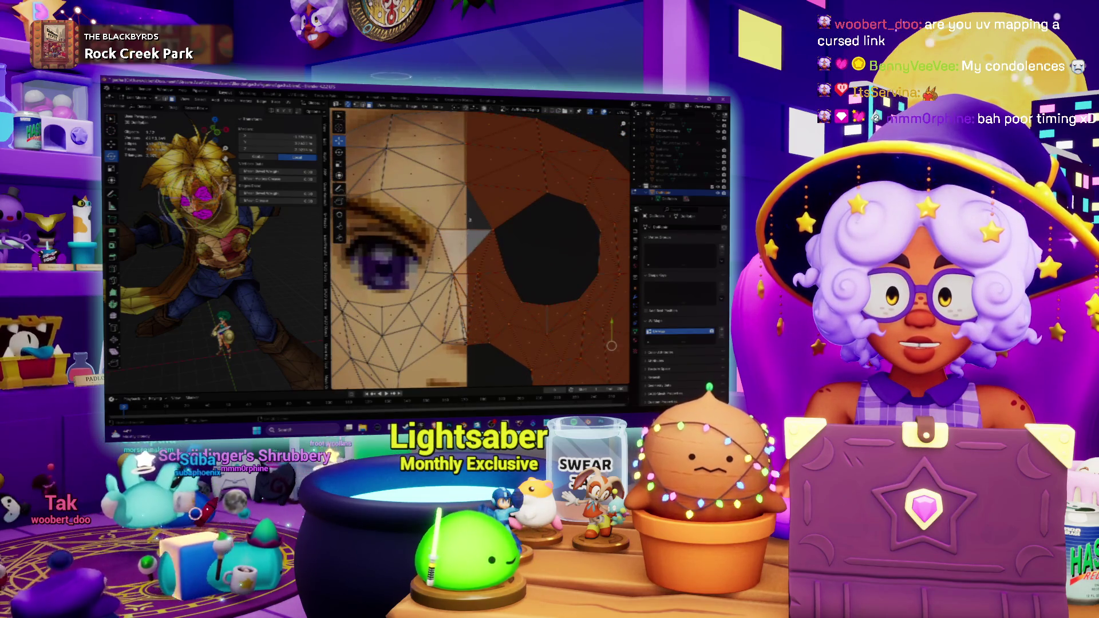
scroll(470, 216, "down", 3)
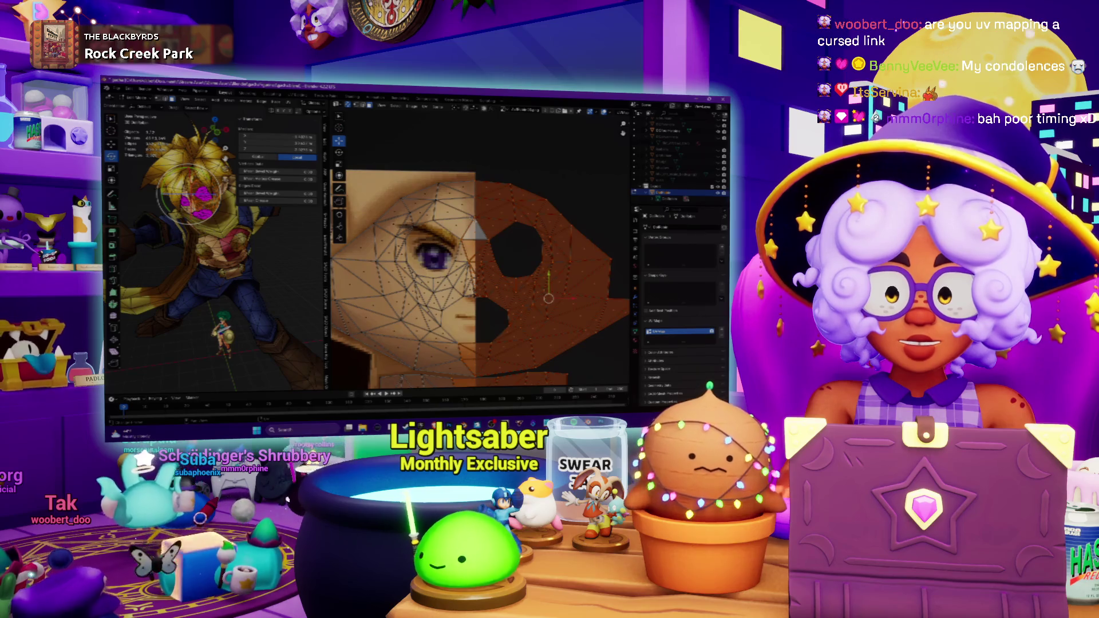
scroll(498, 231, "down", 2)
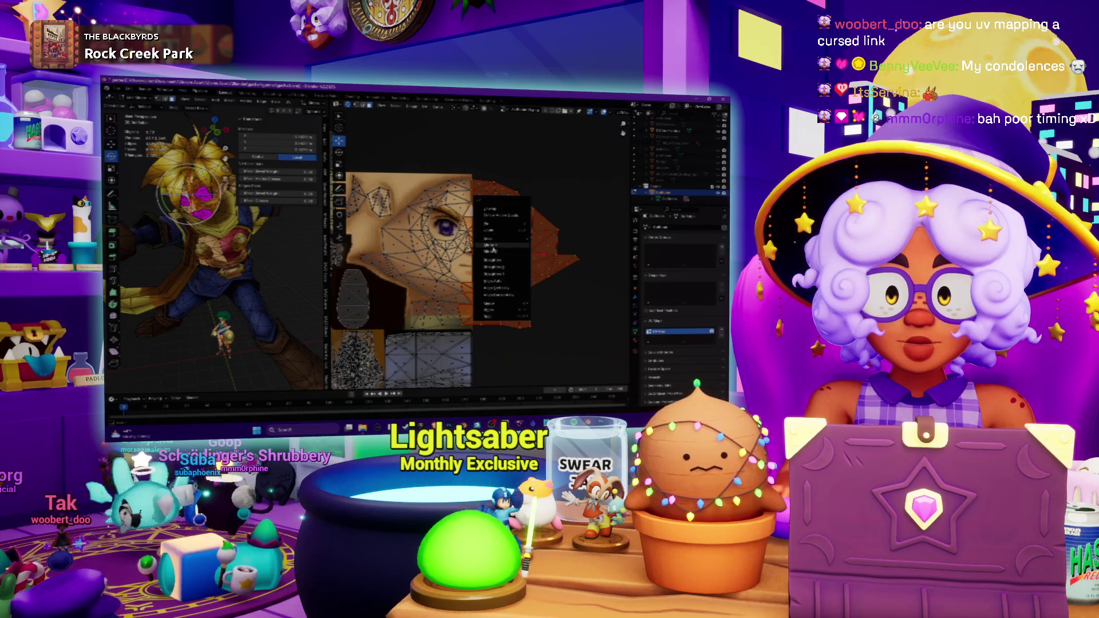
left_click(493, 250)
key("ctrl+z")
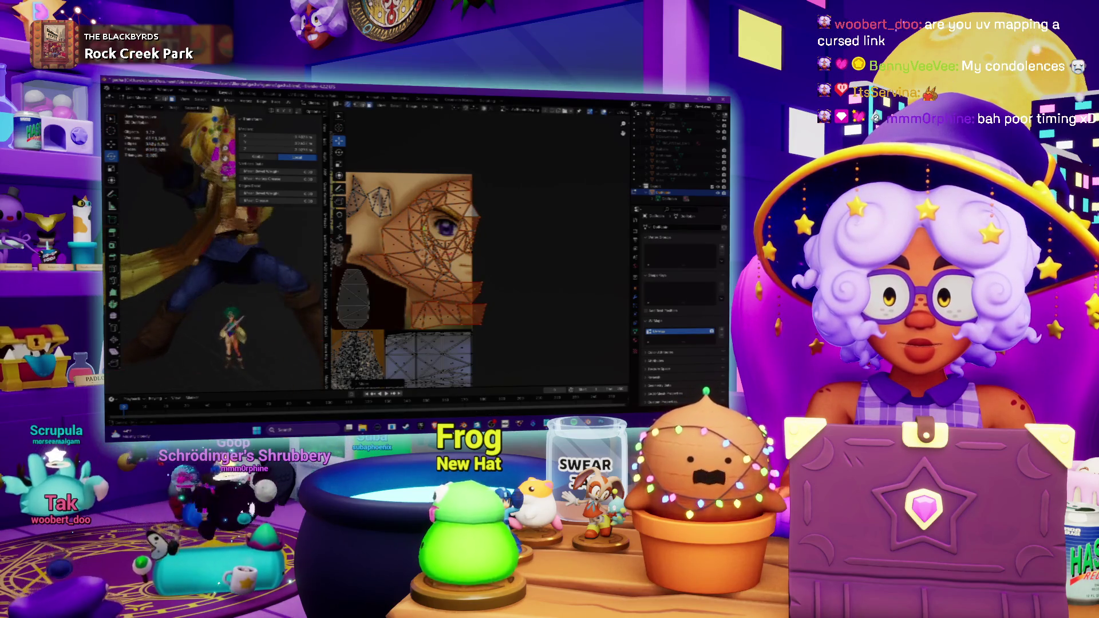
scroll(215, 245, "up", 3)
scroll(214, 245, "up", 2)
mouse_move(215, 246)
middle_mouse_down()
mouse_move(146, 230)
mouse_move(215, 245)
middle_mouse_up()
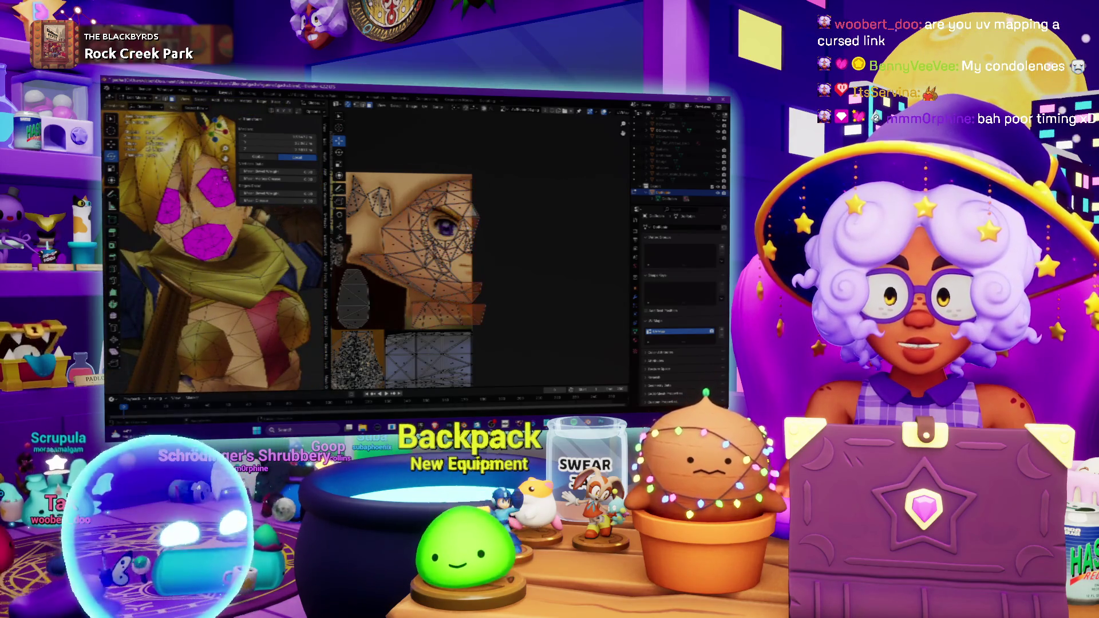
Select the head faces and start grabbing their new UV island left toward the face texture.
left_click(197, 198)
scroll(470, 232, "up", 2)
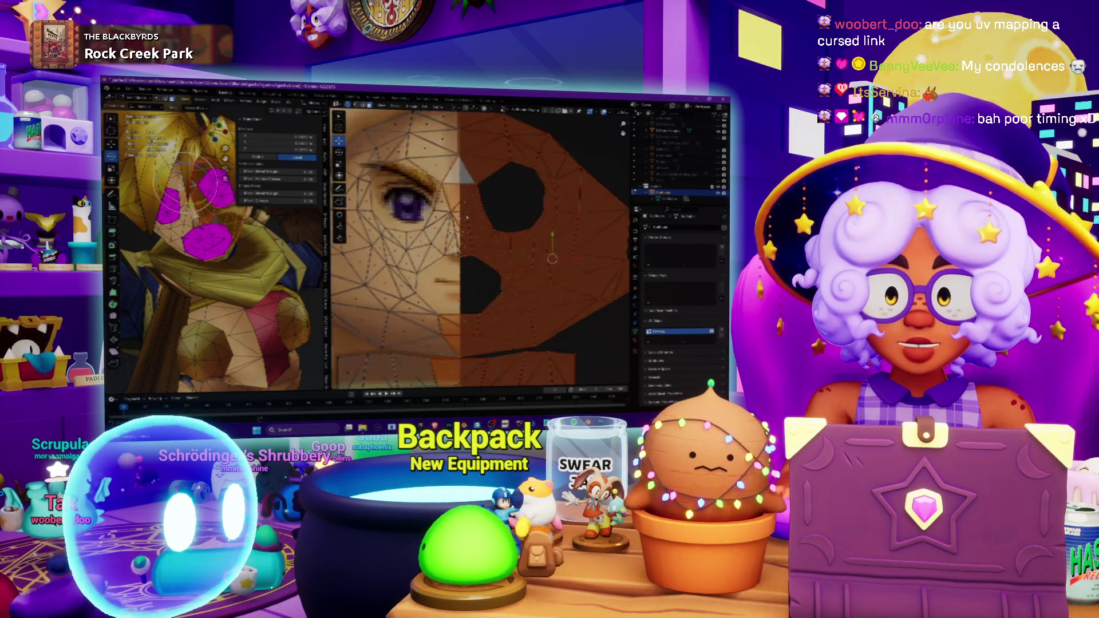
scroll(470, 232, "up", 2)
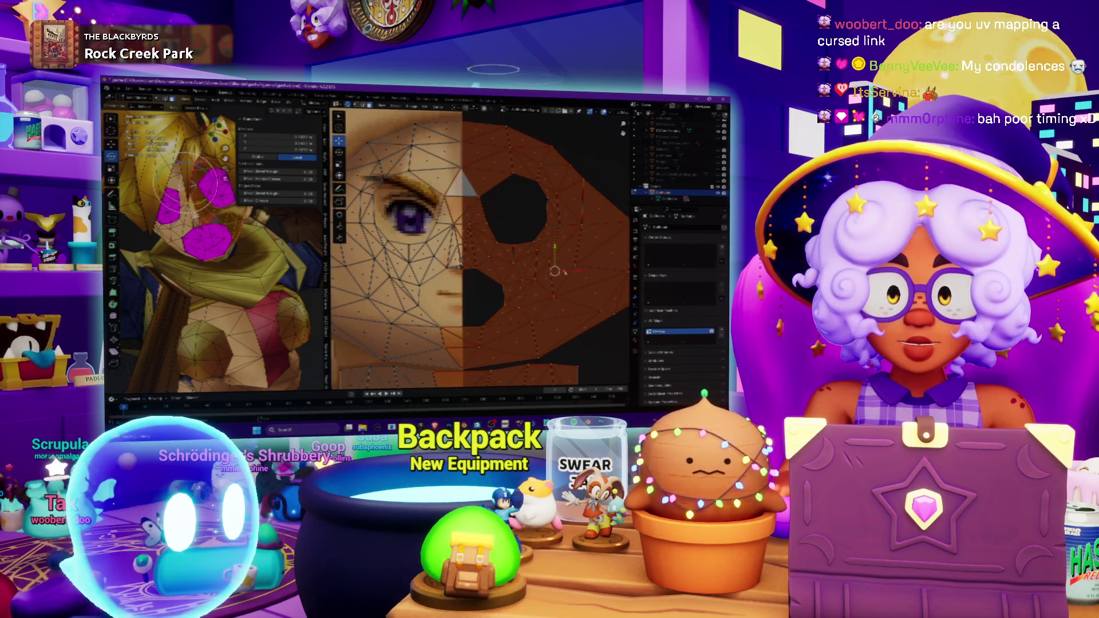
scroll(481, 249, "down", 2)
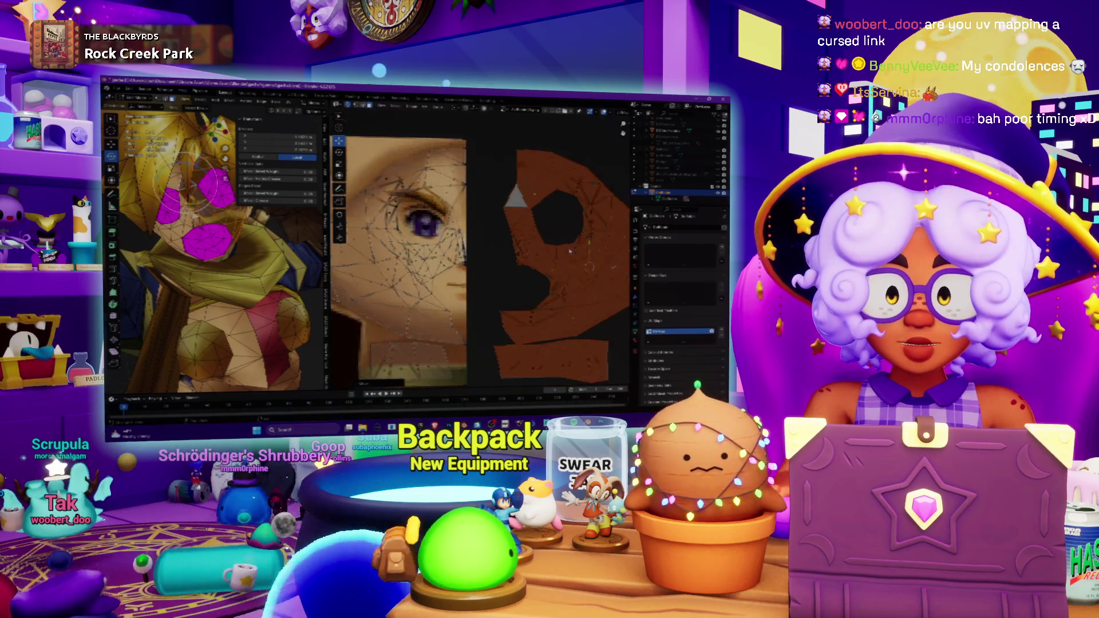
scroll(551, 258, "down", 2)
key("g")
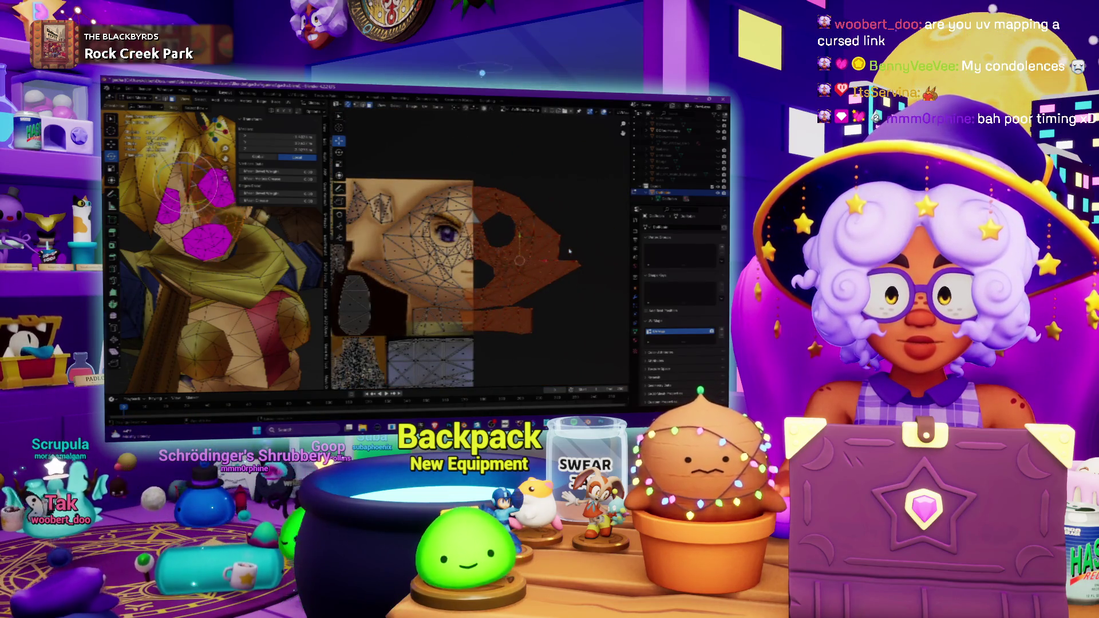
right_click(544, 242)
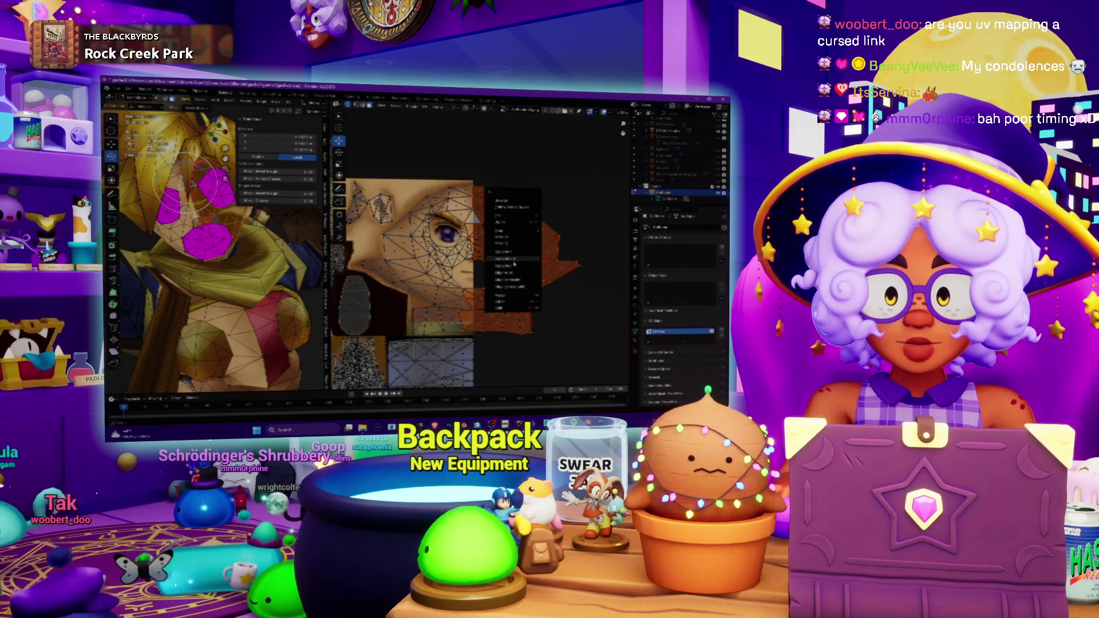
Re-unwrap the face island larger, move it left over the face texture, then select the whole mesh.
left_click(511, 240)
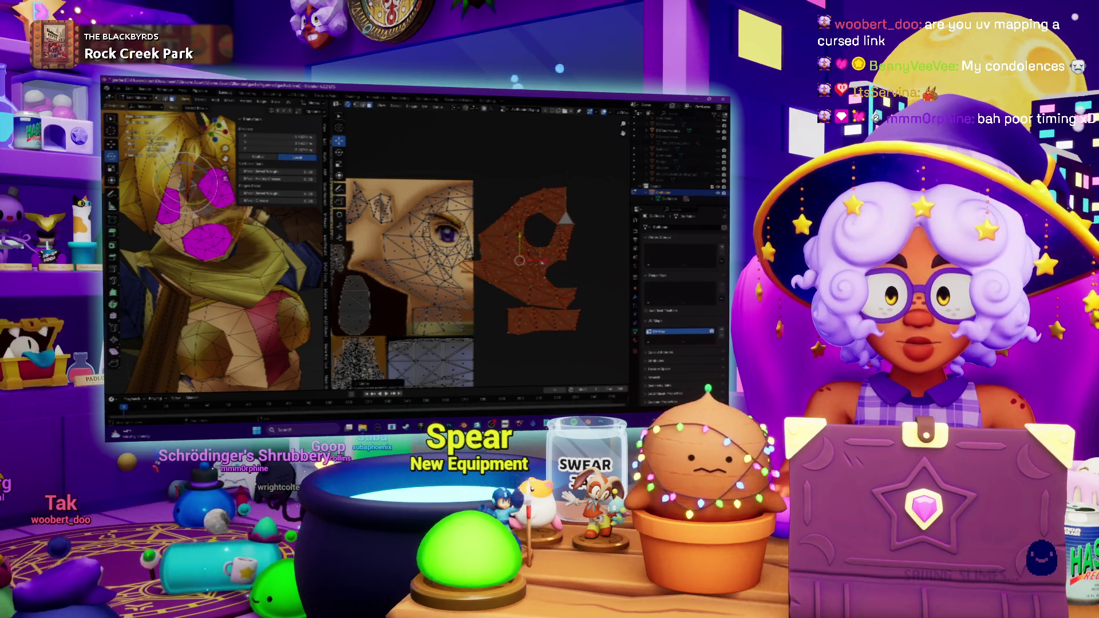
key("g")
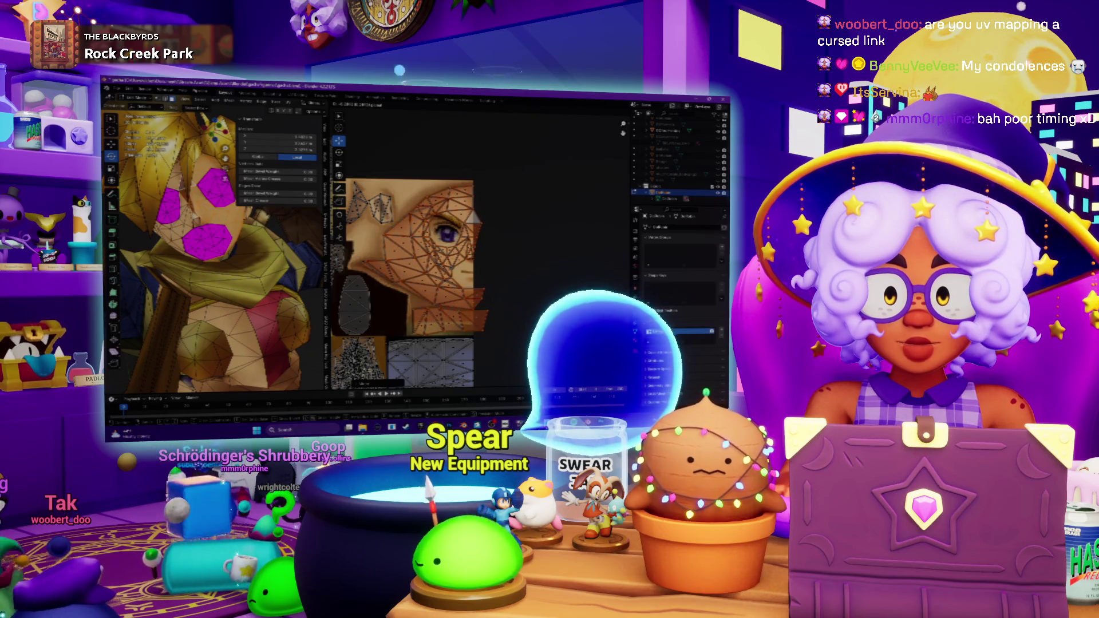
scroll(476, 319, "up", 2)
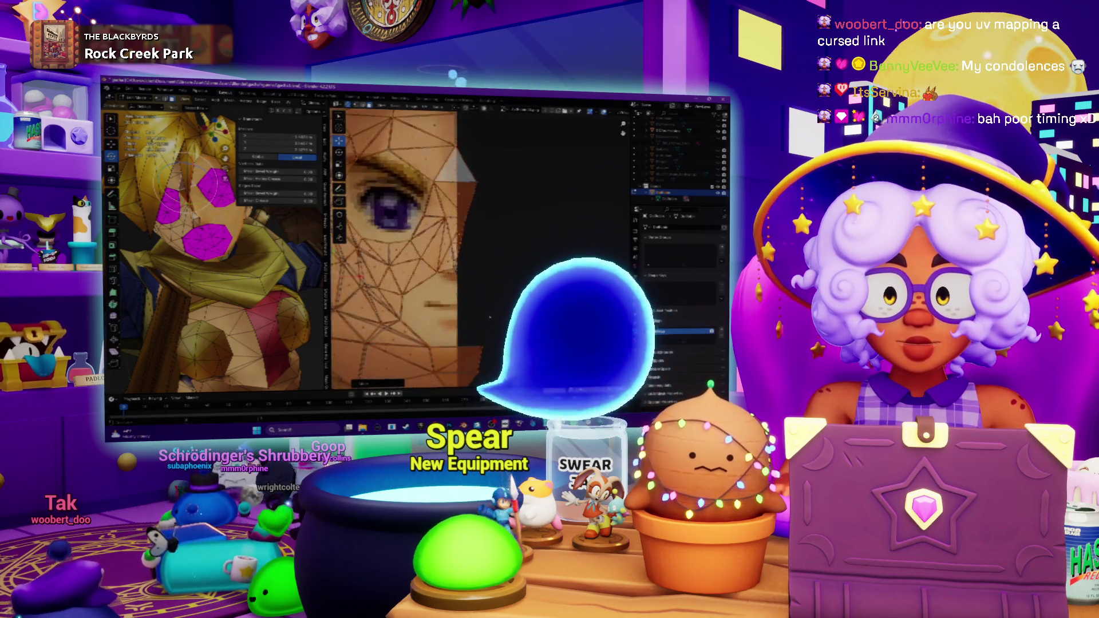
scroll(477, 319, "up", 2)
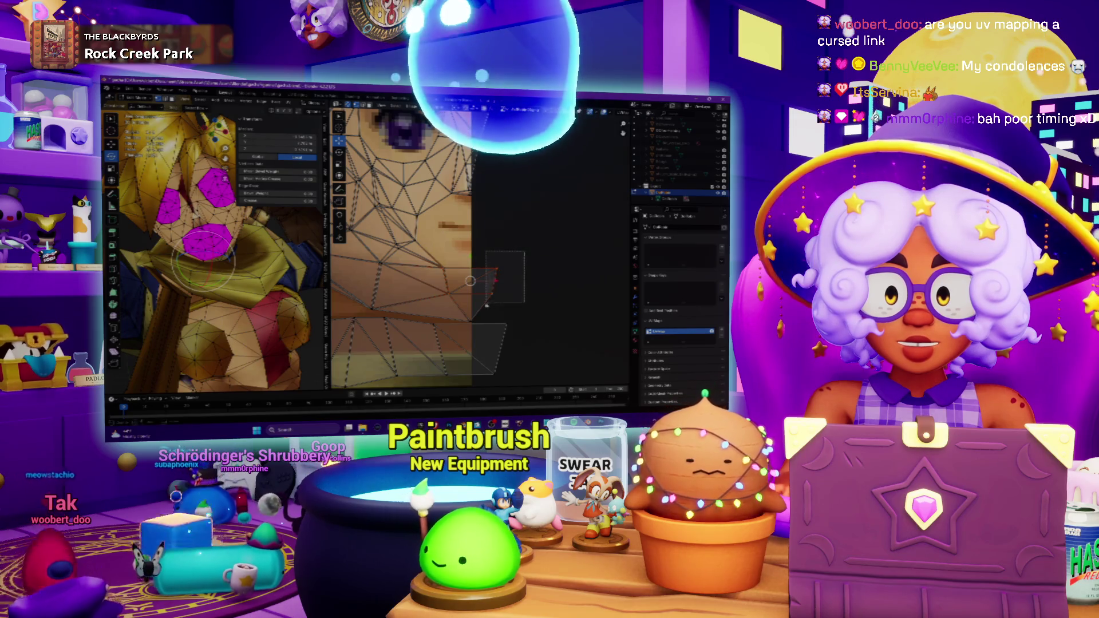
key("a")
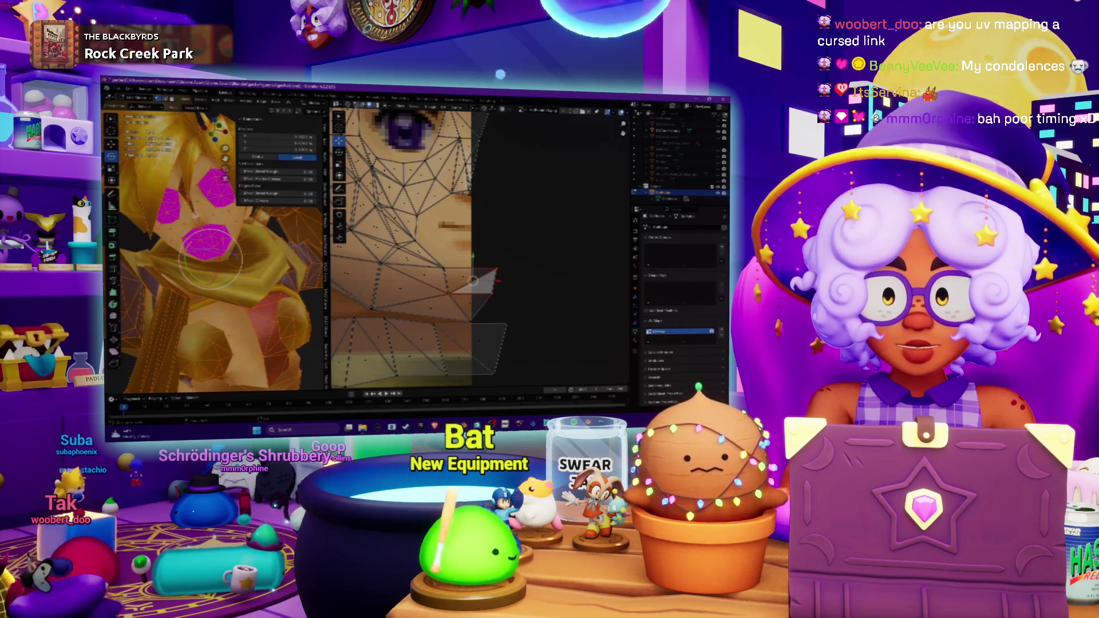
scroll(539, 226, "down", 3)
scroll(540, 226, "down", 2)
scroll(539, 226, "down", 3)
scroll(540, 226, "down", 2)
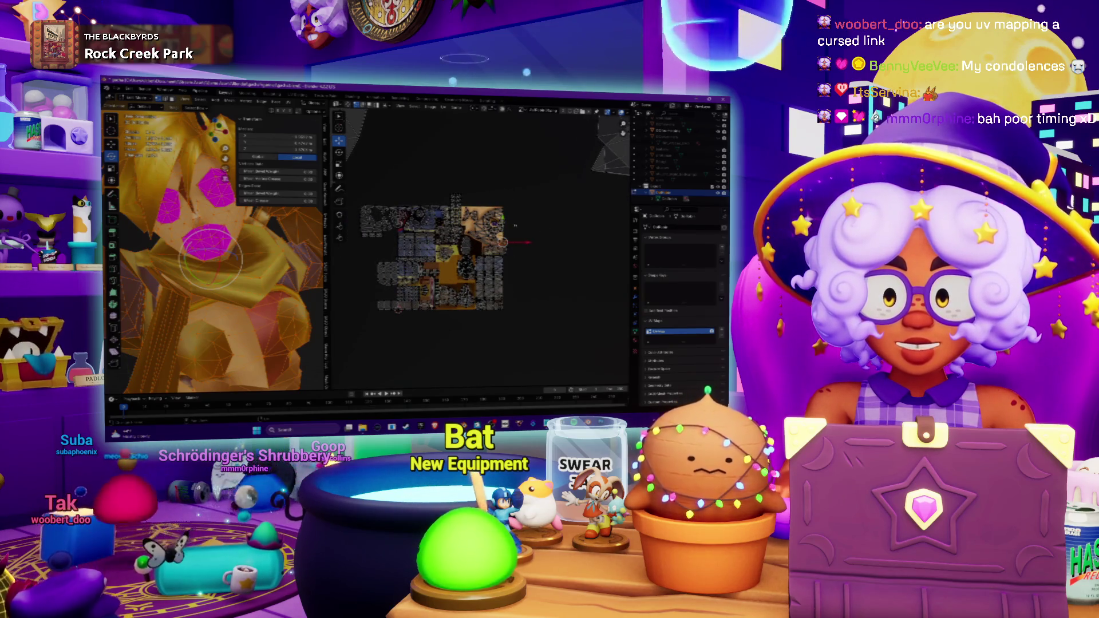
scroll(505, 223, "up", 1)
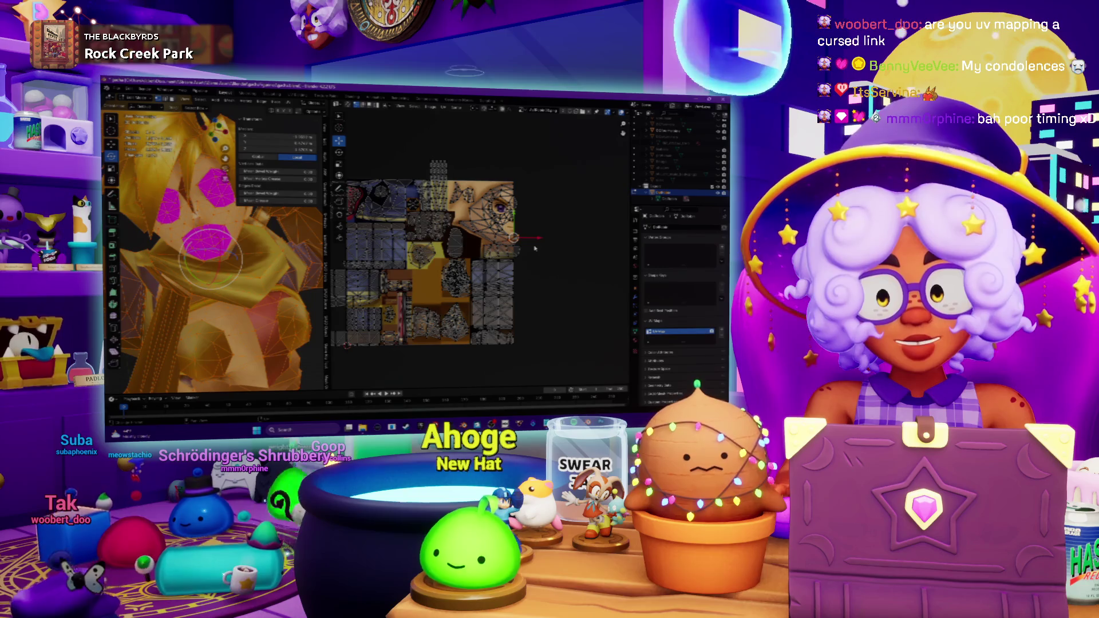
scroll(535, 248, "up", 4)
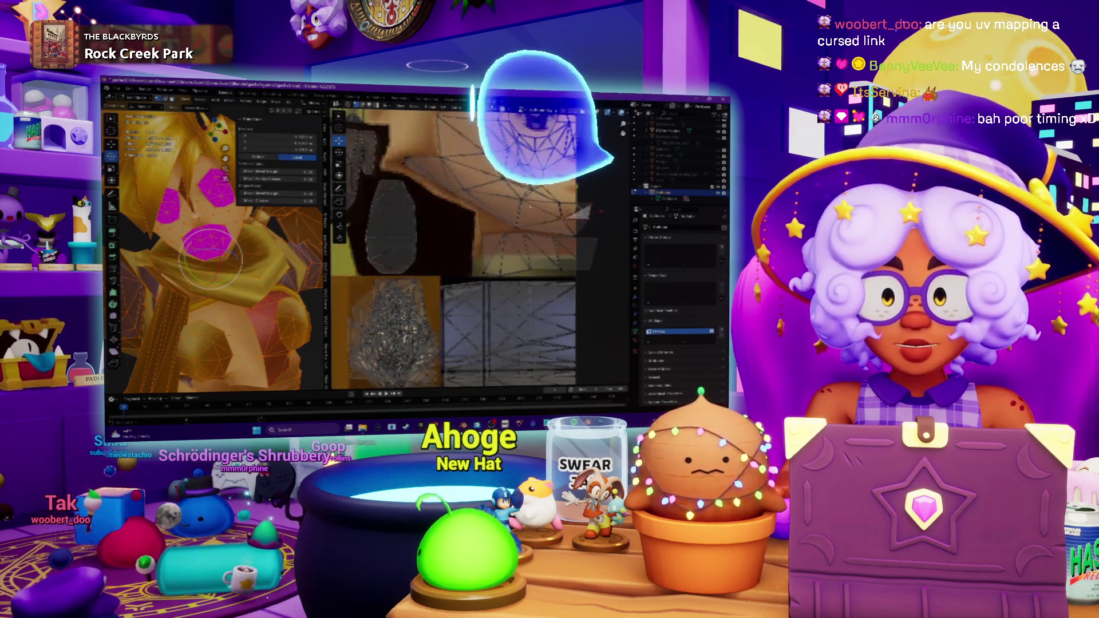
middle_click_drag(579, 211, 529, 239)
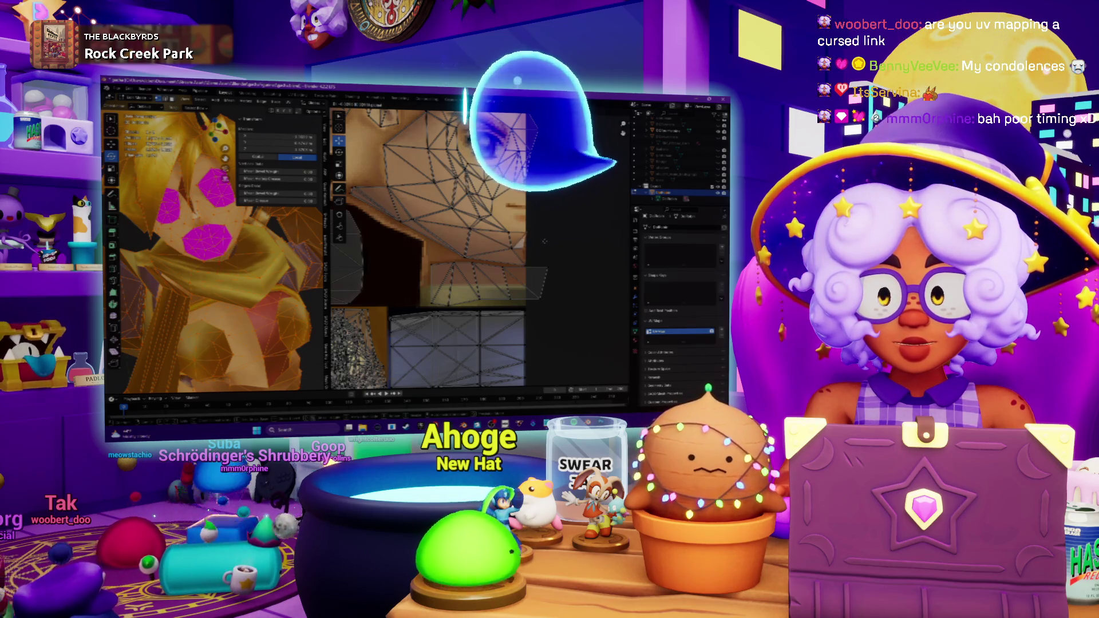
scroll(215, 250, "up", 3)
scroll(215, 249, "up", 3)
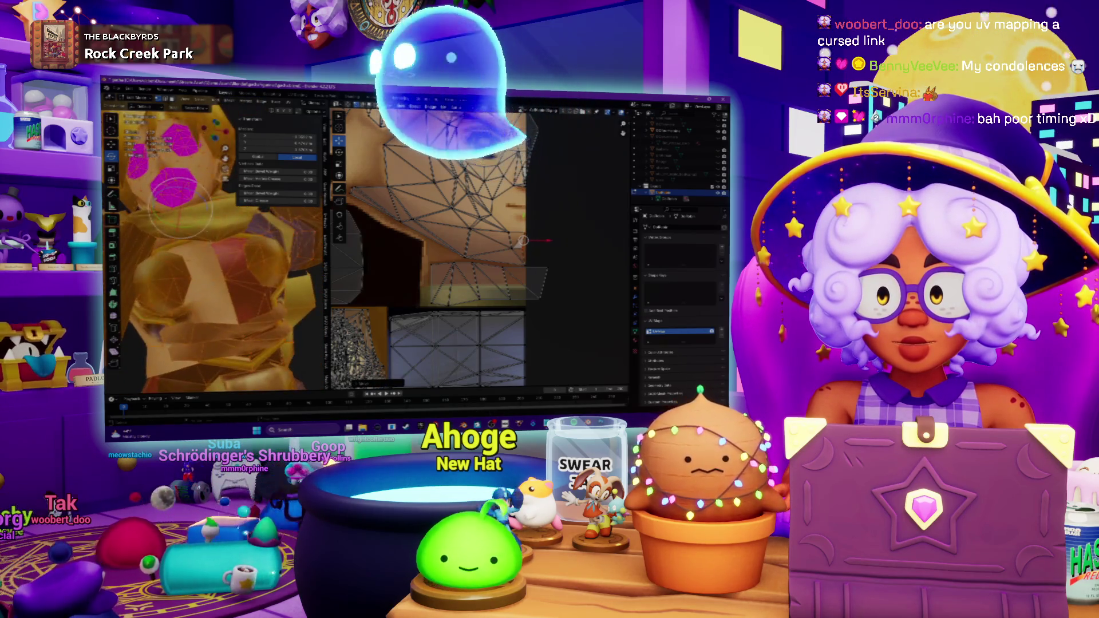
scroll(214, 249, "up", 3)
scroll(210, 225, "up", 3)
scroll(209, 227, "up", 2)
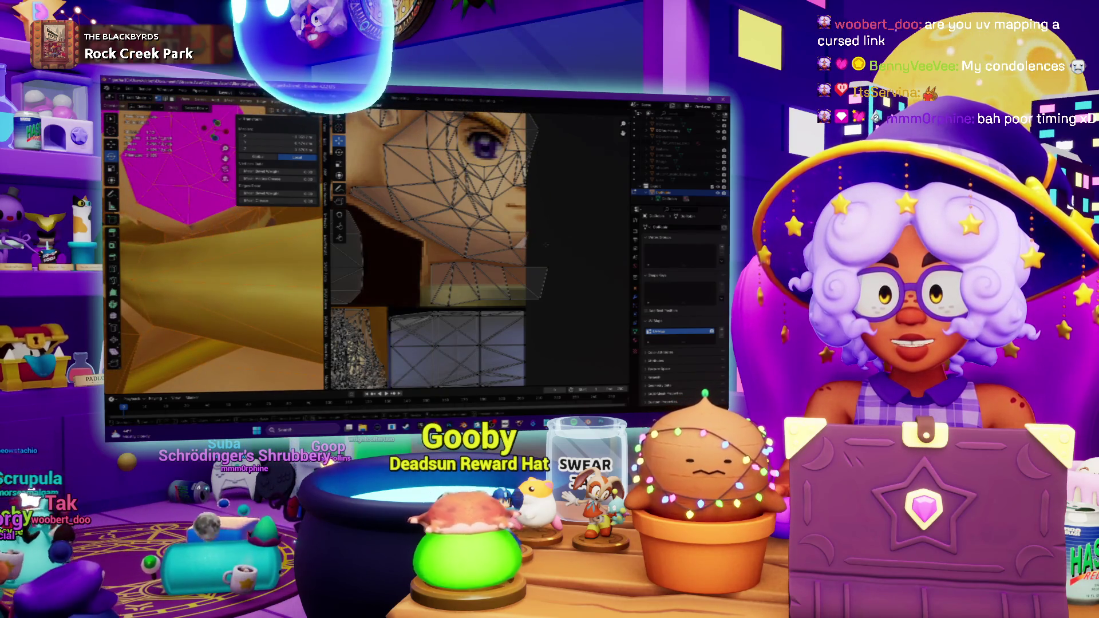
key("c")
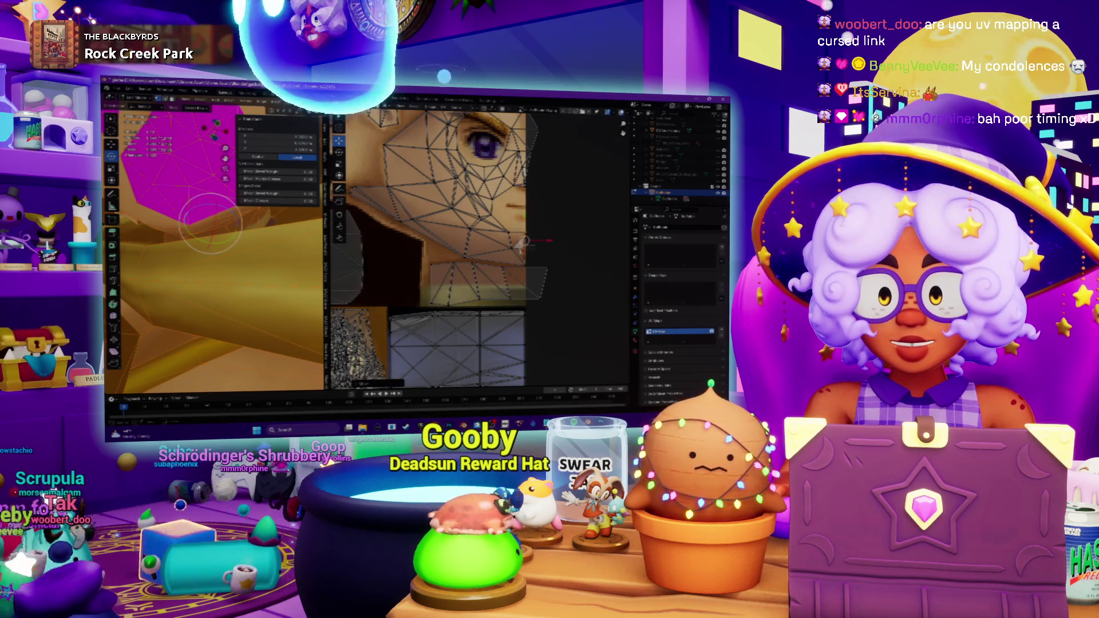
key("Escape")
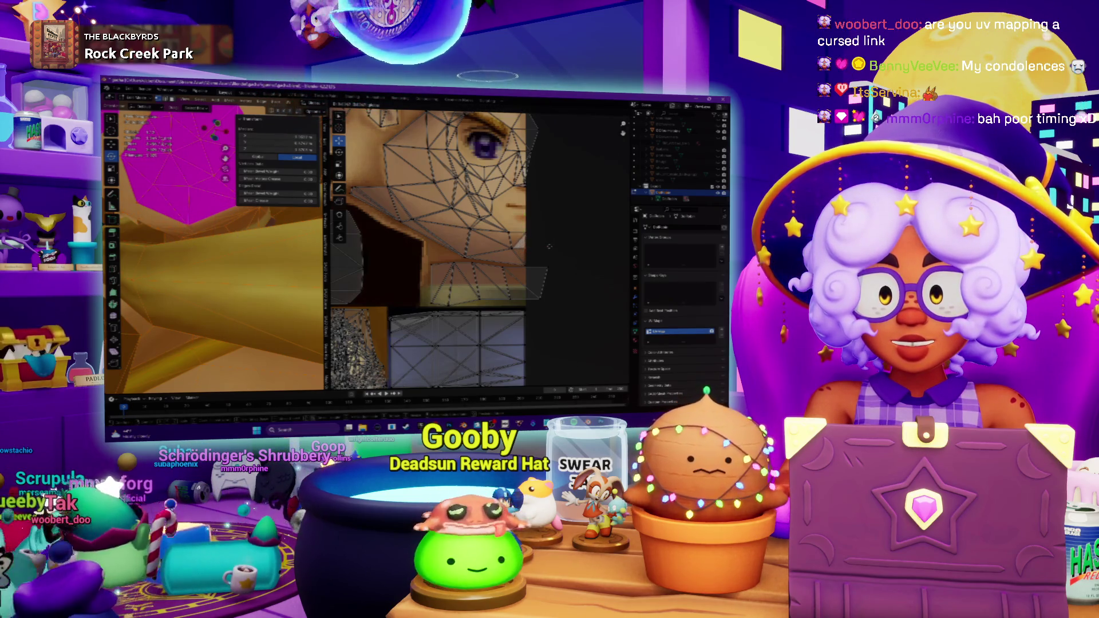
scroll(545, 249, "up", 3)
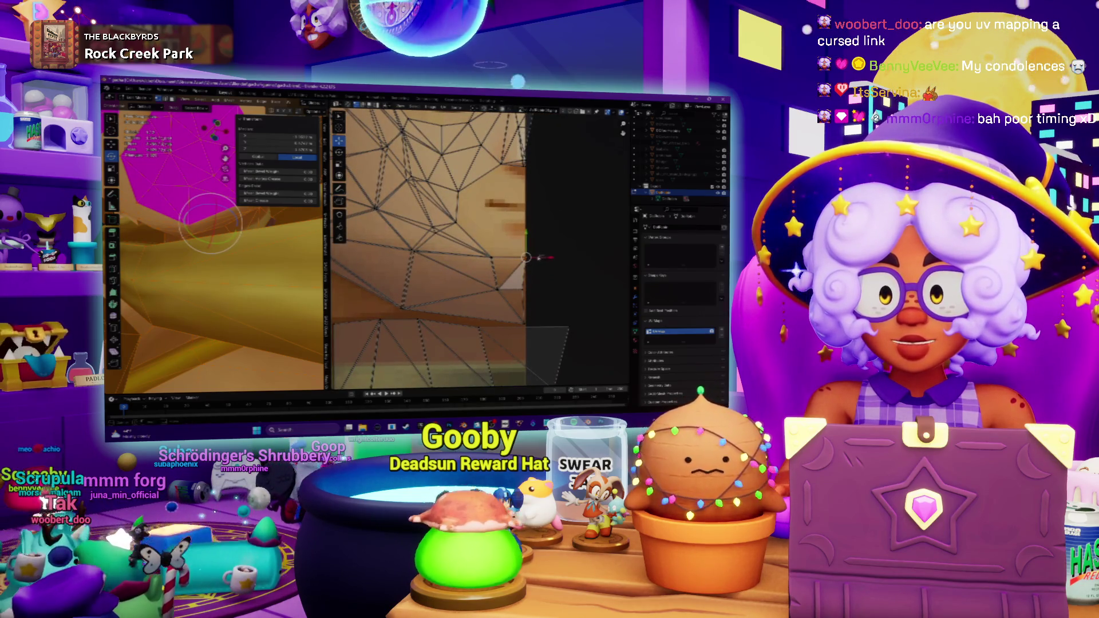
scroll(527, 256, "down", 5)
scroll(473, 273, "down", 2)
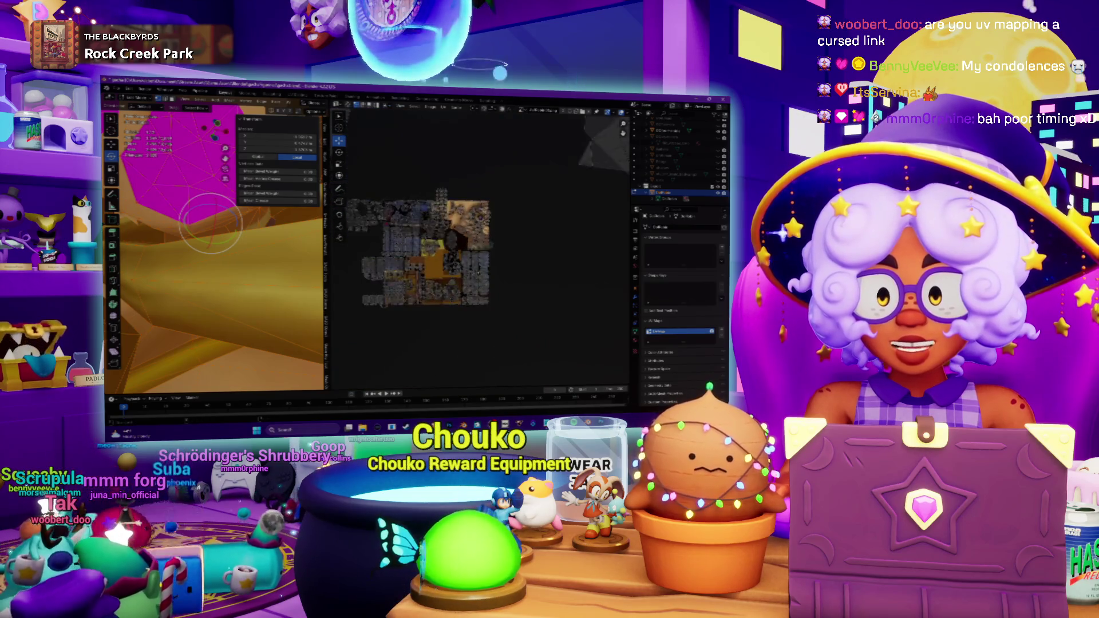
Recentre the UV editor on the face islands around the eye over the texture atlas.
middle_click_drag(344, 225, 399, 234)
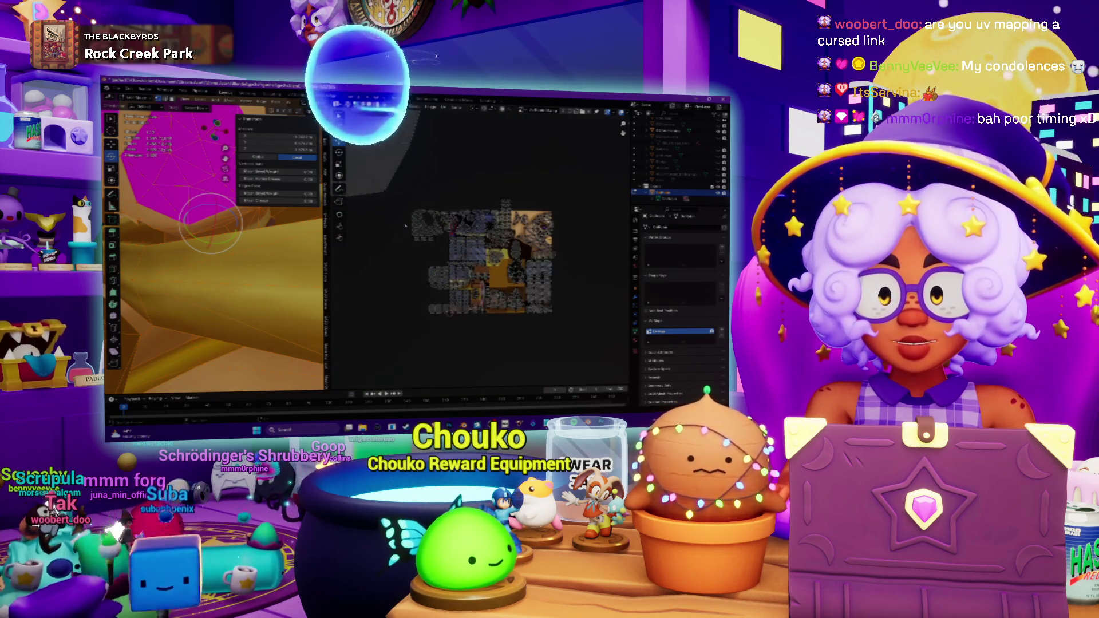
scroll(417, 233, "up", 3)
scroll(430, 234, "up", 1)
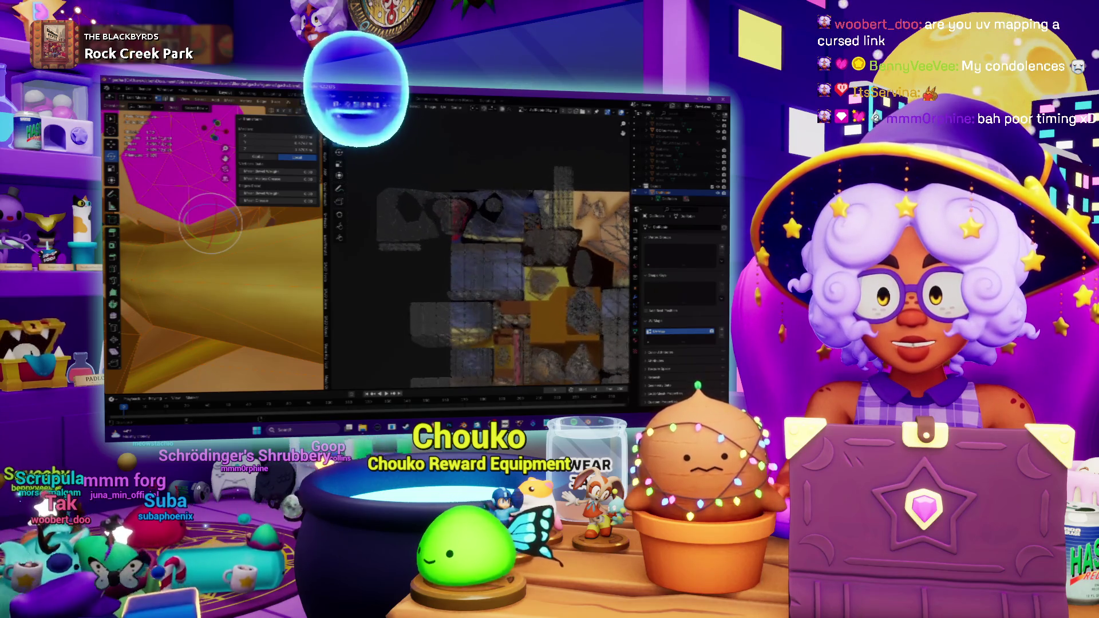
scroll(449, 234, "up", 1)
scroll(450, 236, "down", 1)
scroll(450, 236, "down", 1)
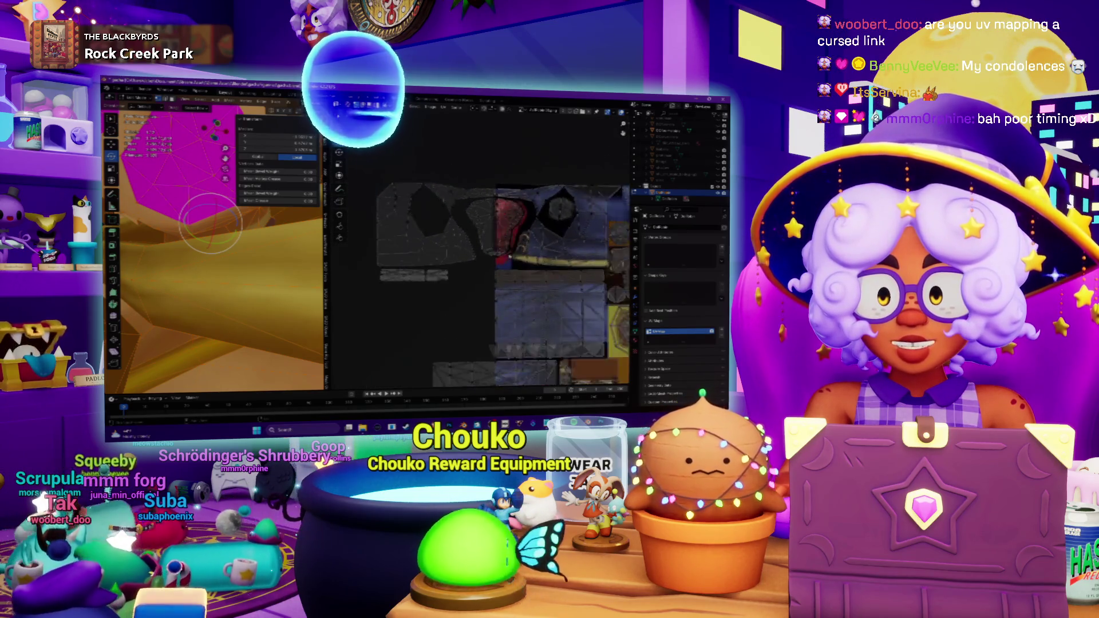
scroll(449, 236, "down", 2)
scroll(450, 235, "down", 1)
scroll(450, 236, "up", 3)
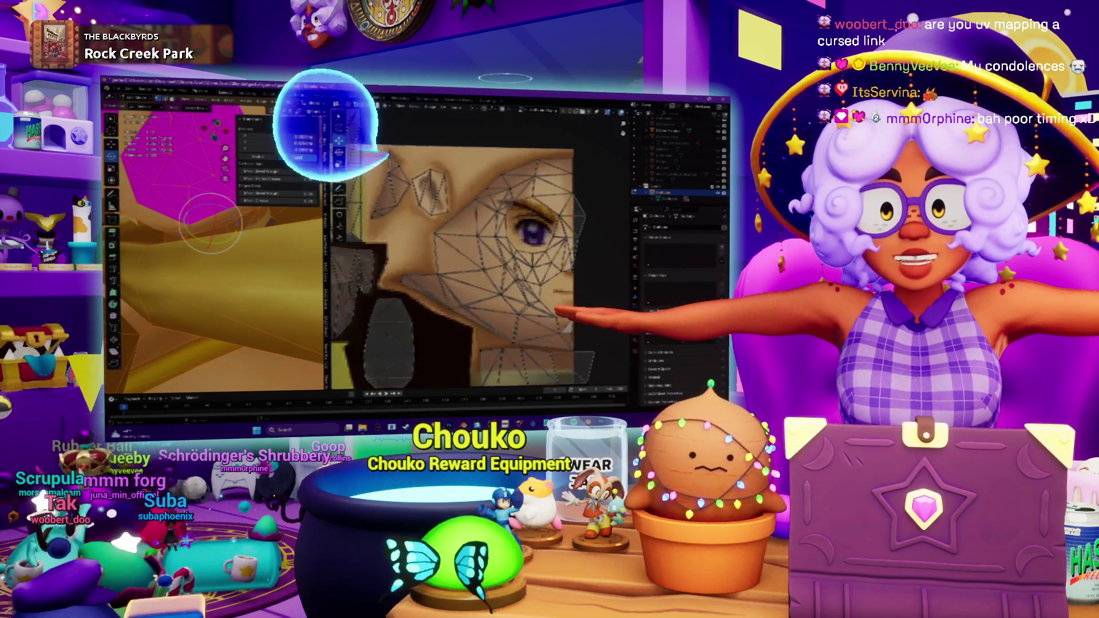
scroll(450, 235, "down", 1)
scroll(481, 249, "up", 2)
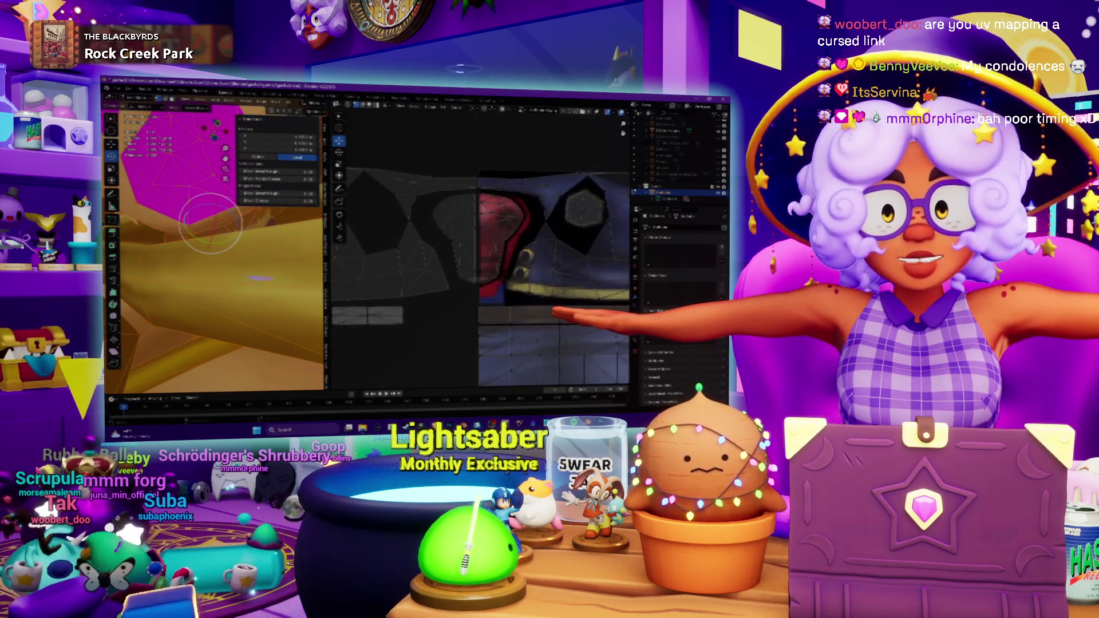
scroll(481, 249, "down", 2)
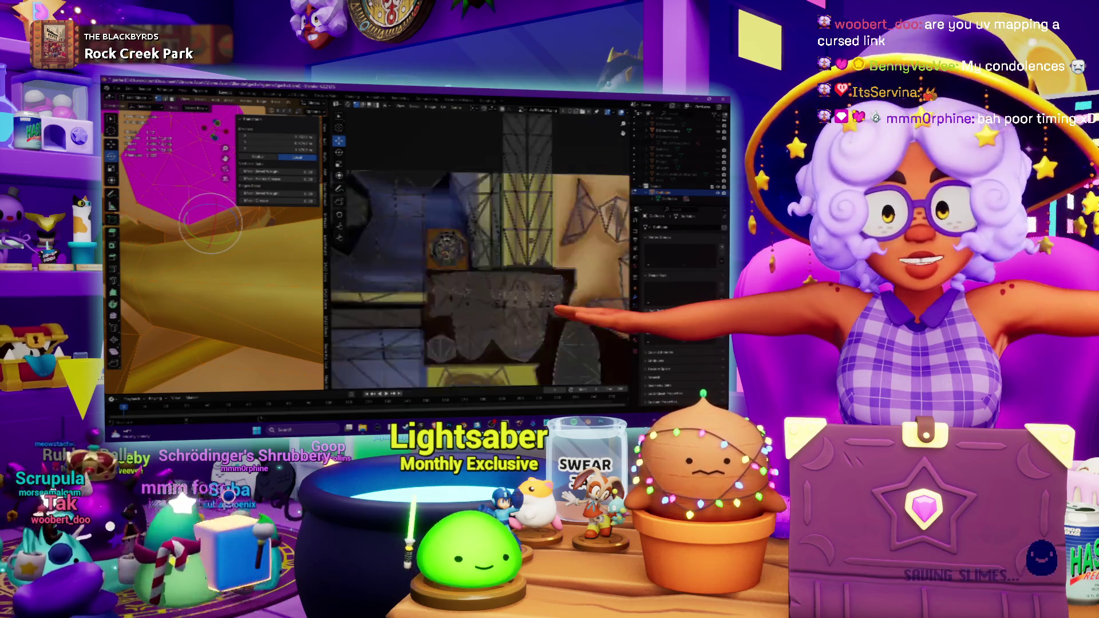
scroll(481, 249, "up", 3)
scroll(481, 249, "down", 3)
scroll(481, 249, "up", 3)
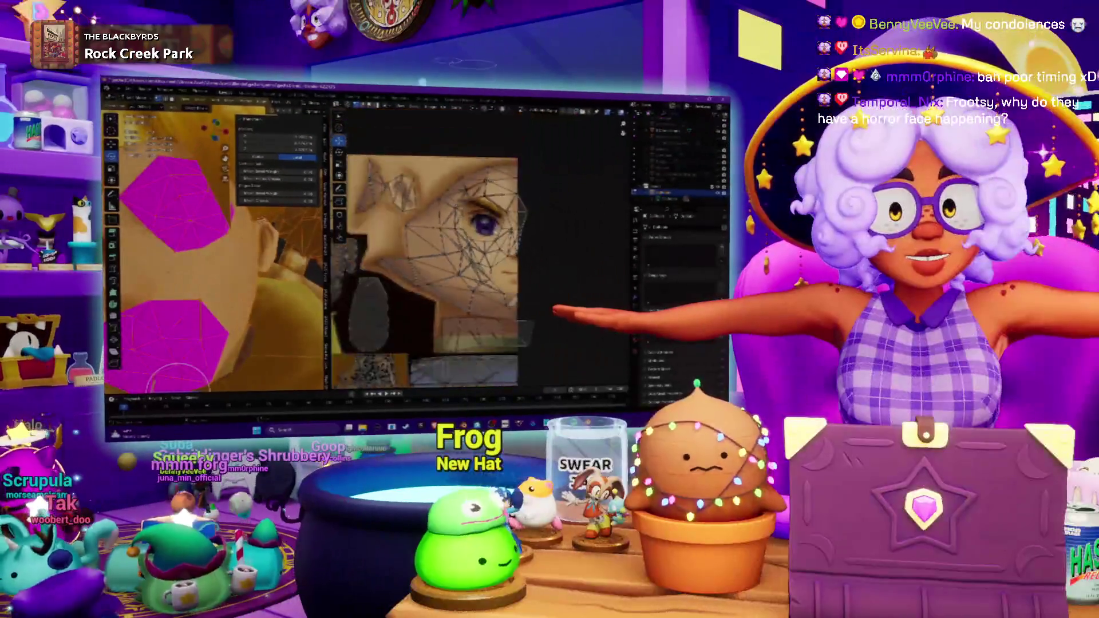
scroll(541, 296, "up", 1)
scroll(542, 297, "up", 2)
scroll(541, 297, "up", 2)
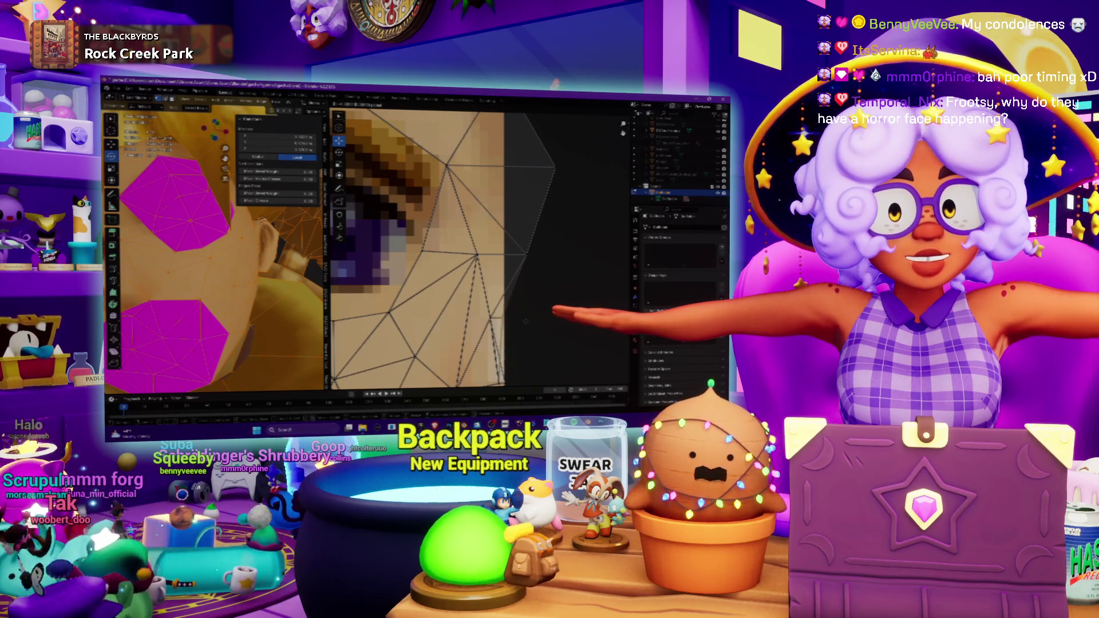
Deselect the UVs at the face island's edge and pan across the atlas to look it over.
middle_click_drag(586, 203, 575, 240, "shift")
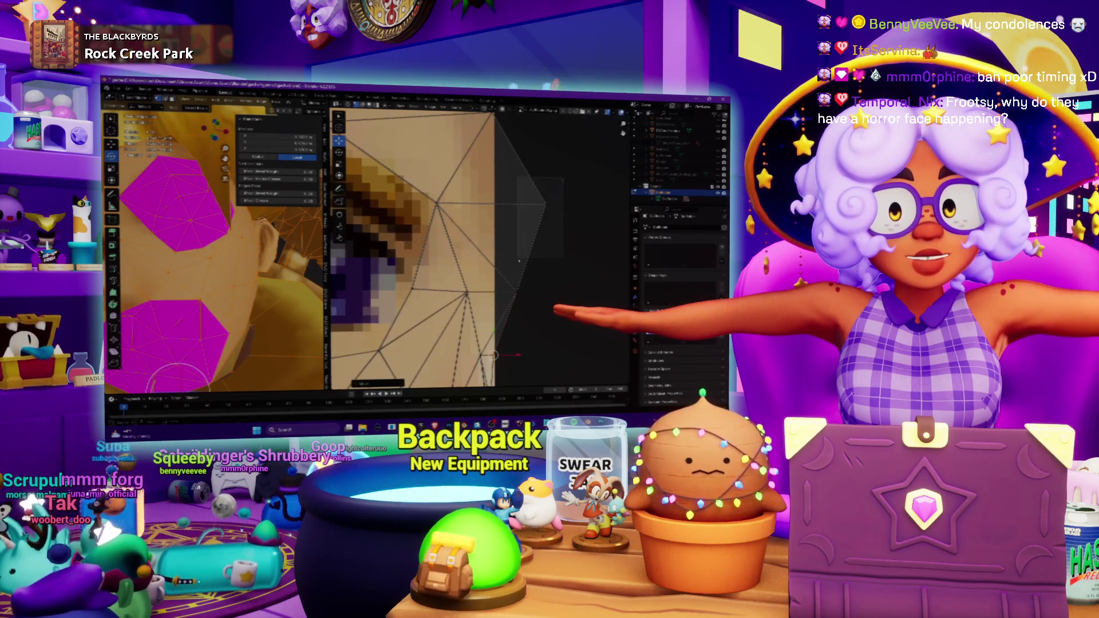
key("alt+a")
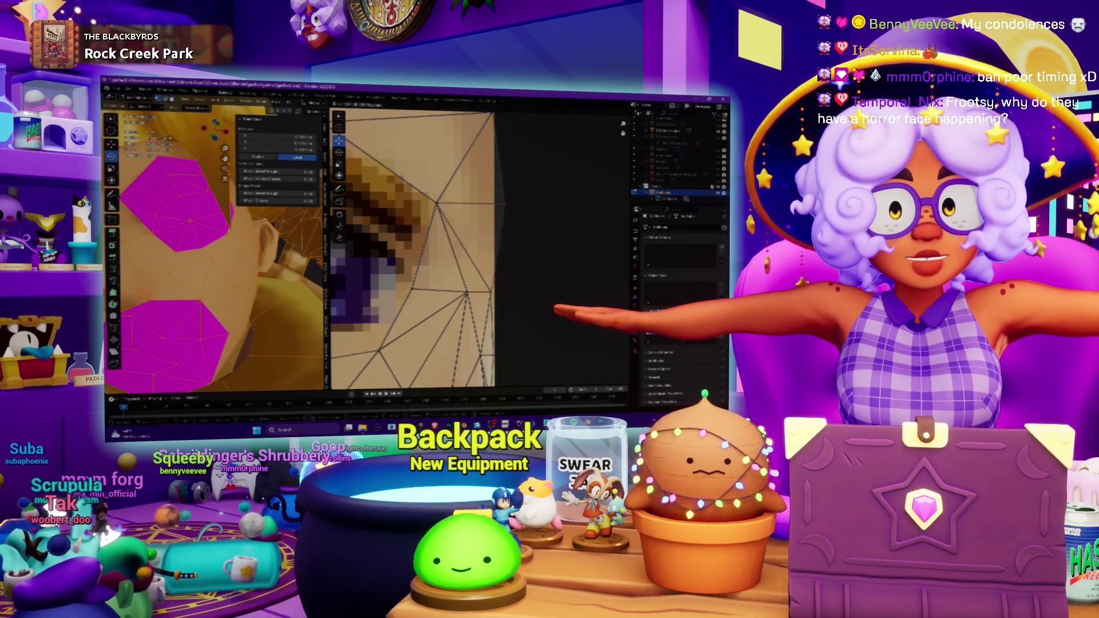
mouse_move(510, 202)
middle_mouse_down()
mouse_move(481, 224)
mouse_move(579, 231)
middle_mouse_up()
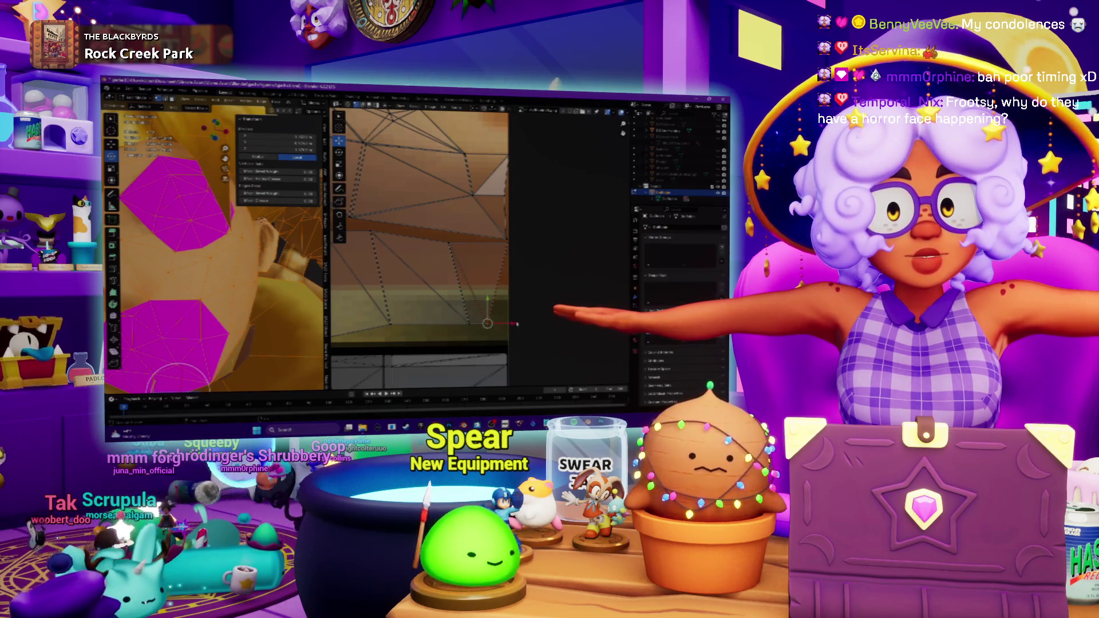
scroll(464, 249, "down", 2)
scroll(464, 249, "down", 2)
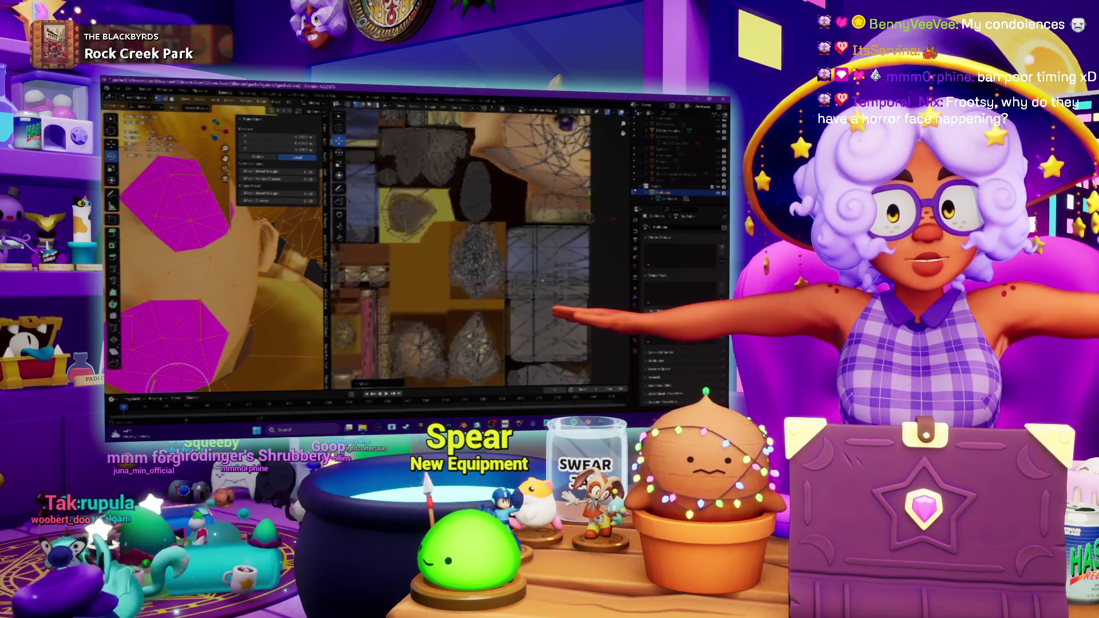
scroll(465, 250, "down", 2)
scroll(464, 249, "down", 2)
scroll(481, 249, "up", 4)
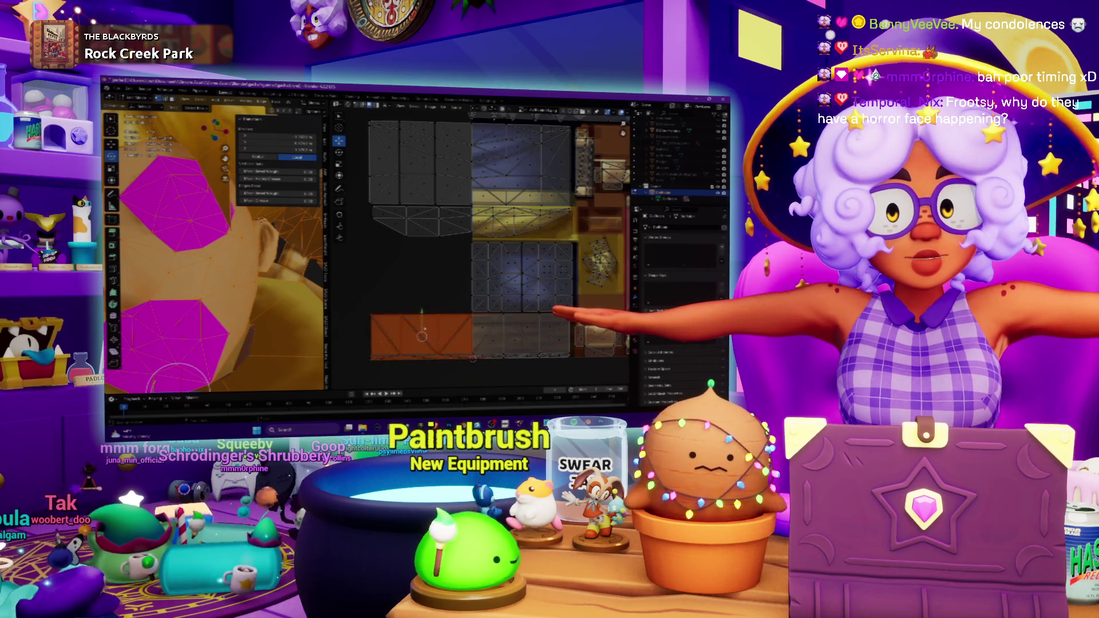
Inspect the rectangular island's UV options and check the textured model outside Edit Mode before returning.
right_click(422, 335)
left_click(412, 335)
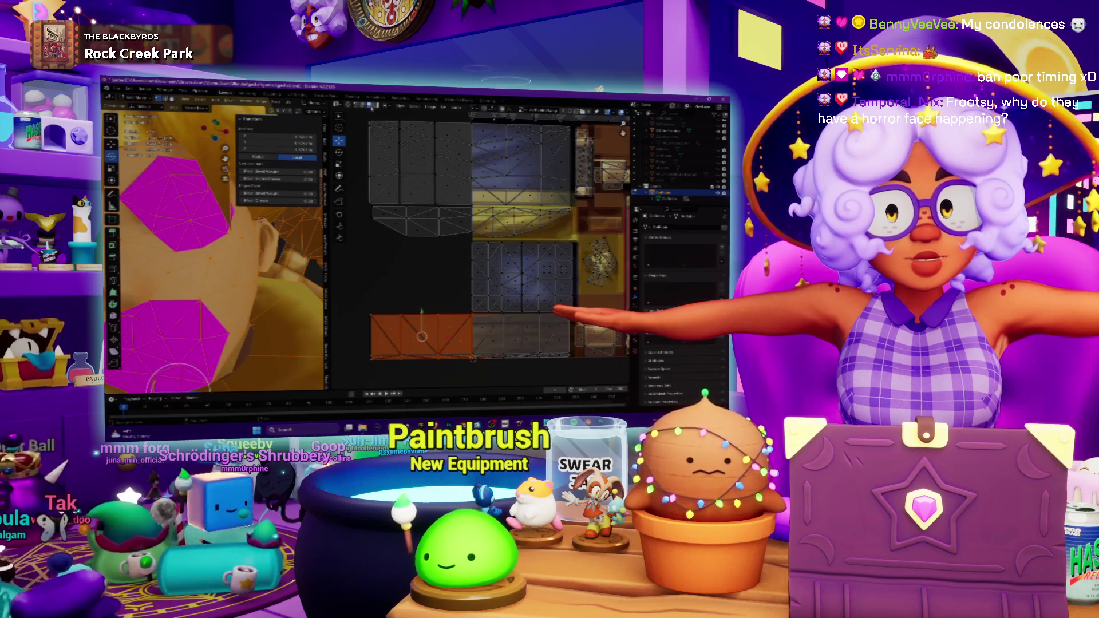
right_click(422, 335)
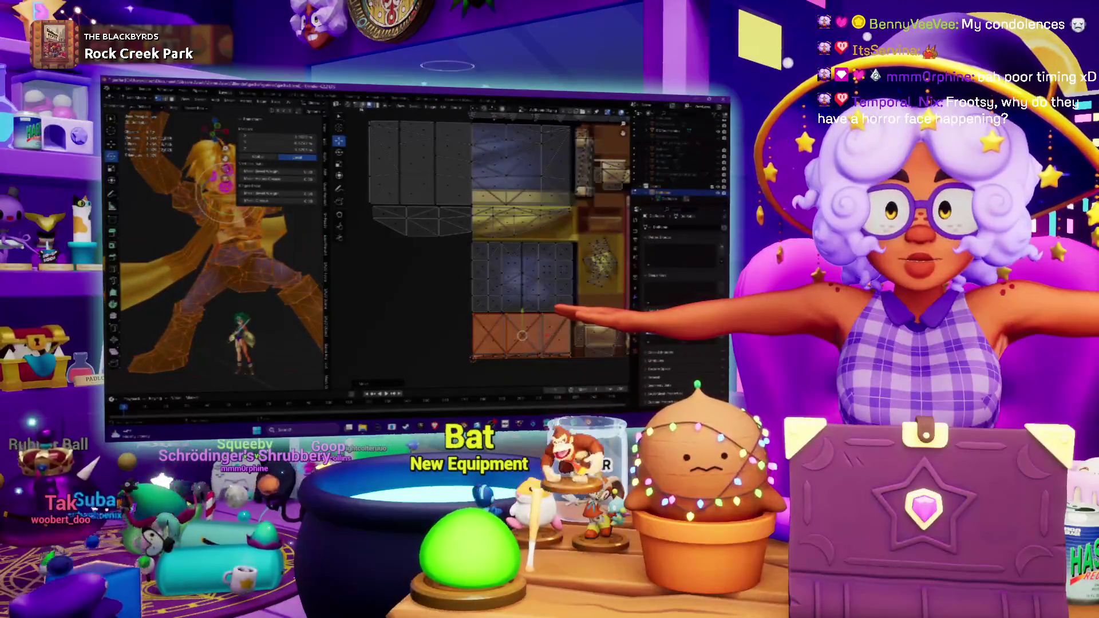
key("Tab")
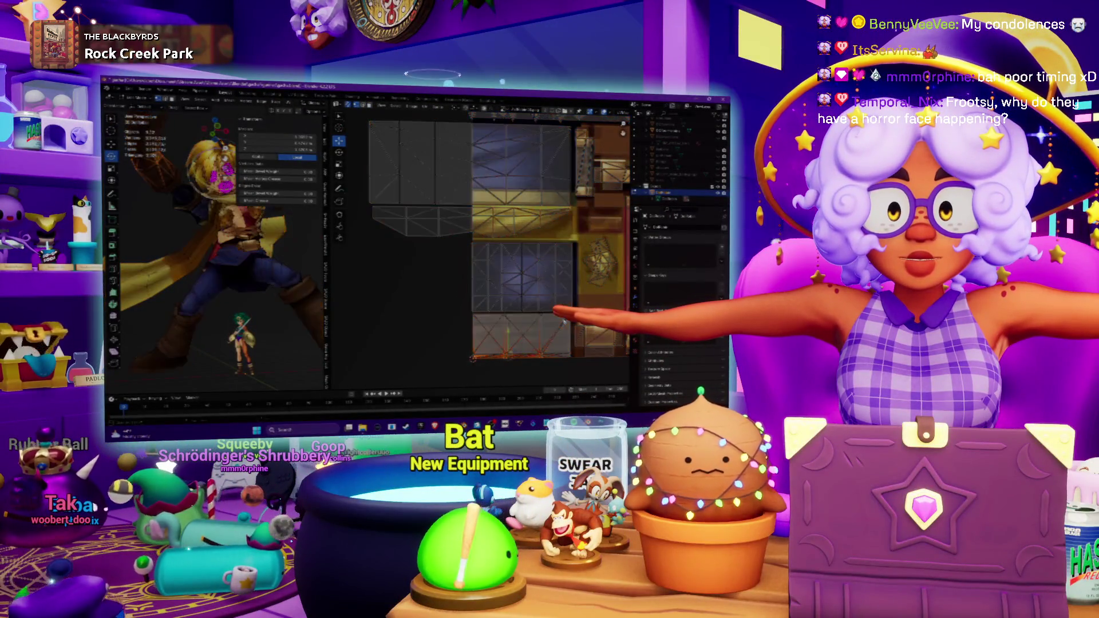
mouse_move(223, 250)
middle_mouse_down()
mouse_move(258, 232)
mouse_move(258, 257)
mouse_move(218, 245)
middle_mouse_up()
scroll(217, 249, "up", 3)
scroll(512, 279, "up", 2)
scroll(511, 279, "up", 2)
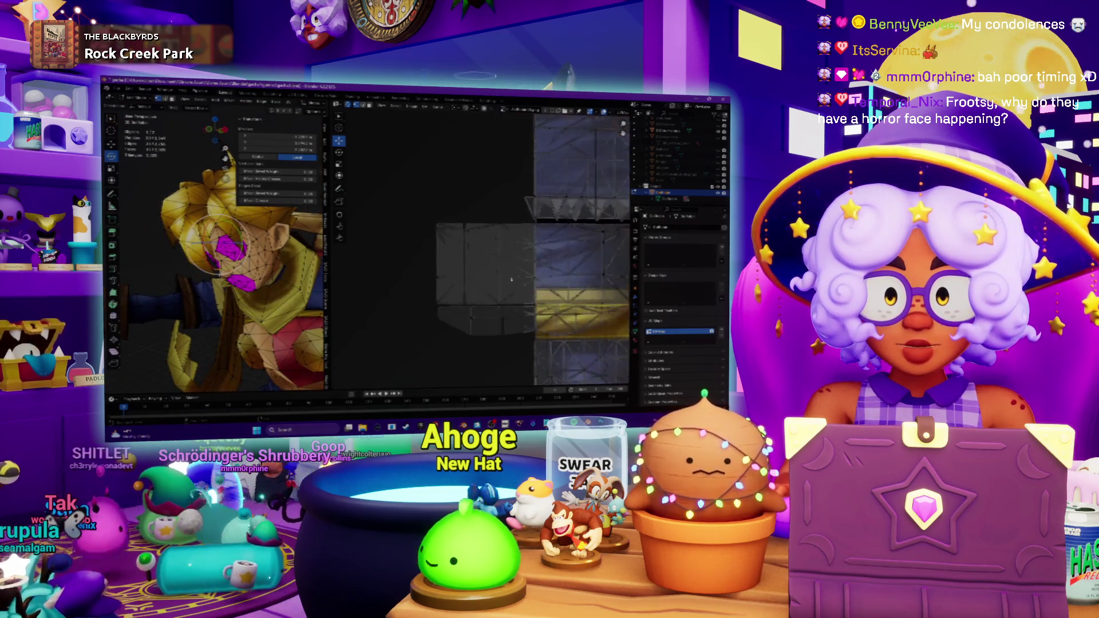
key("Tab")
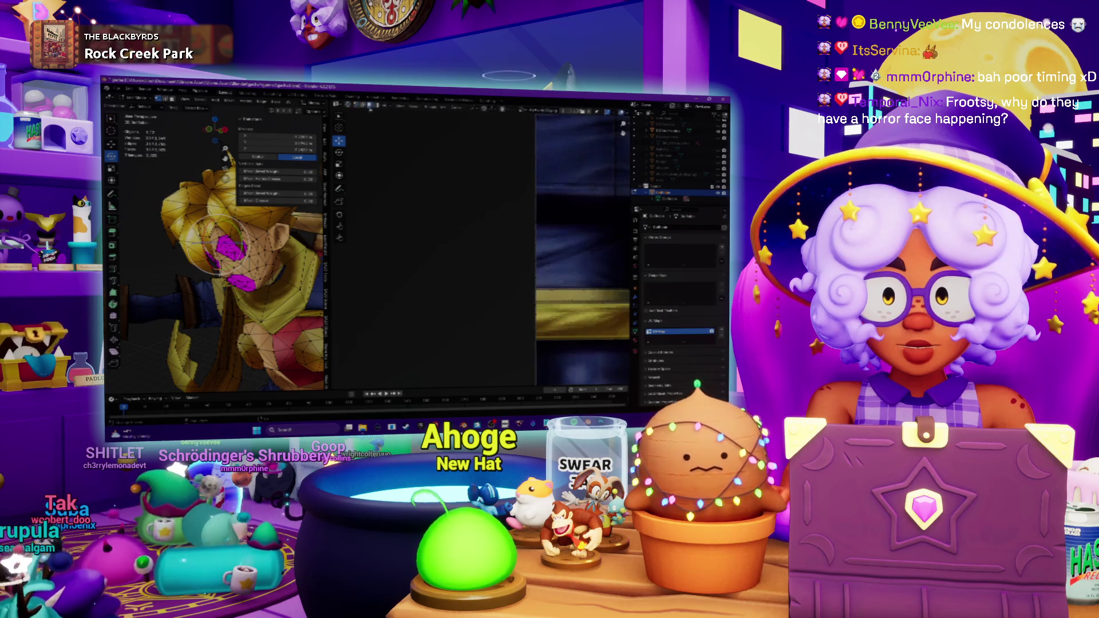
key("Tab")
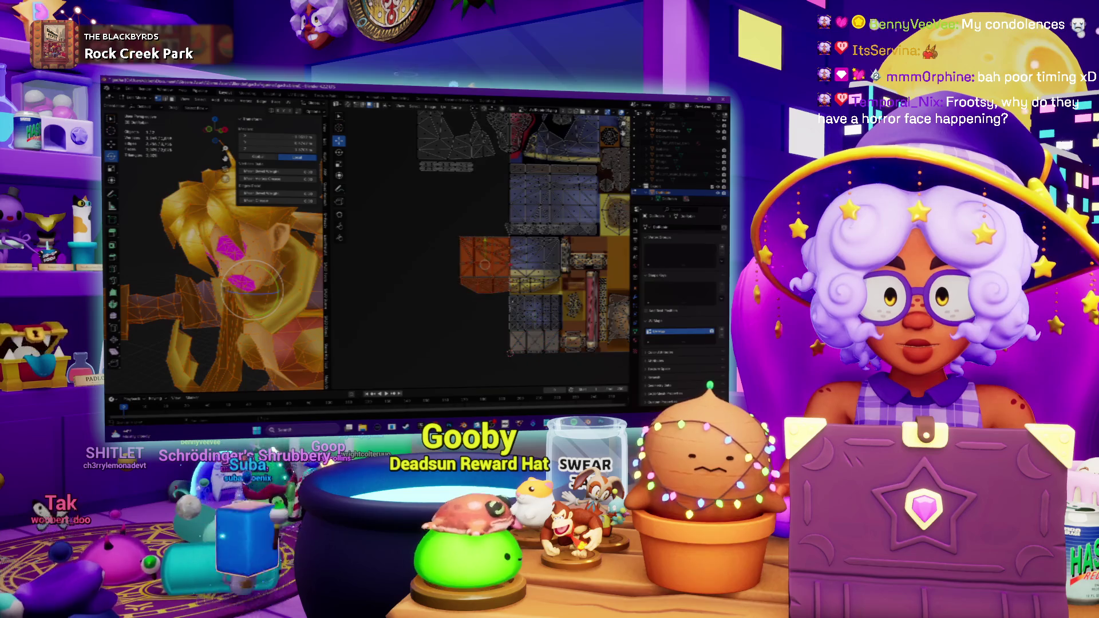
scroll(485, 264, "up", 2)
scroll(485, 265, "up", 1)
scroll(477, 258, "up", 1)
Shift the rectangular UV island right over the patterned texture strip and review the triangle row beside it.
right_click(468, 253)
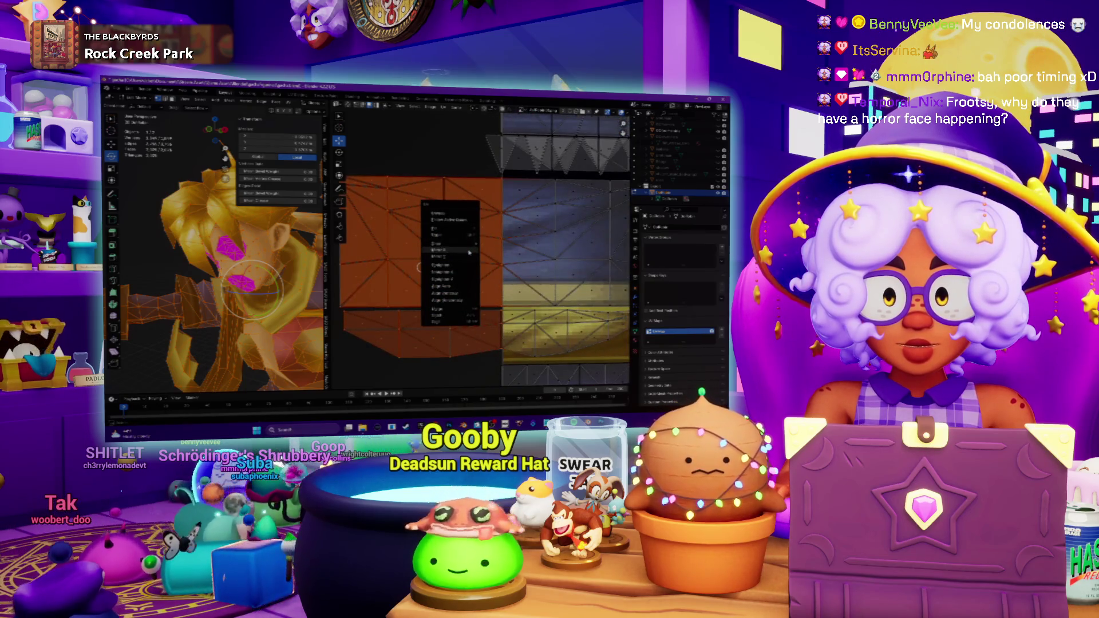
left_click(468, 253)
left_click_drag(439, 270, 602, 273)
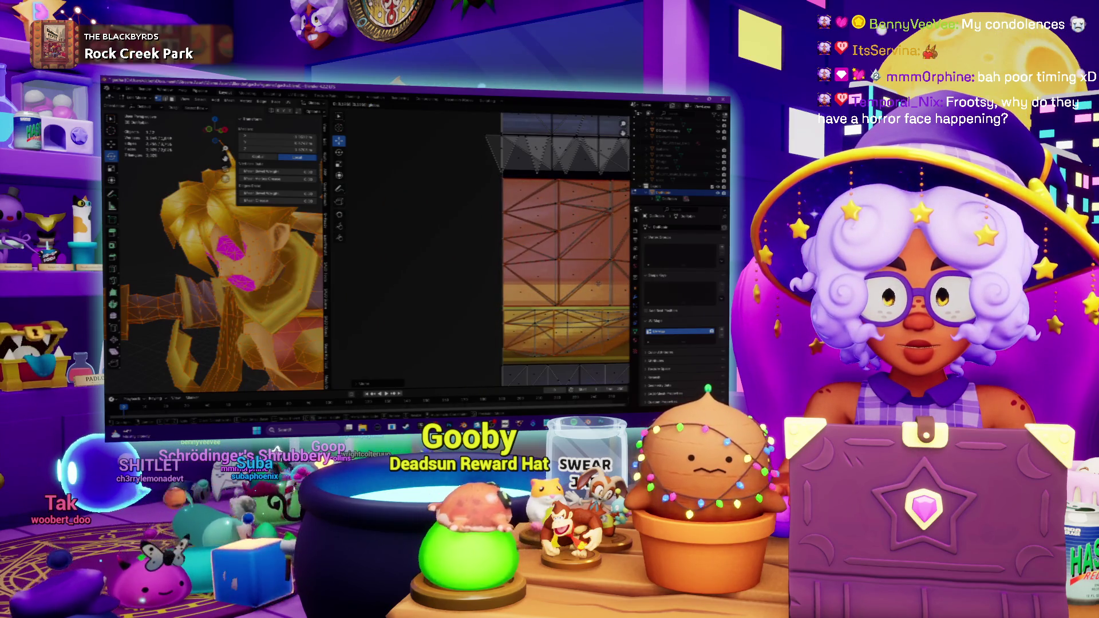
middle_click_drag(598, 285, 461, 274)
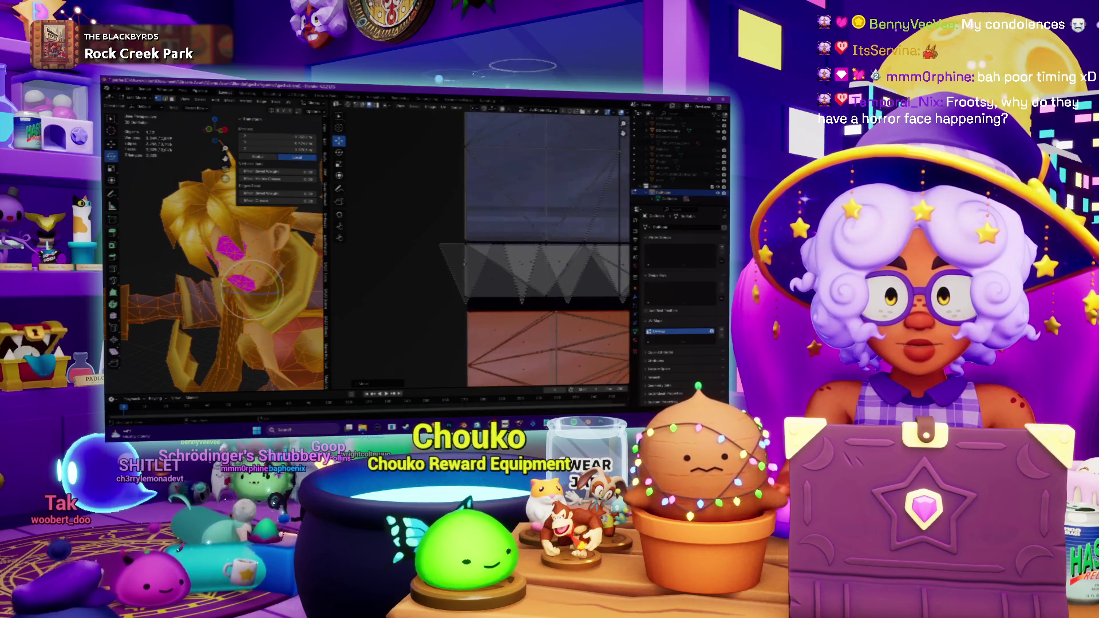
left_click(462, 273)
left_click(494, 276)
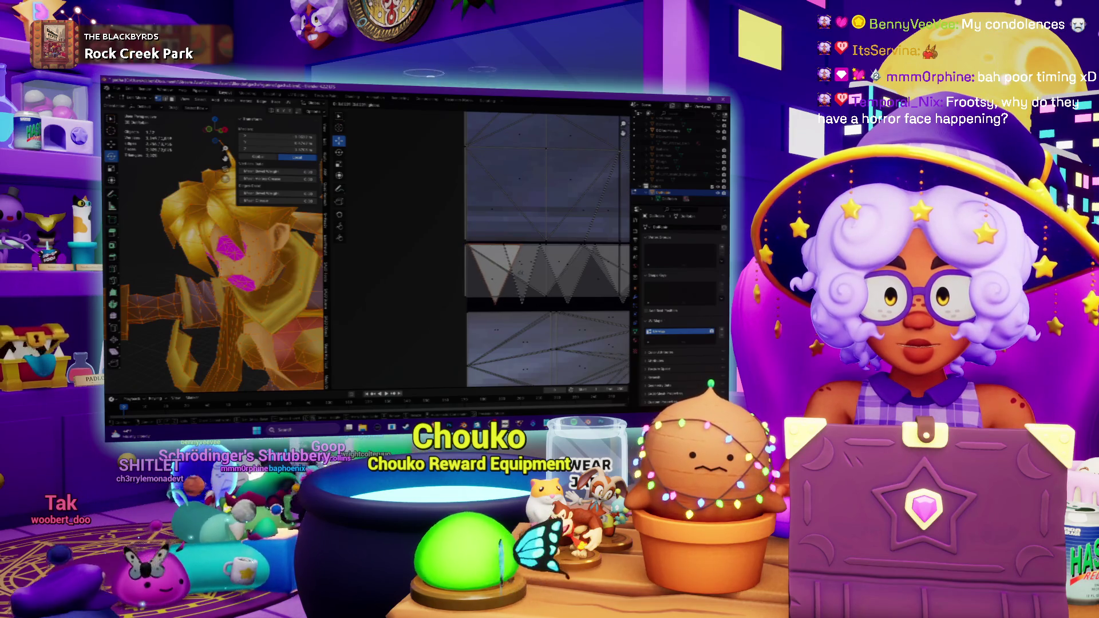
middle_click_drag(522, 274, 512, 366)
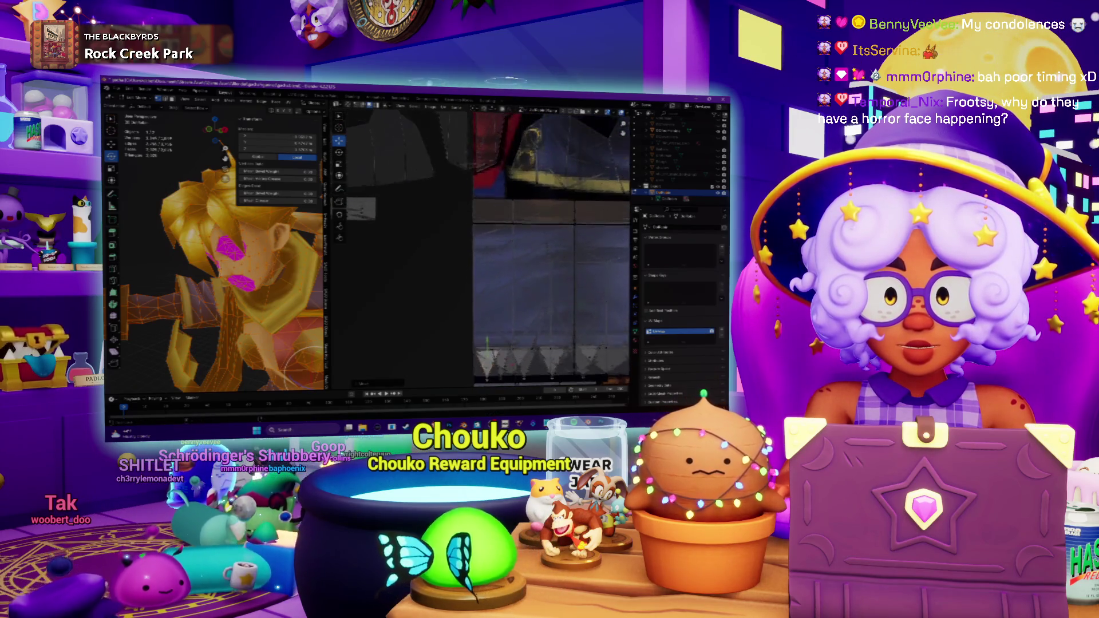
scroll(476, 222, "down", 2)
scroll(464, 223, "down", 1)
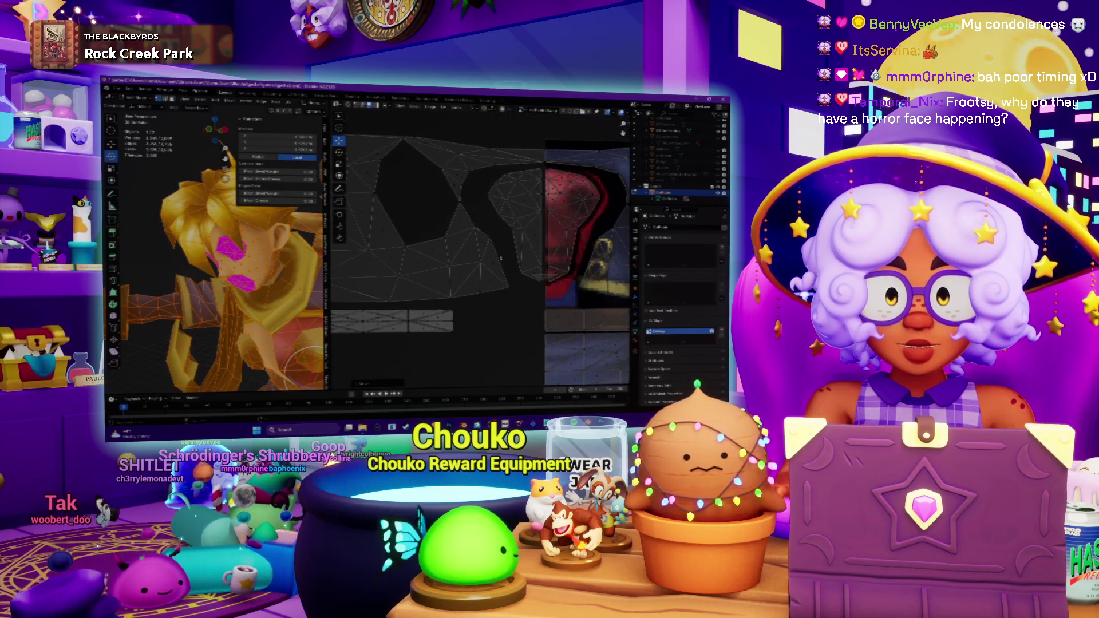
scroll(444, 225, "down", 1)
Box-select the grey face islands and run an island operation to move and rescale the orange UV island.
middle_click_drag(443, 226, 439, 206)
left_click_drag(378, 179, 502, 328)
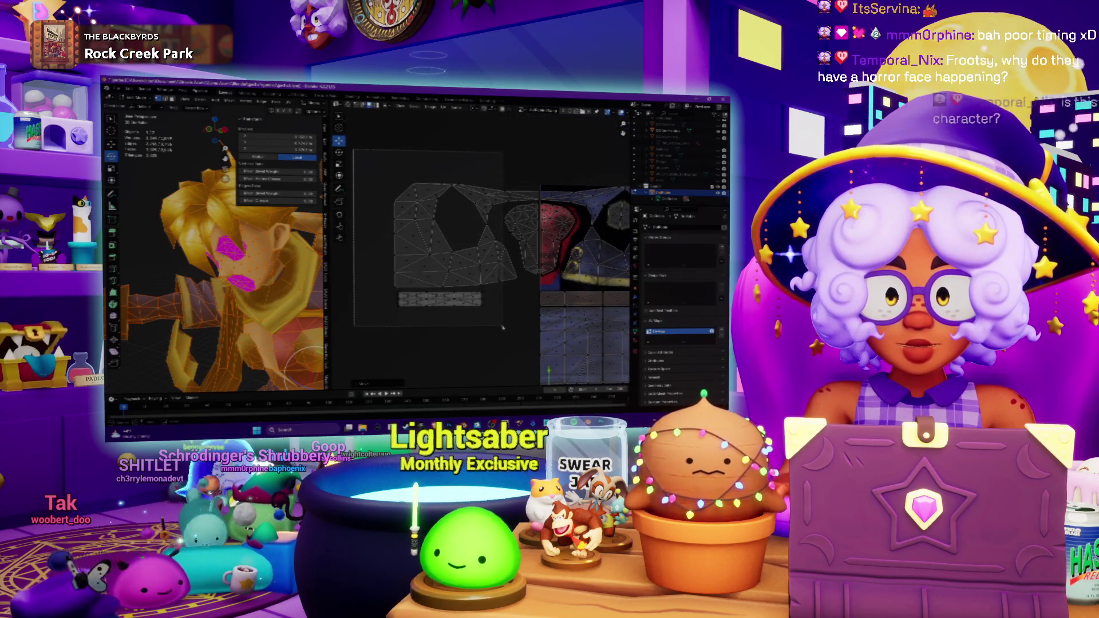
scroll(514, 312, "up", 1)
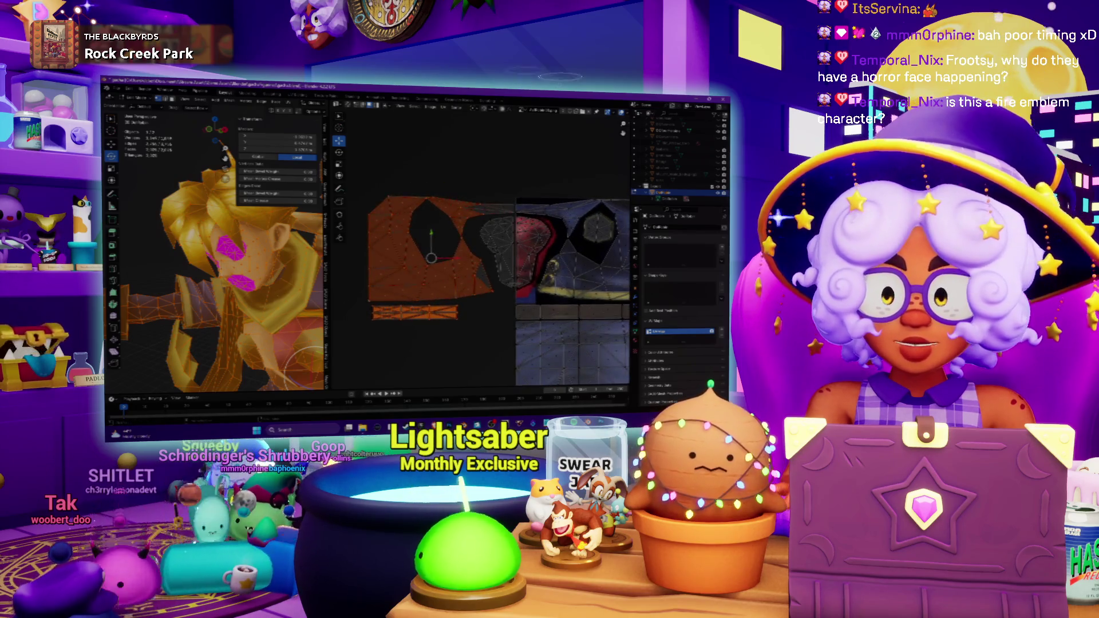
mouse_move(224, 258)
middle_mouse_down()
mouse_move(207, 241)
mouse_move(232, 258)
middle_mouse_up()
scroll(219, 250, "up", 3)
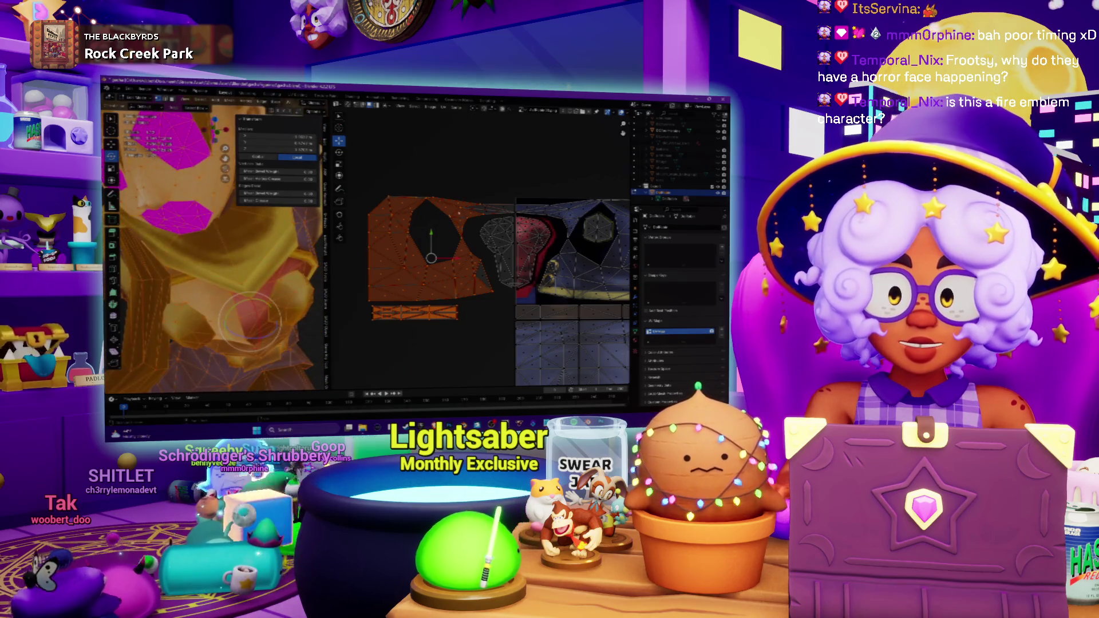
scroll(481, 258, "up", 1)
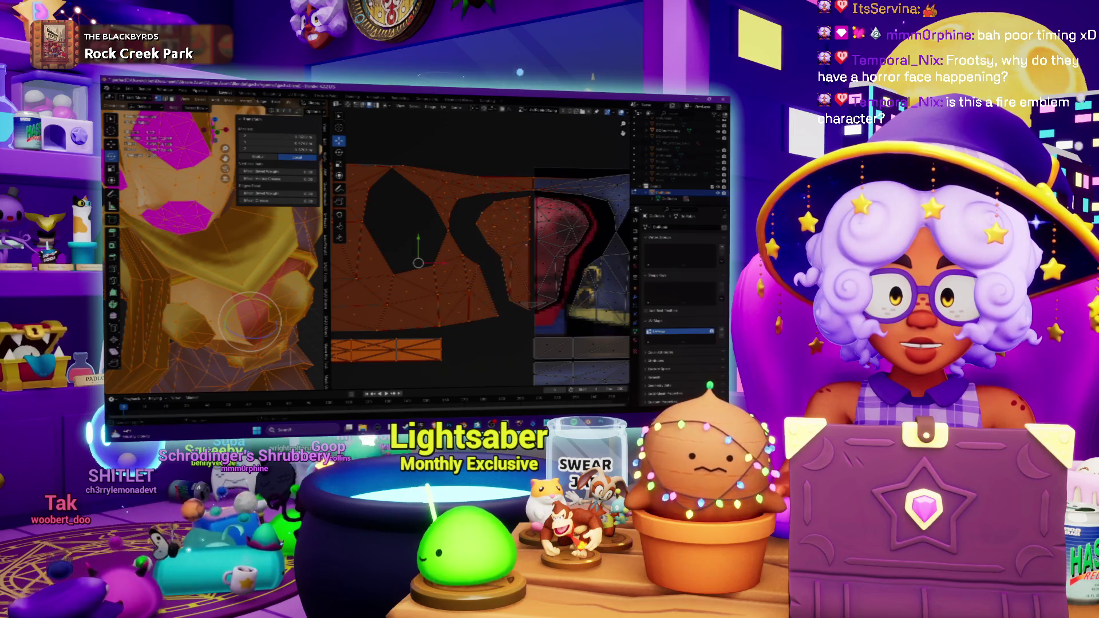
scroll(408, 282, "down", 1)
scroll(408, 282, "down", 2)
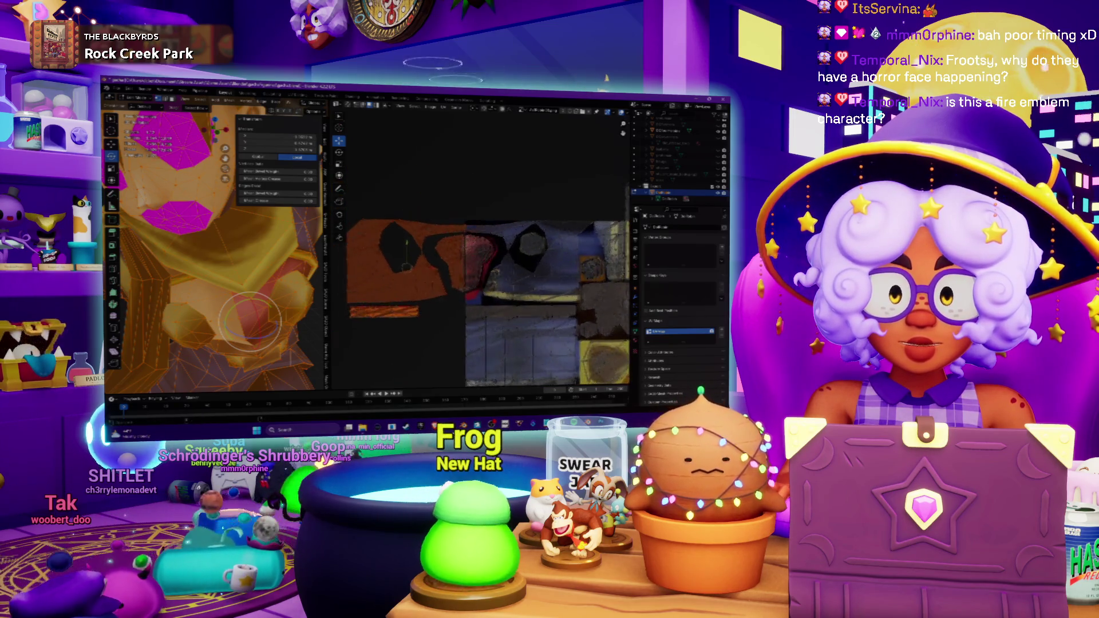
scroll(408, 282, "down", 1)
right_click(408, 280)
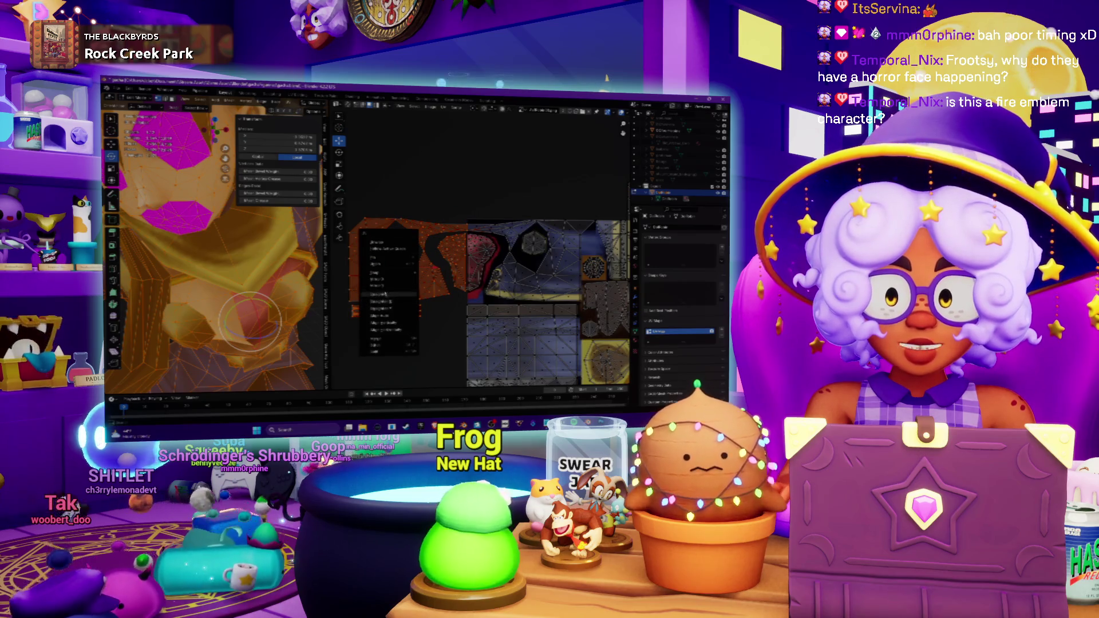
left_click(387, 282)
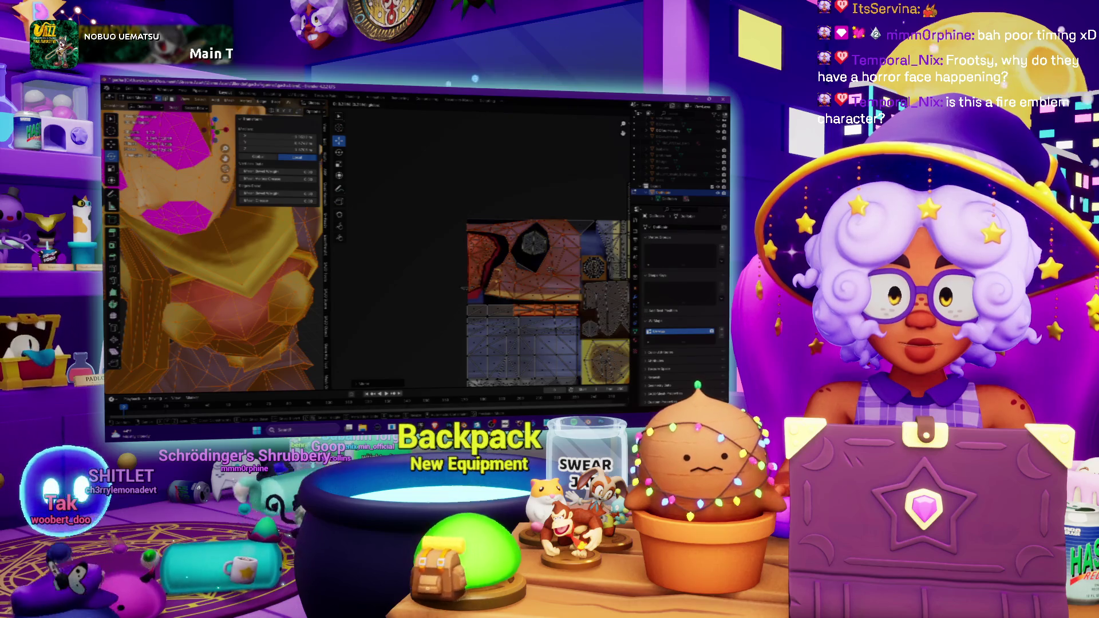
scroll(421, 283, "up", 3)
scroll(468, 269, "up", 3)
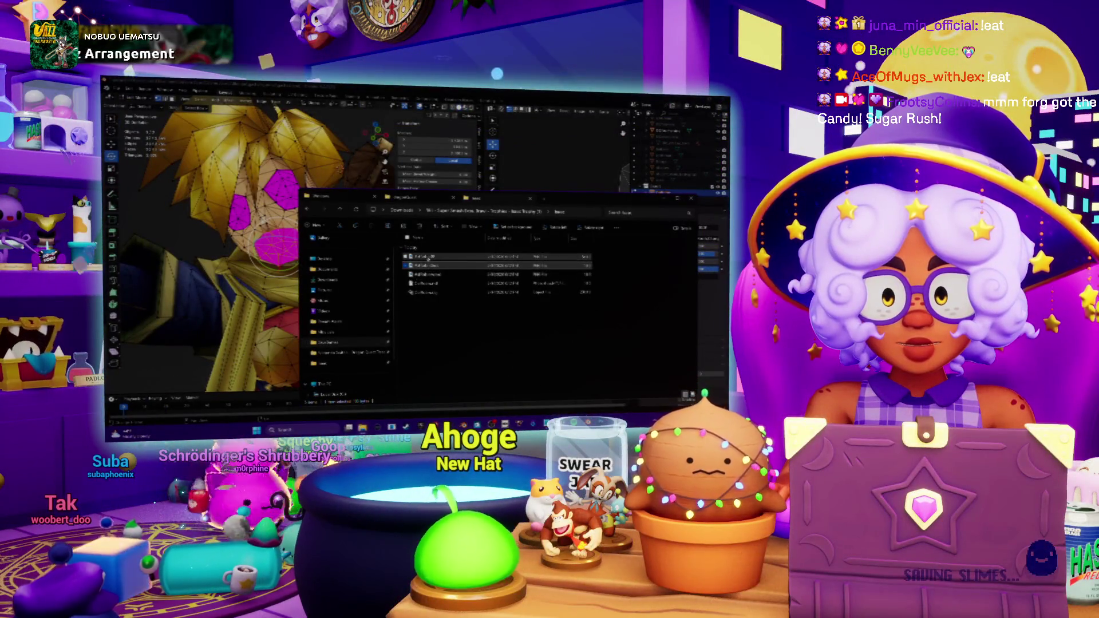
double_click(427, 258)
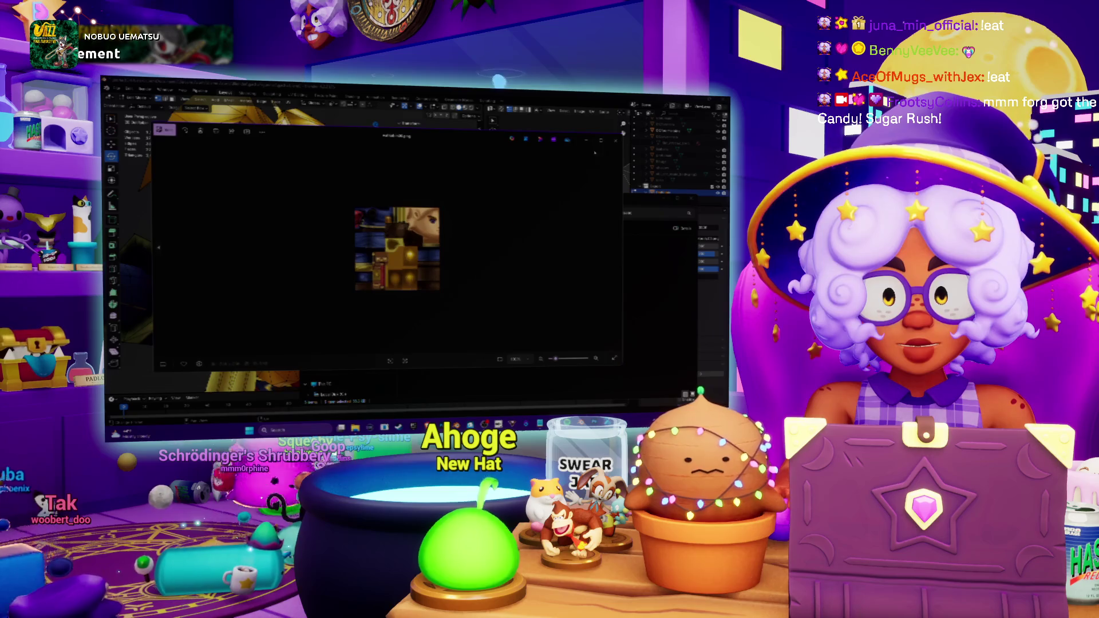
left_click(616, 139)
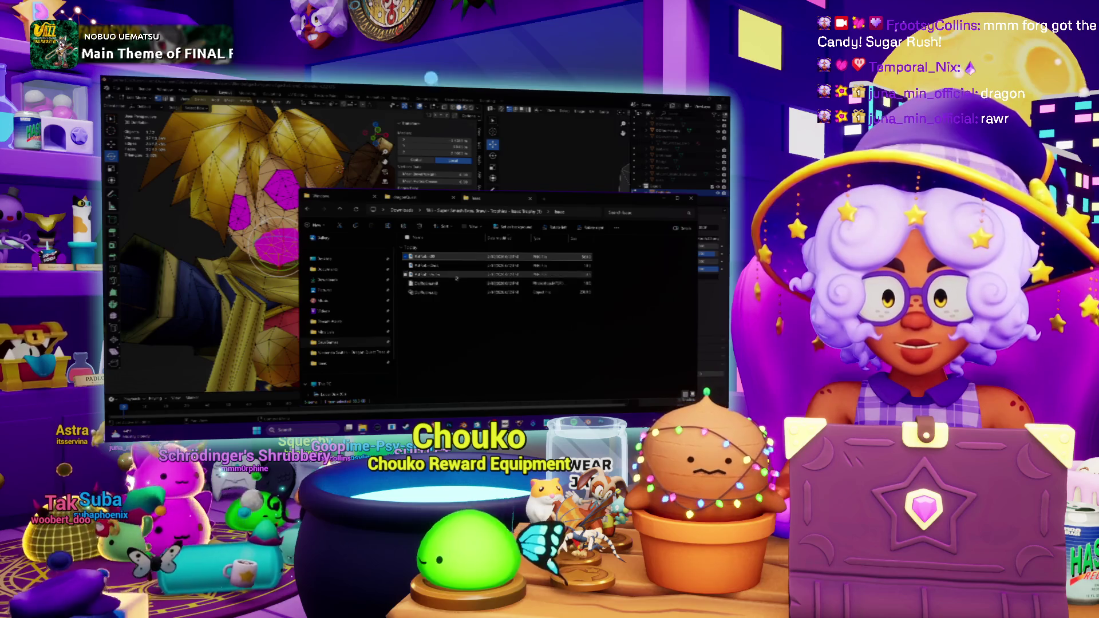
mouse_move(421, 256)
left_mouse_down()
mouse_move(544, 262)
mouse_move(502, 258)
left_mouse_up()
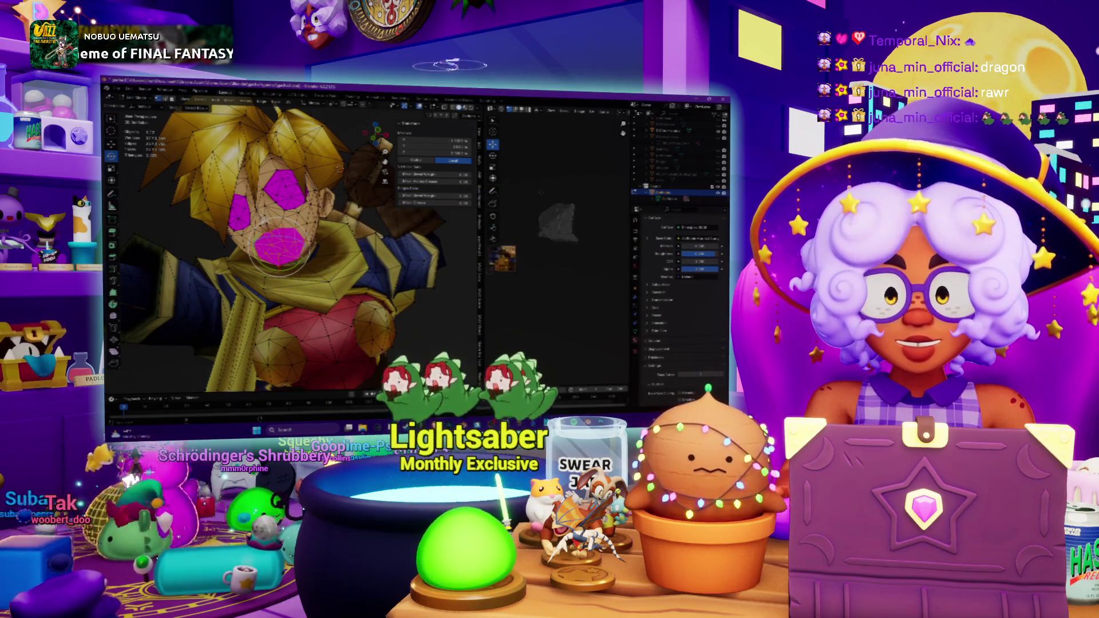
Orbit the 3D viewport out to see the whole character beside the loaded atlas.
middle_click_drag(293, 257, 360, 224)
scroll(268, 190, "up", 3)
scroll(293, 185, "up", 3)
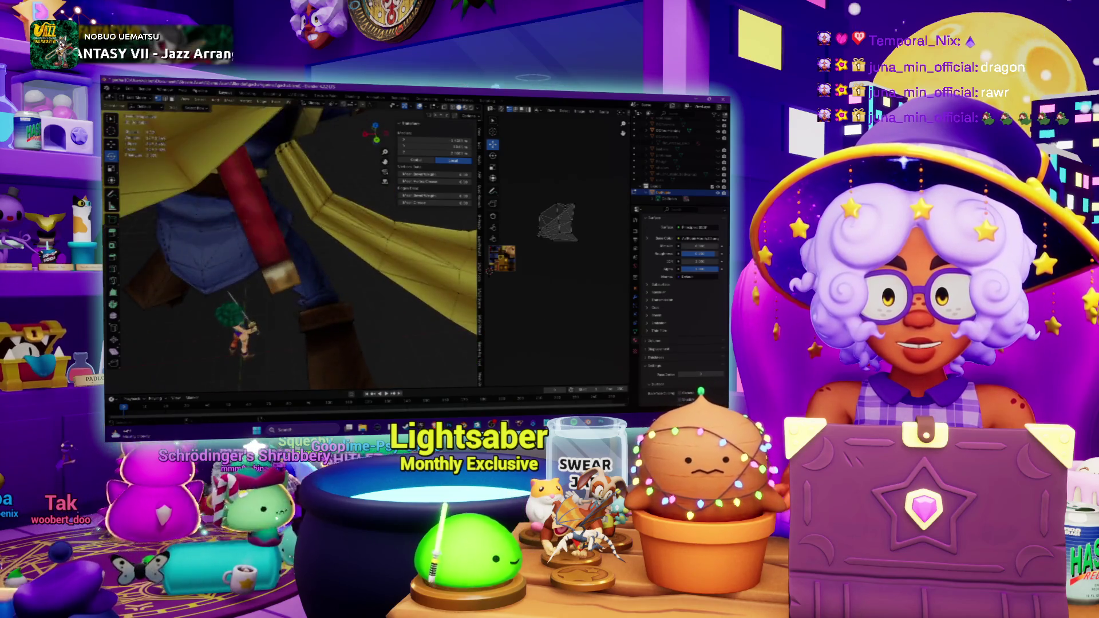
scroll(314, 179, "up", 3)
middle_click_drag(314, 179, 301, 215)
scroll(324, 176, "down", 5)
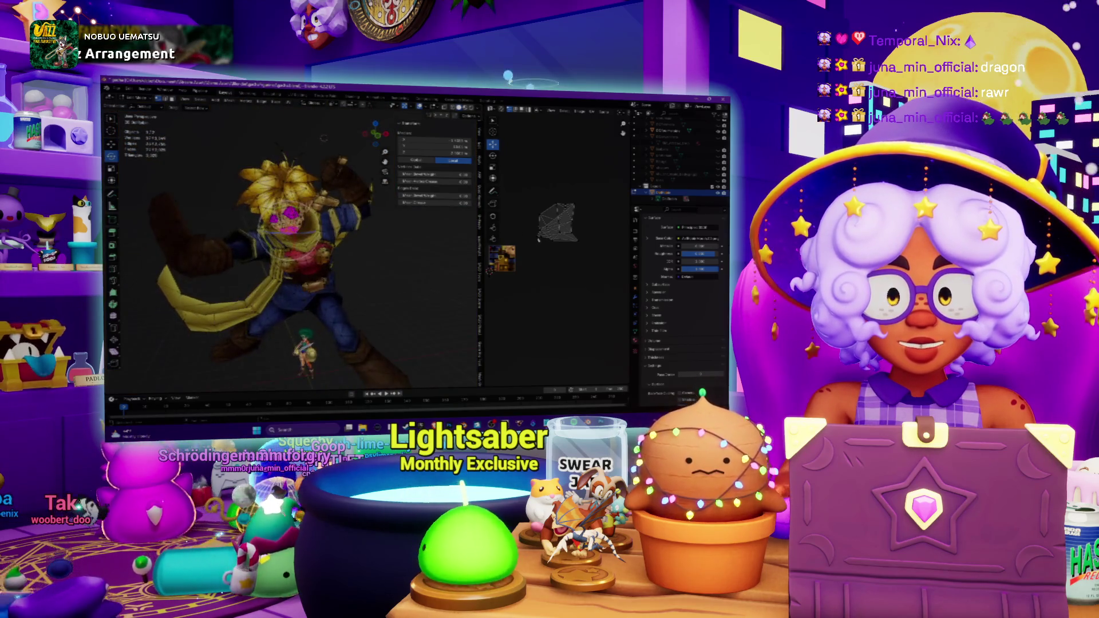
scroll(301, 214, "up", 5)
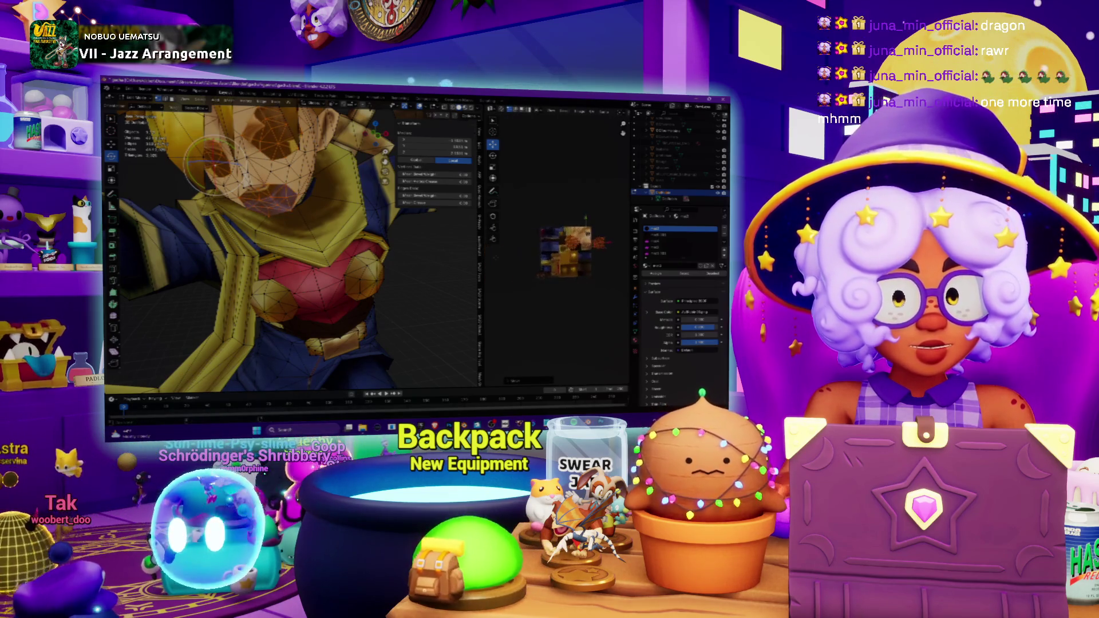
scroll(523, 265, "up", 4)
scroll(608, 258, "up", 5)
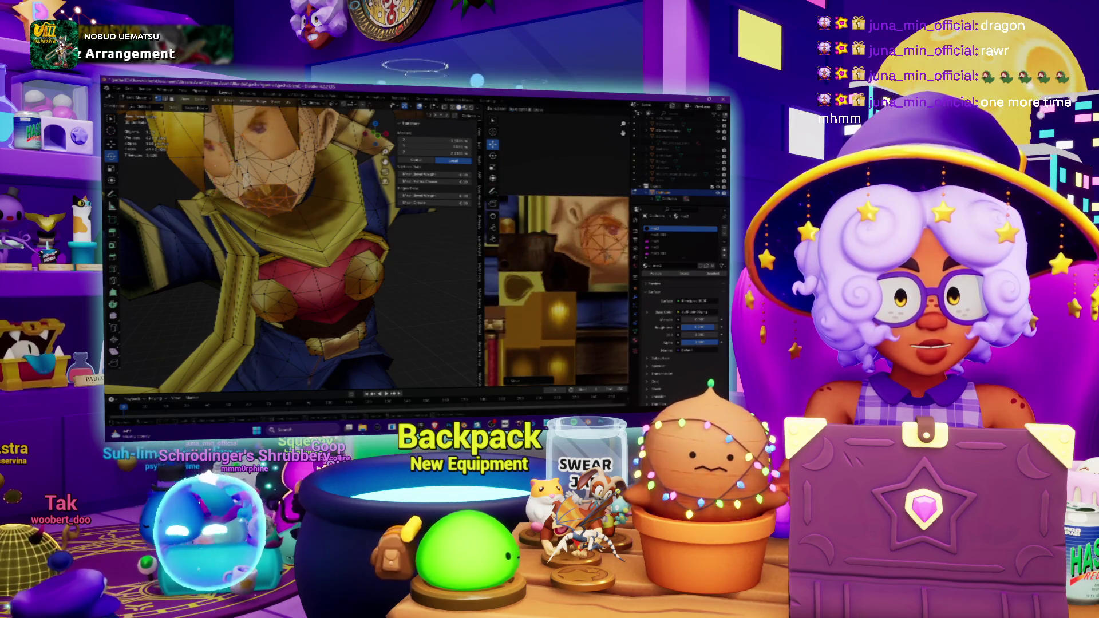
scroll(572, 267, "down", 3)
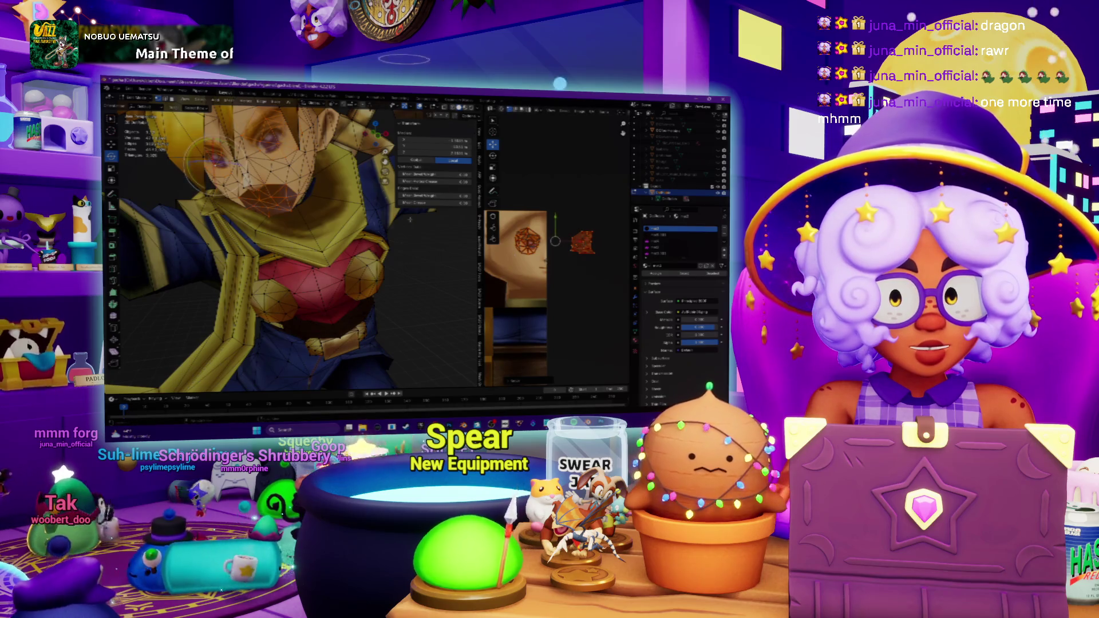
Enter Edit Mode and paint-select the mouth-area faces on the character's head.
key("Tab")
middle_click_drag(402, 258, 361, 233)
scroll(421, 258, "up", 3)
scroll(420, 258, "up", 3)
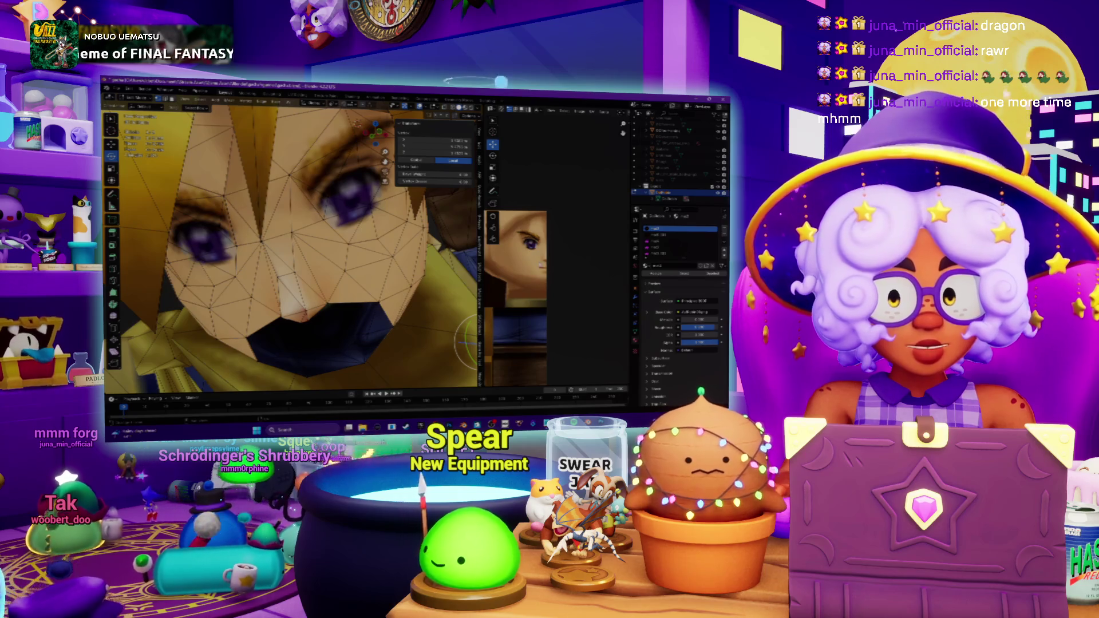
left_click_drag(469, 335, 202, 254)
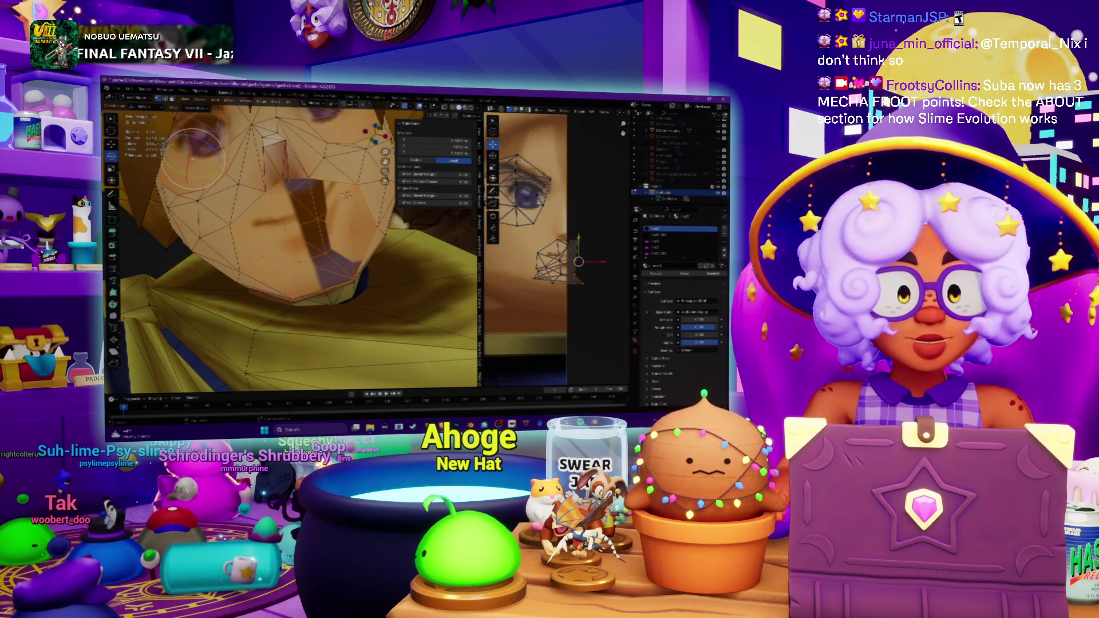
scroll(596, 273, "down", 3)
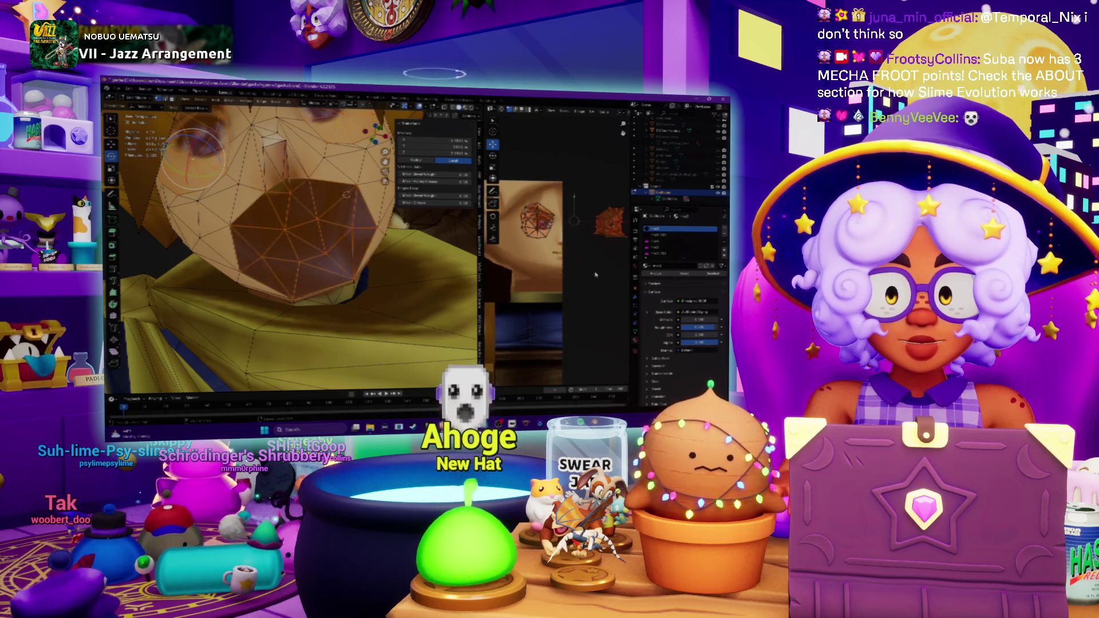
Remap the selected mouth faces onto the atlas and slide the resulting mouth UV island across the face texture.
key("Tab")
mouse_move(292, 249)
middle_mouse_down()
mouse_move(327, 215)
mouse_move(284, 257)
mouse_move(353, 207)
middle_mouse_up()
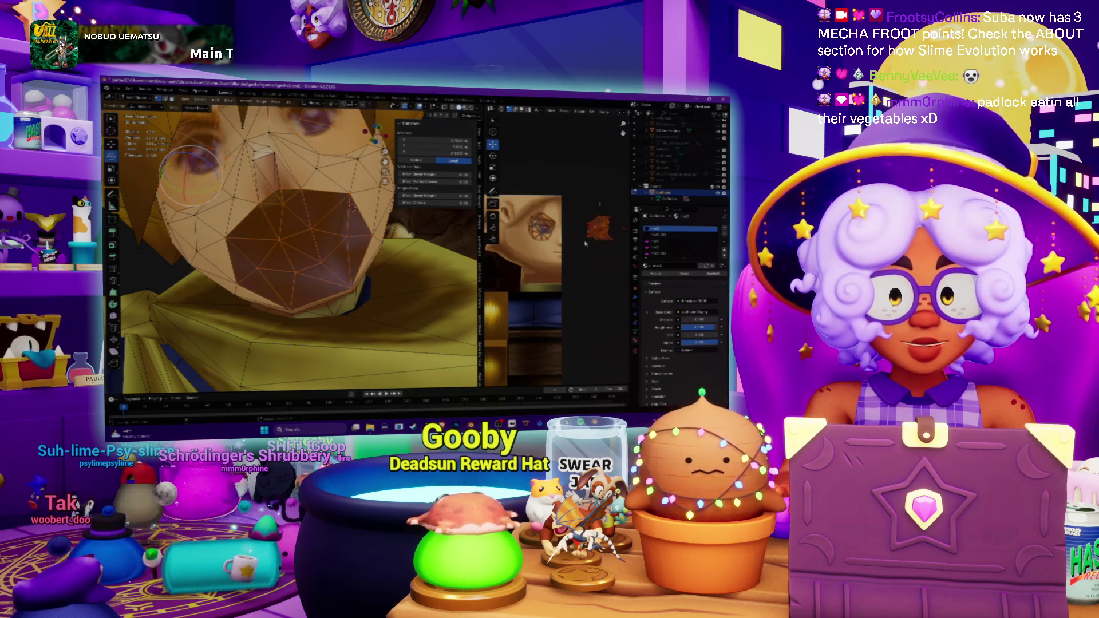
key("ctrl+x")
left_click_drag(584, 284, 584, 264)
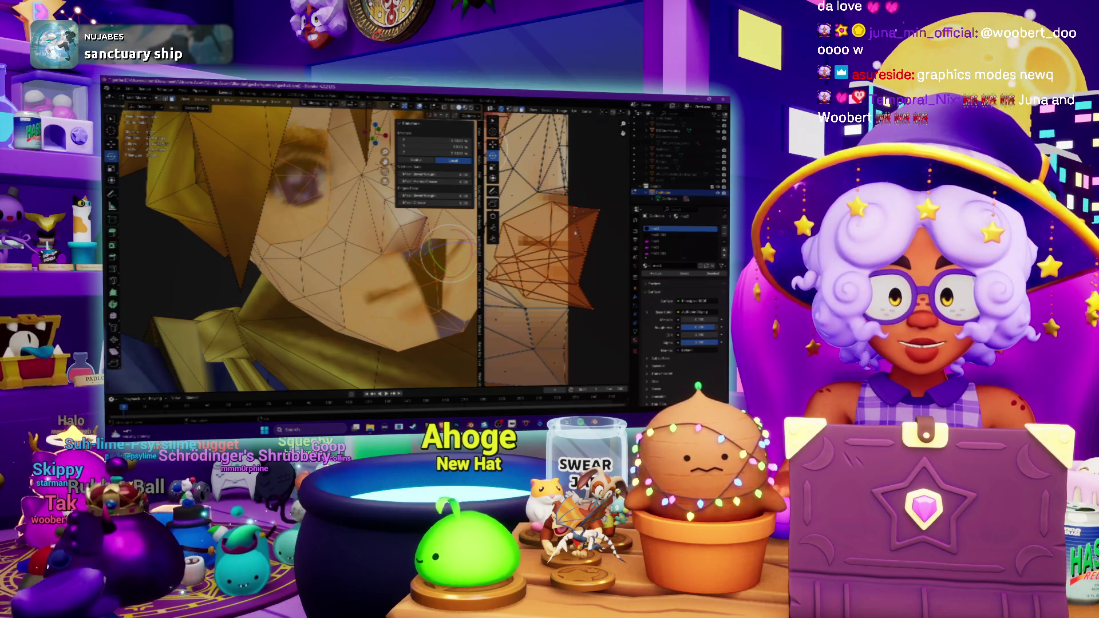
Push the nose and mouth UVs into place with the grab brush so the face texture fits the mesh.
mouse_move(292, 250)
middle_mouse_down()
mouse_move(258, 240)
mouse_move(275, 245)
middle_mouse_up()
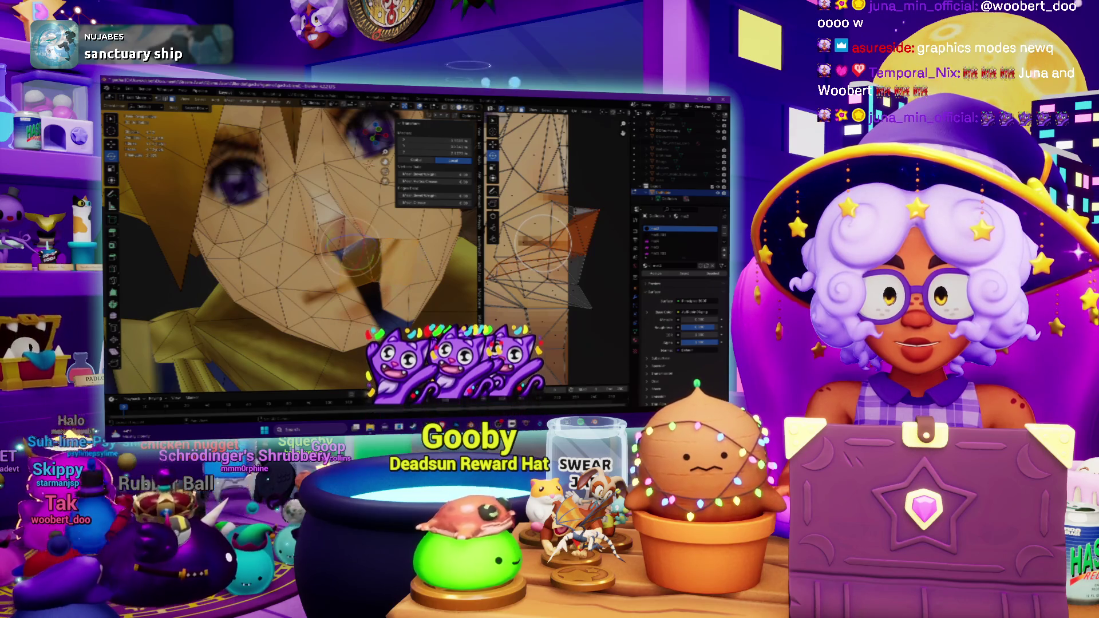
left_click_drag(344, 249, 424, 273)
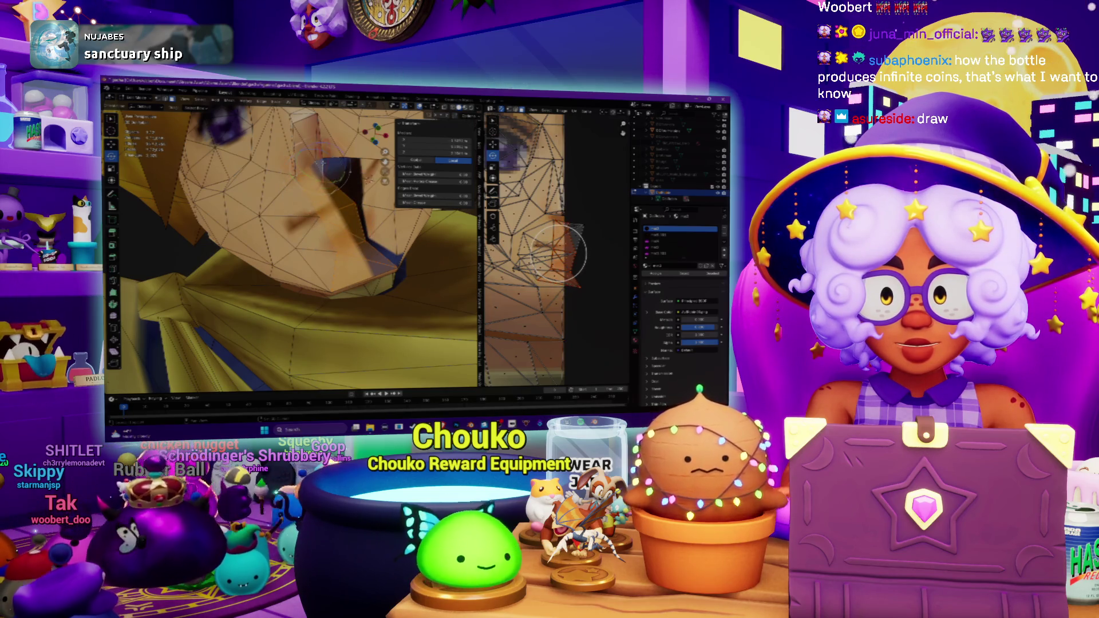
middle_click_drag(332, 172, 275, 224)
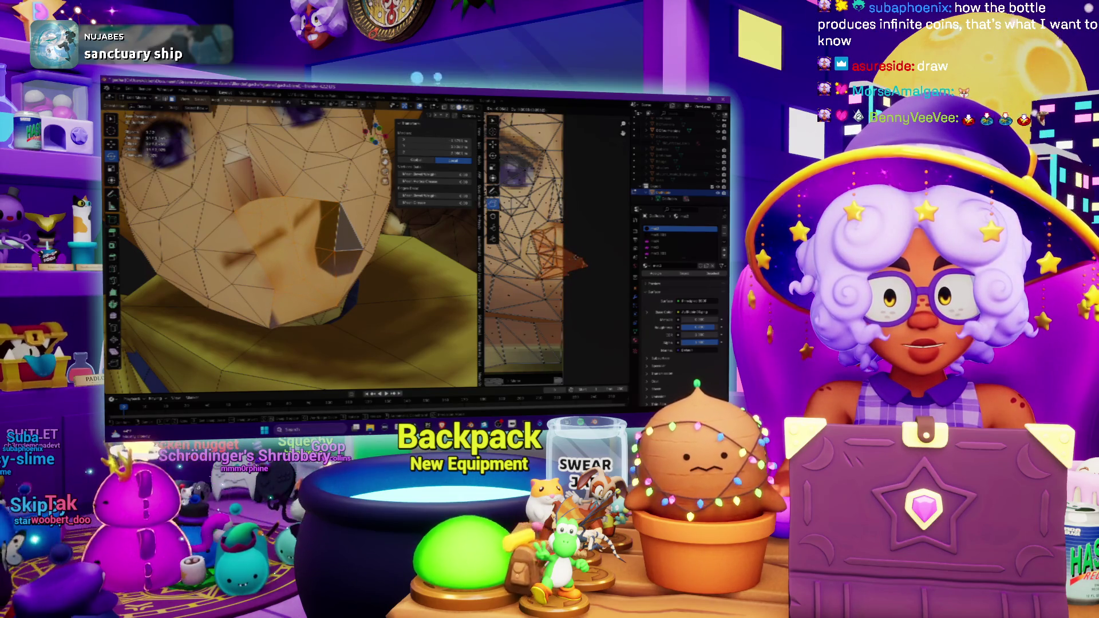
scroll(292, 246, "down", 5)
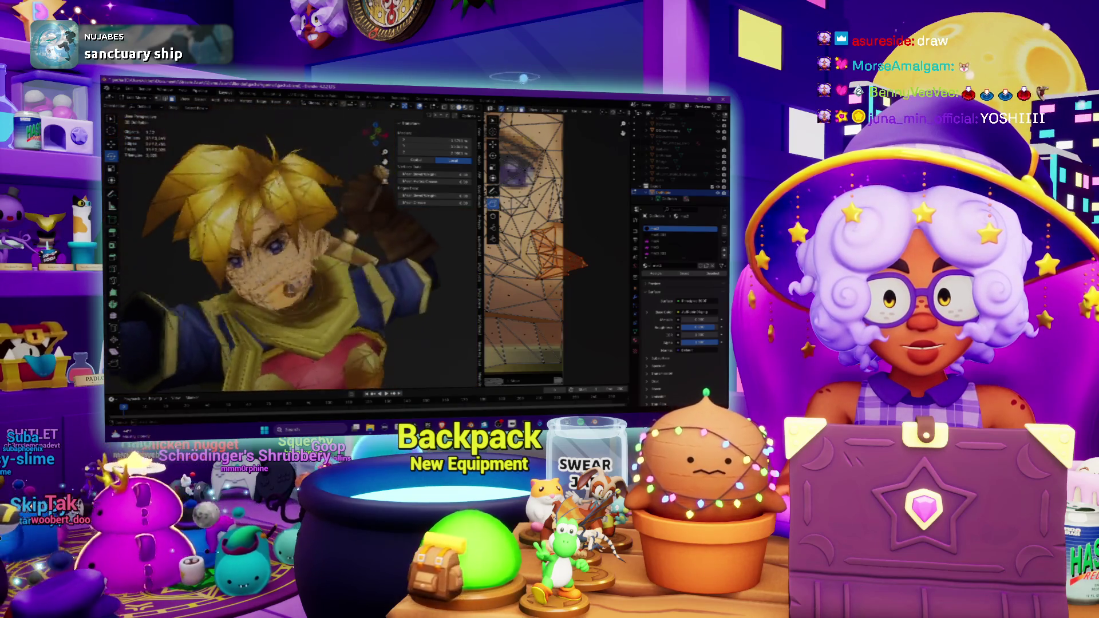
middle_click_drag(292, 249, 344, 249)
scroll(292, 249, "up", 4)
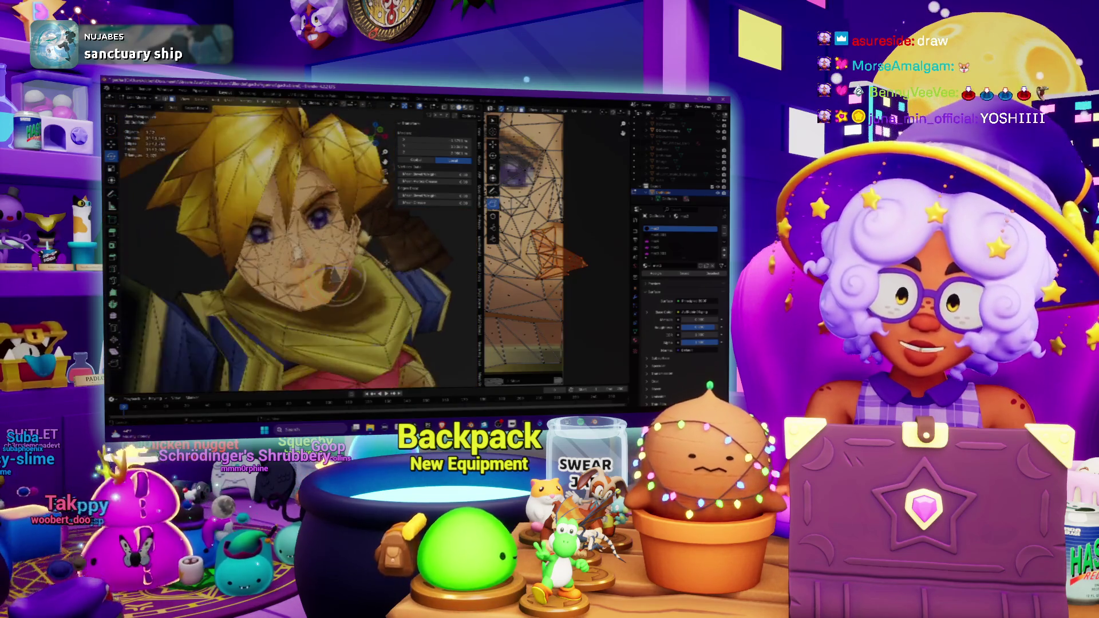
scroll(387, 262, "up", 2)
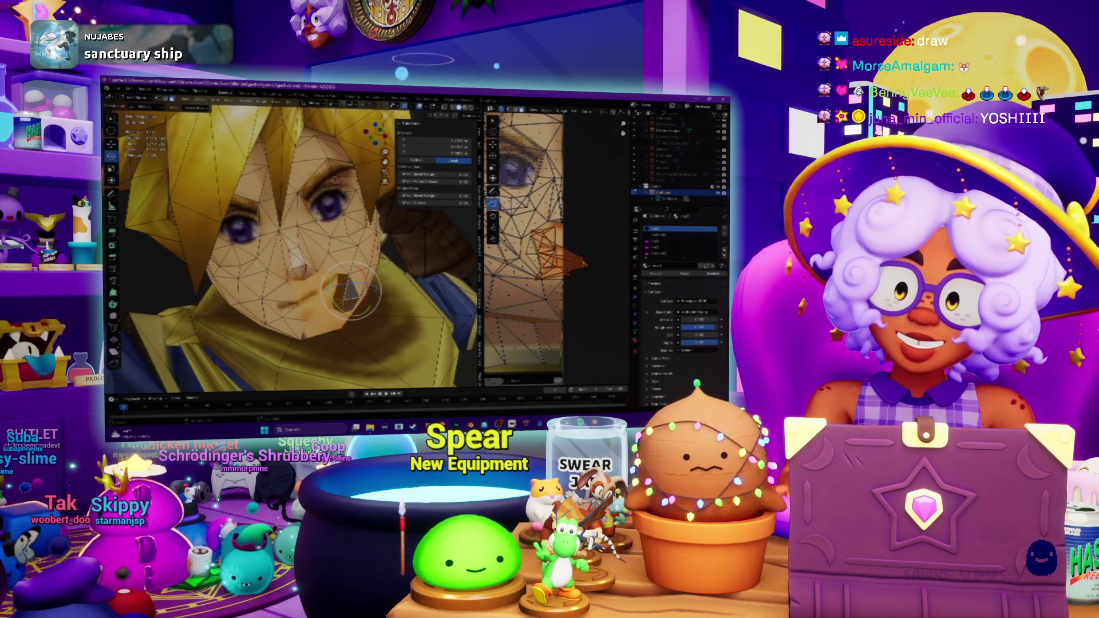
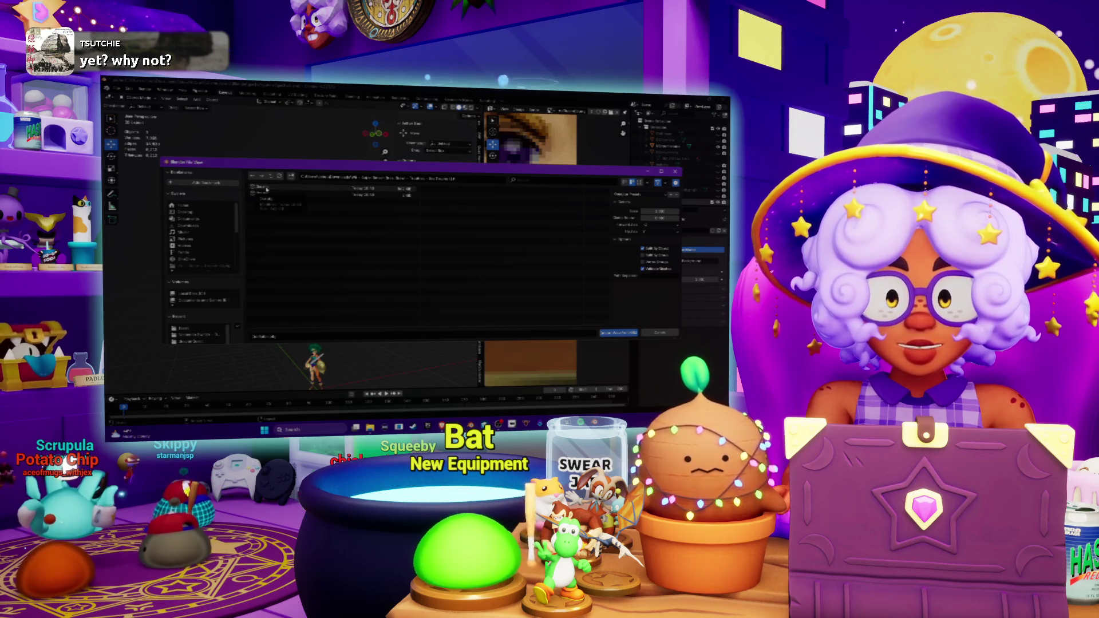
Confirm importing the caped swordsman model, face its head, and bring up its texture folder (Win+E).
key("Return")
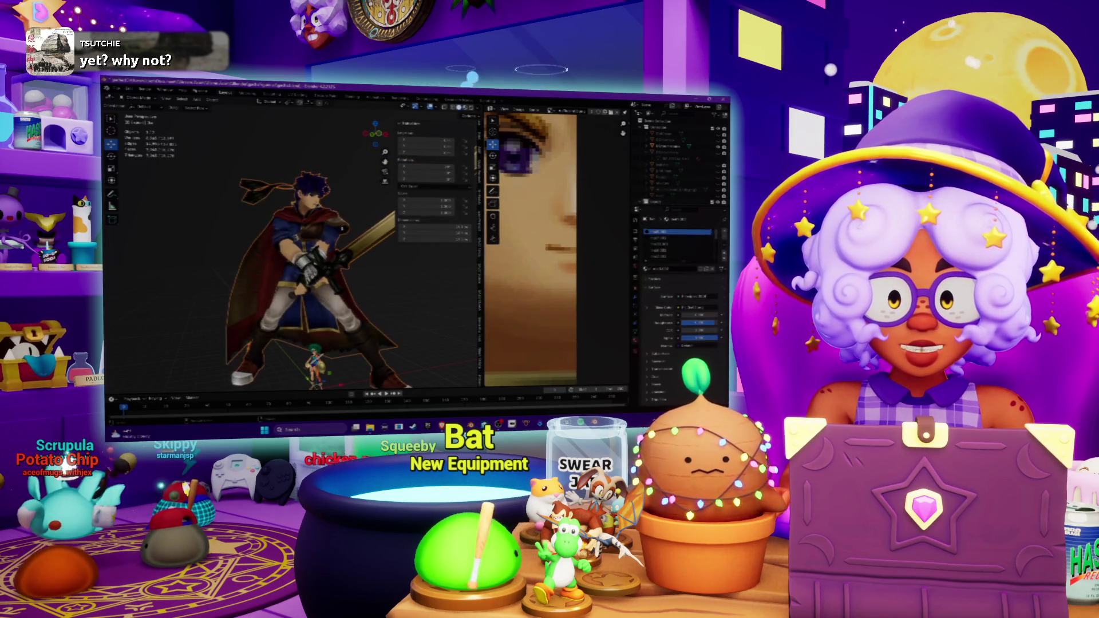
scroll(292, 249, "up", 3)
scroll(292, 250, "up", 2)
scroll(292, 250, "down", 1)
mouse_move(292, 249)
middle_mouse_down()
mouse_move(266, 227)
mouse_move(314, 246)
mouse_move(340, 275)
middle_mouse_up()
scroll(327, 258, "down", 3)
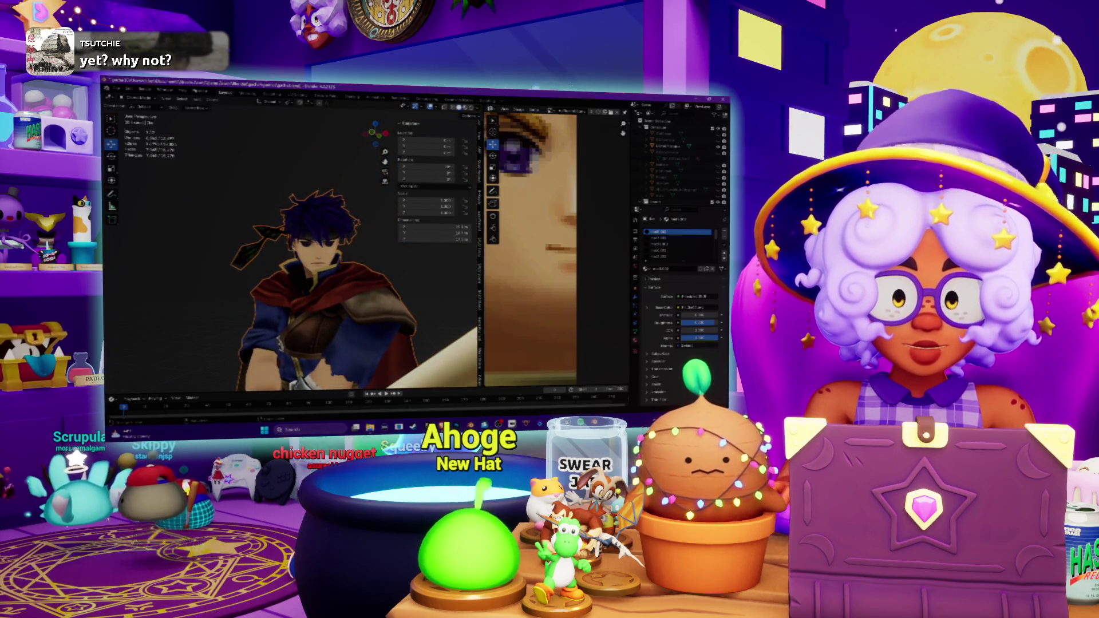
key("super+e")
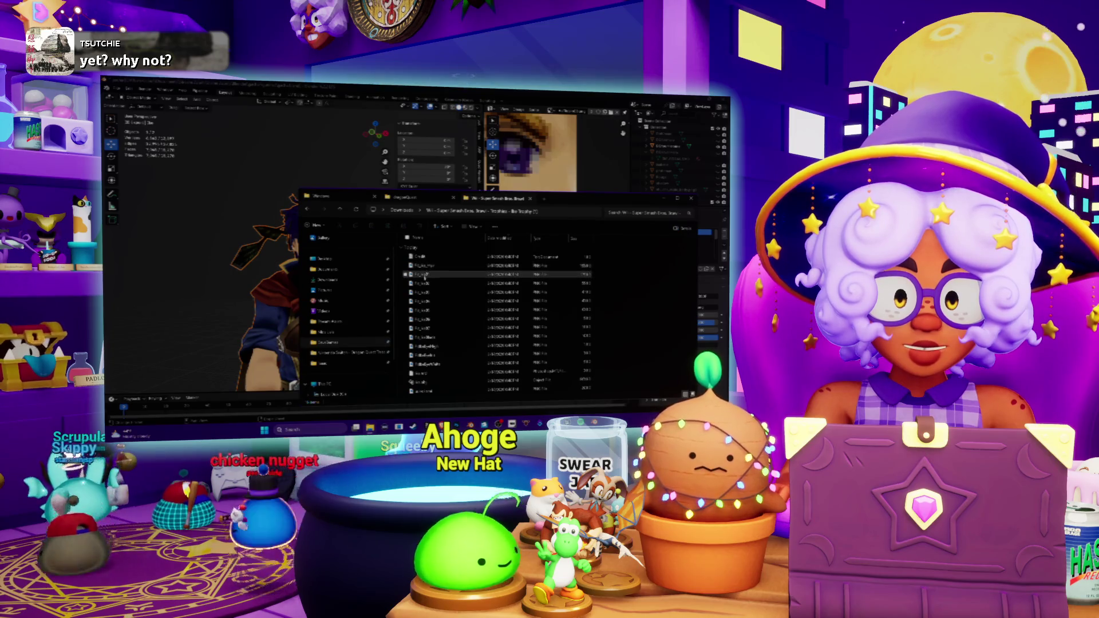
Preview the first five texture images one by one, including the blue-and-gold one.
double_click(423, 278)
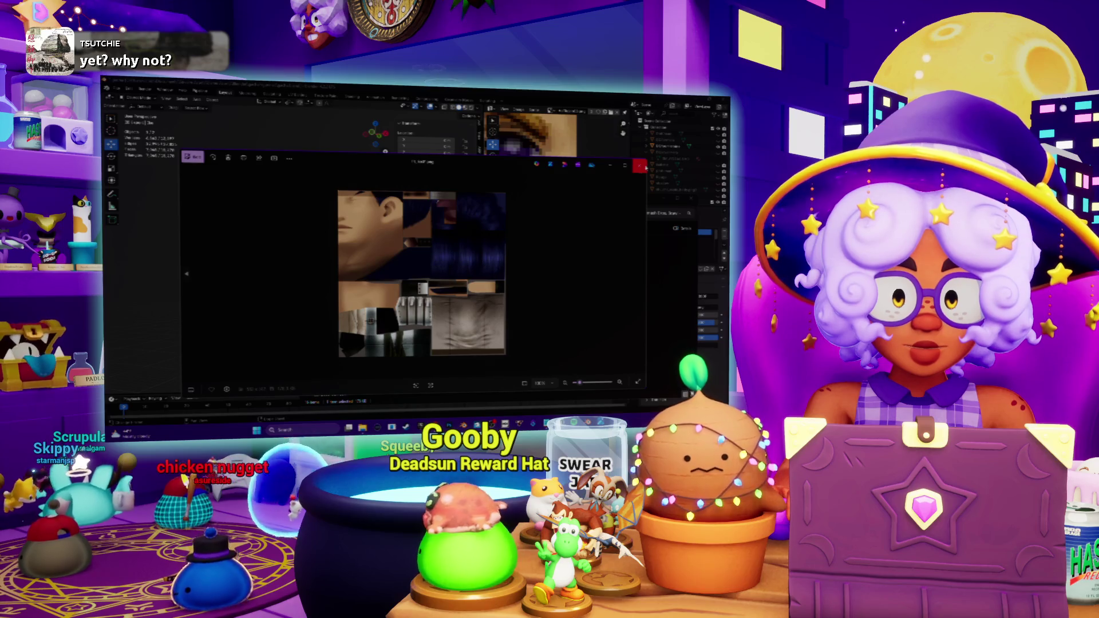
left_click(641, 164)
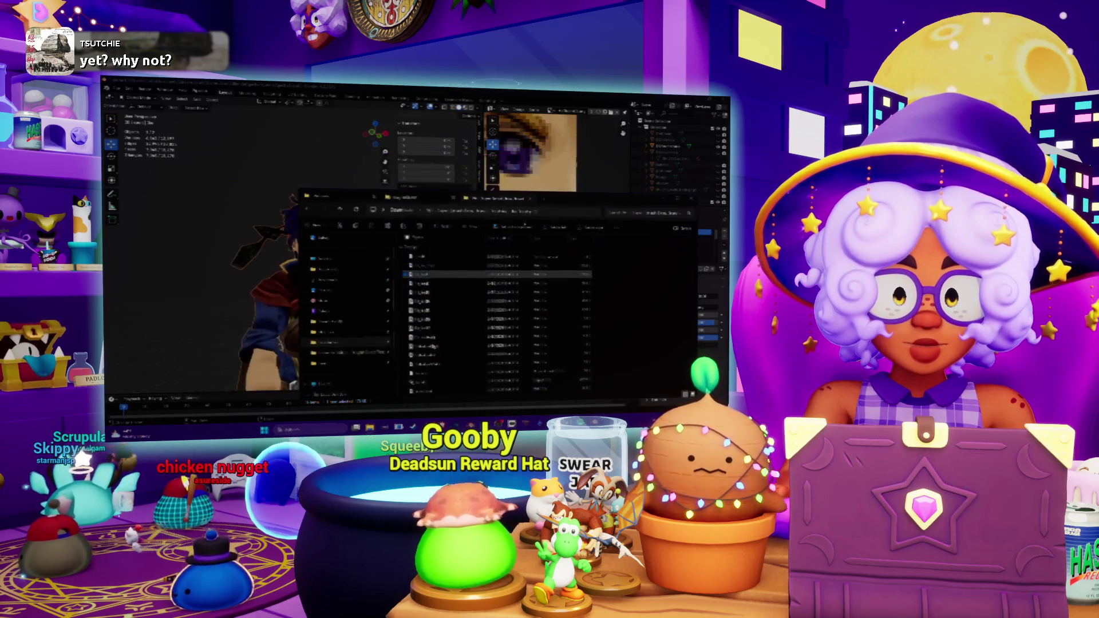
double_click(415, 285)
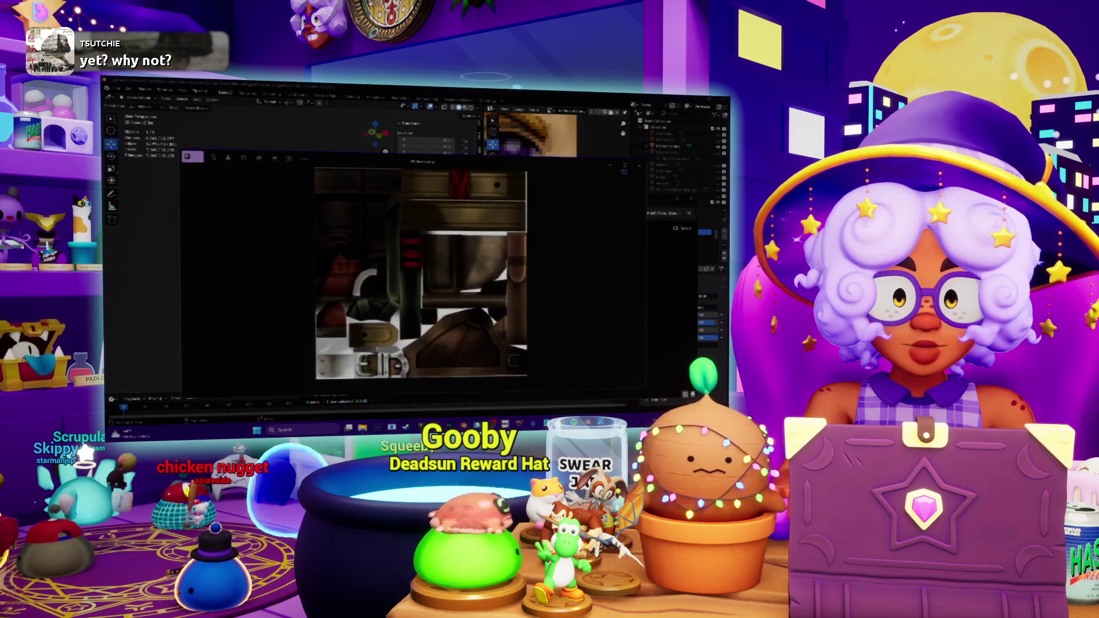
left_click(639, 165)
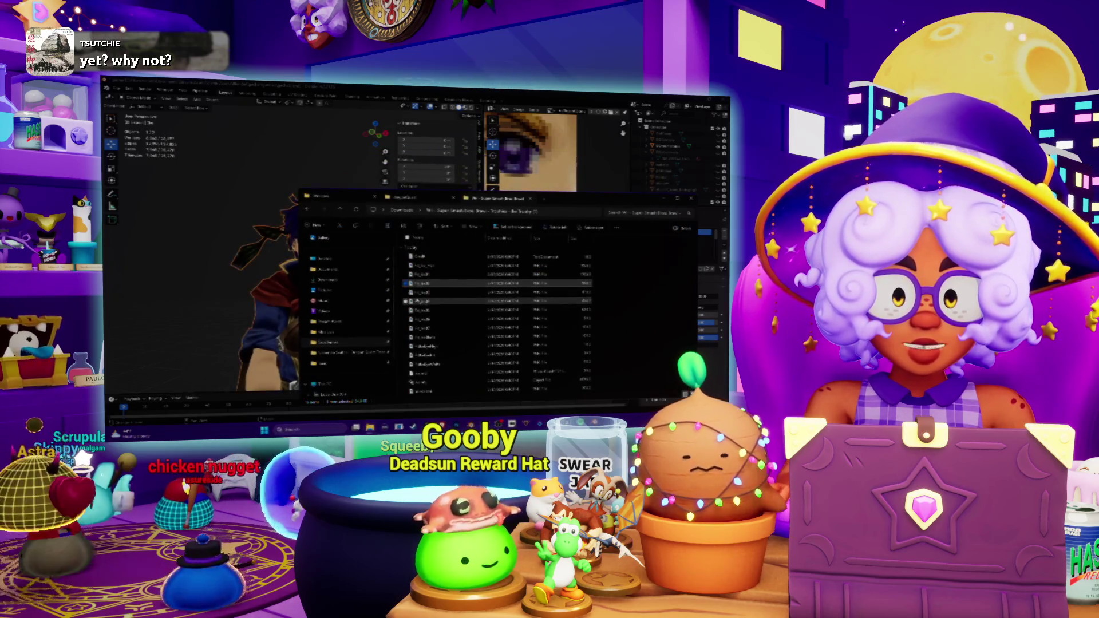
double_click(416, 294)
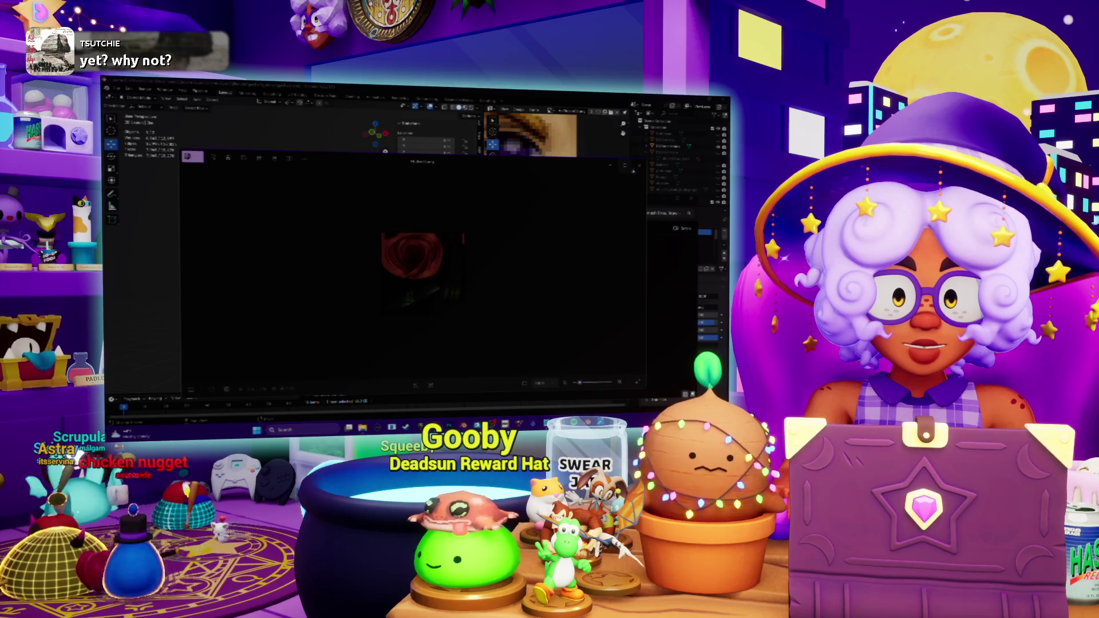
left_click(639, 165)
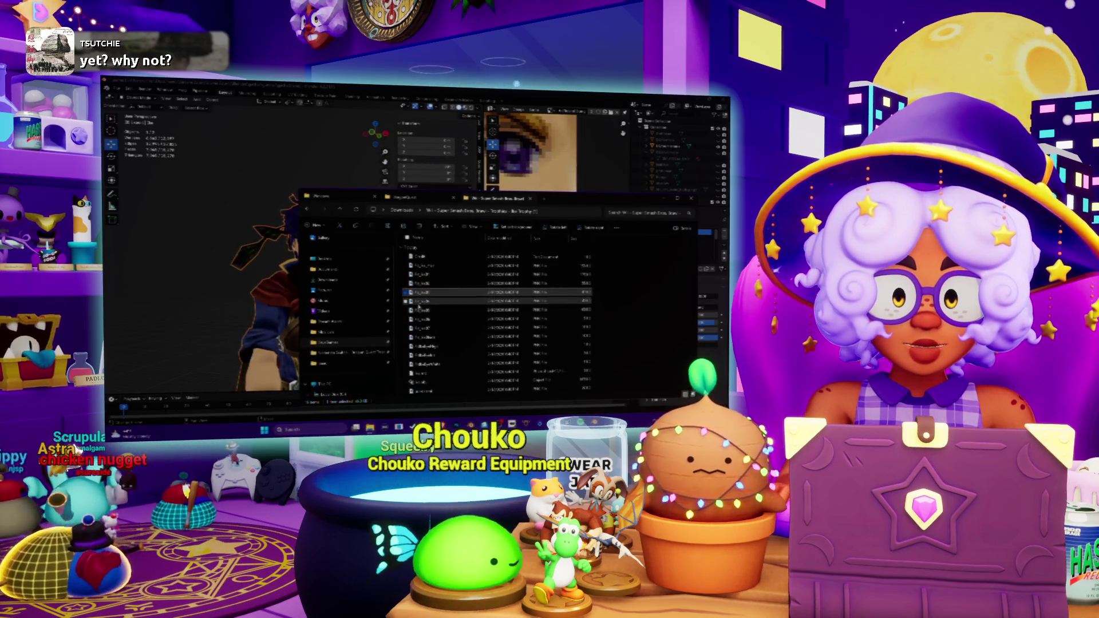
double_click(418, 302)
left_click(642, 164)
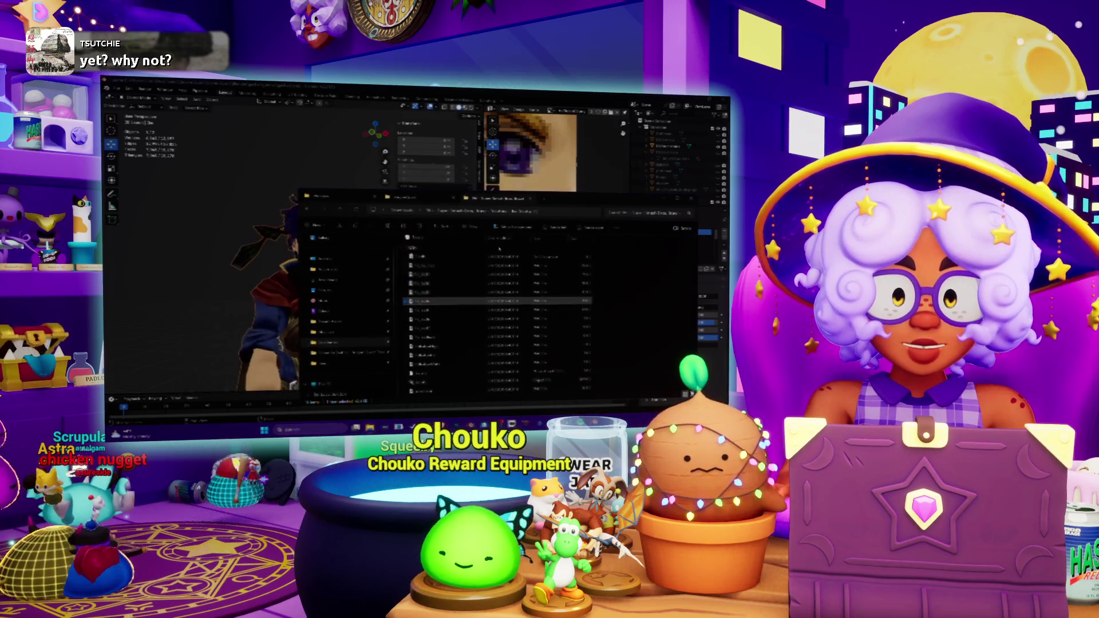
double_click(423, 312)
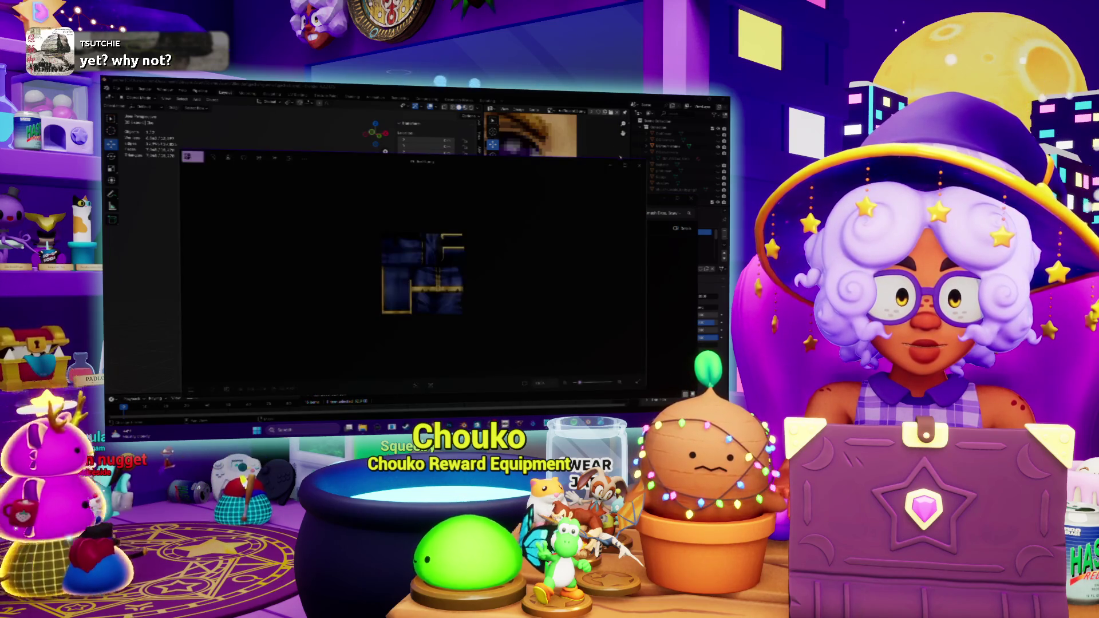
left_click(640, 164)
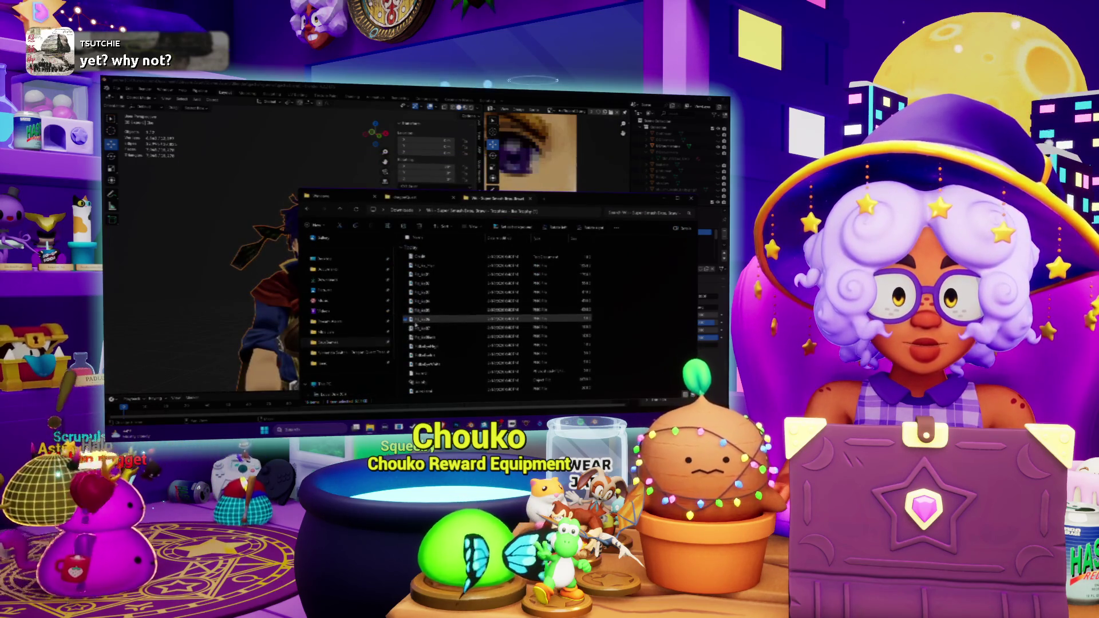
Preview the dark red emblem and remaining textures, then close the folder to return to the model.
double_click(415, 320)
left_click(640, 164)
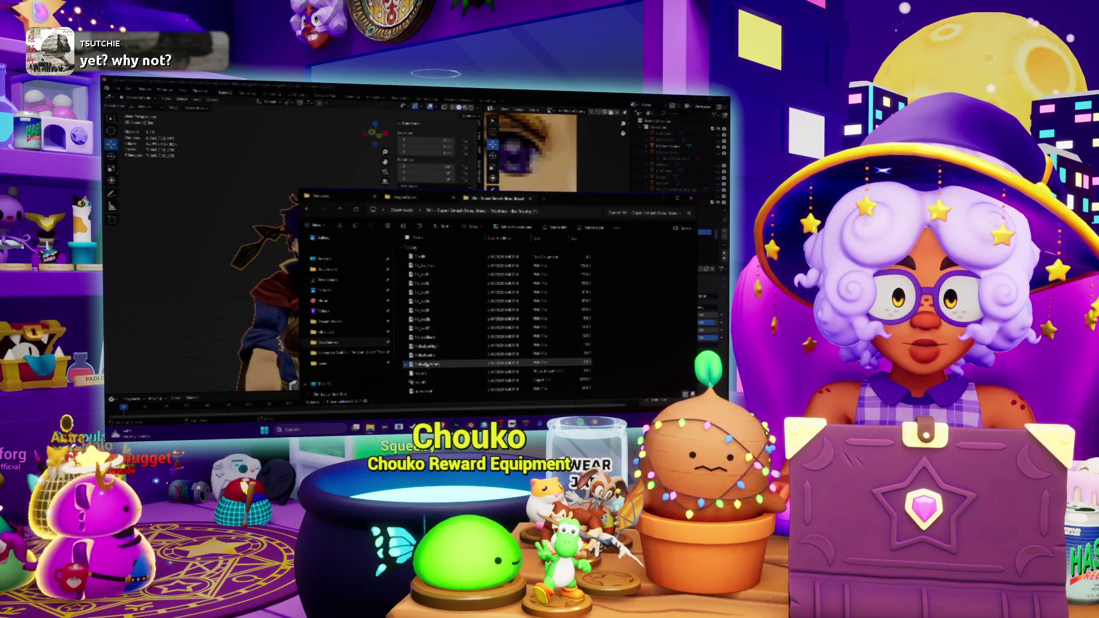
double_click(426, 364)
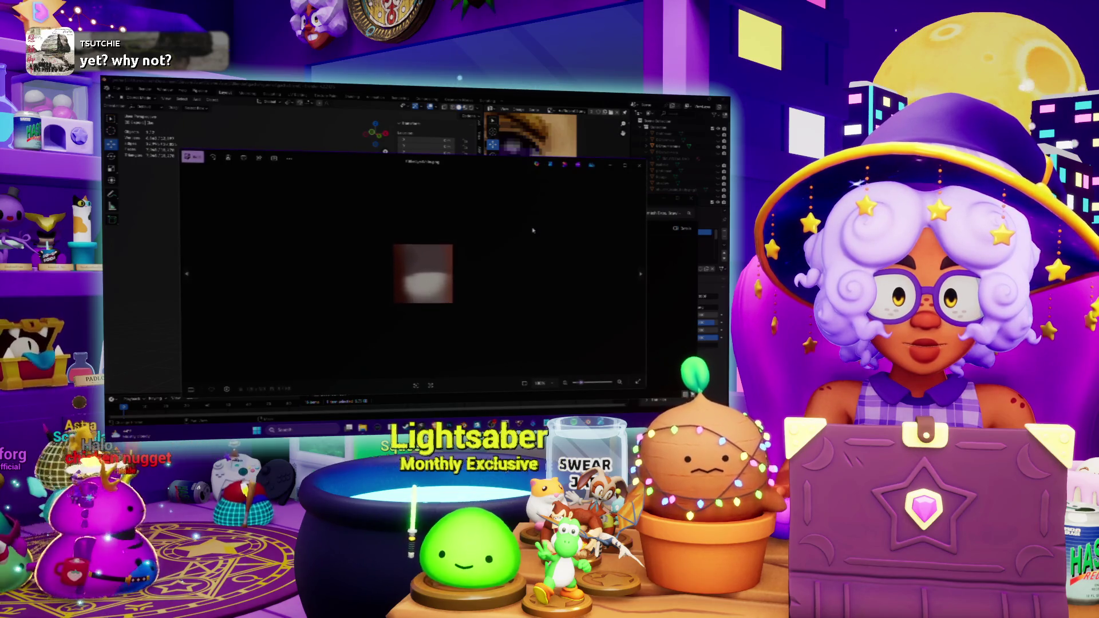
left_click(640, 164)
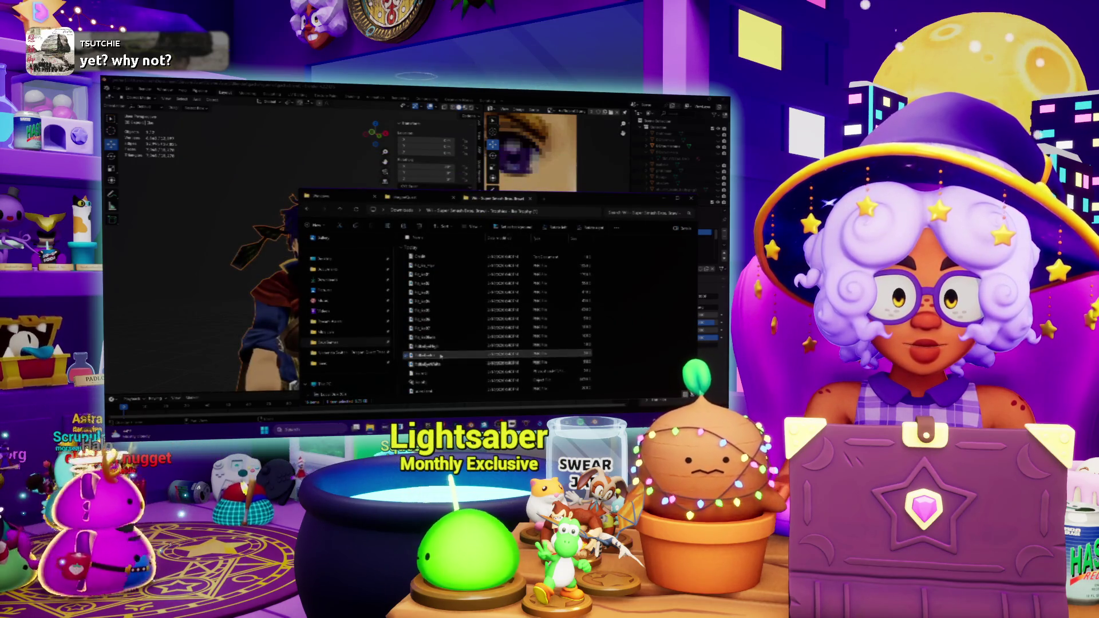
double_click(441, 356)
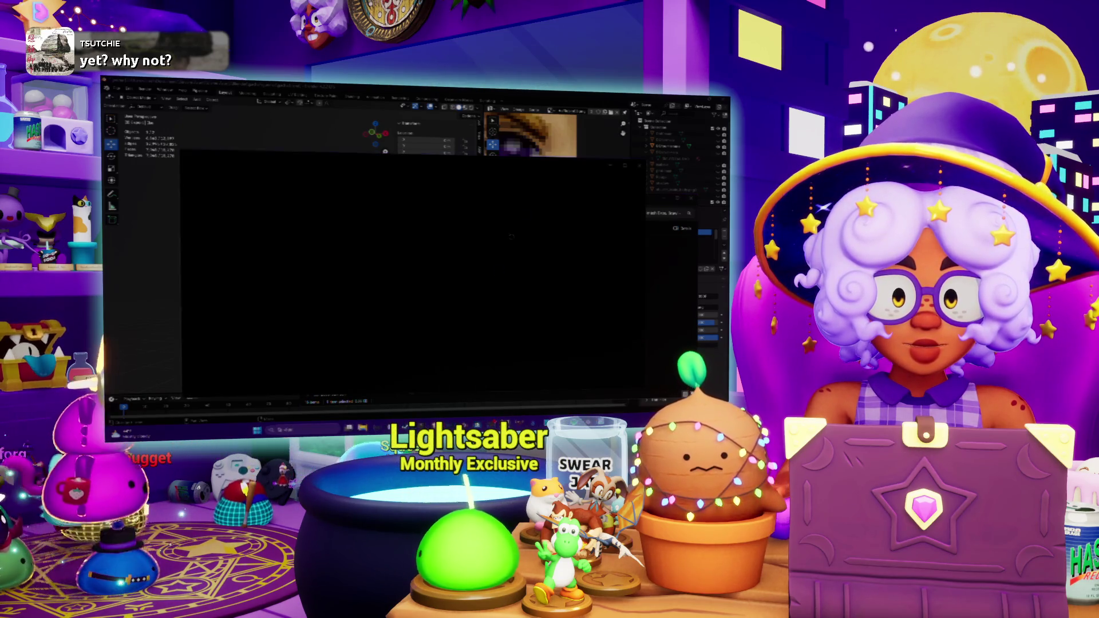
left_click(641, 164)
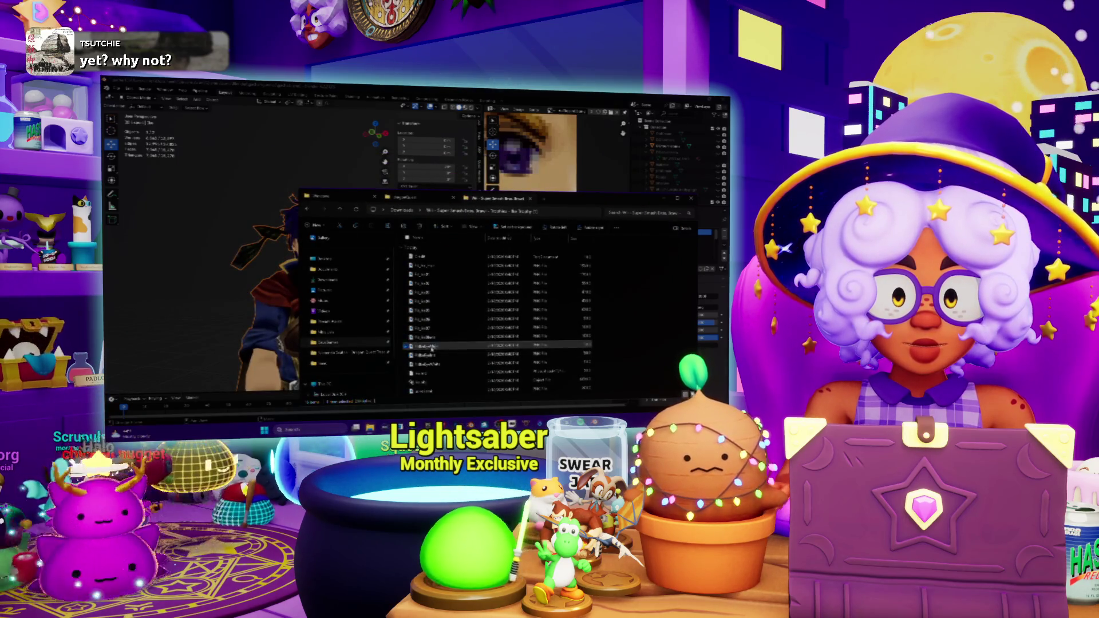
double_click(433, 349)
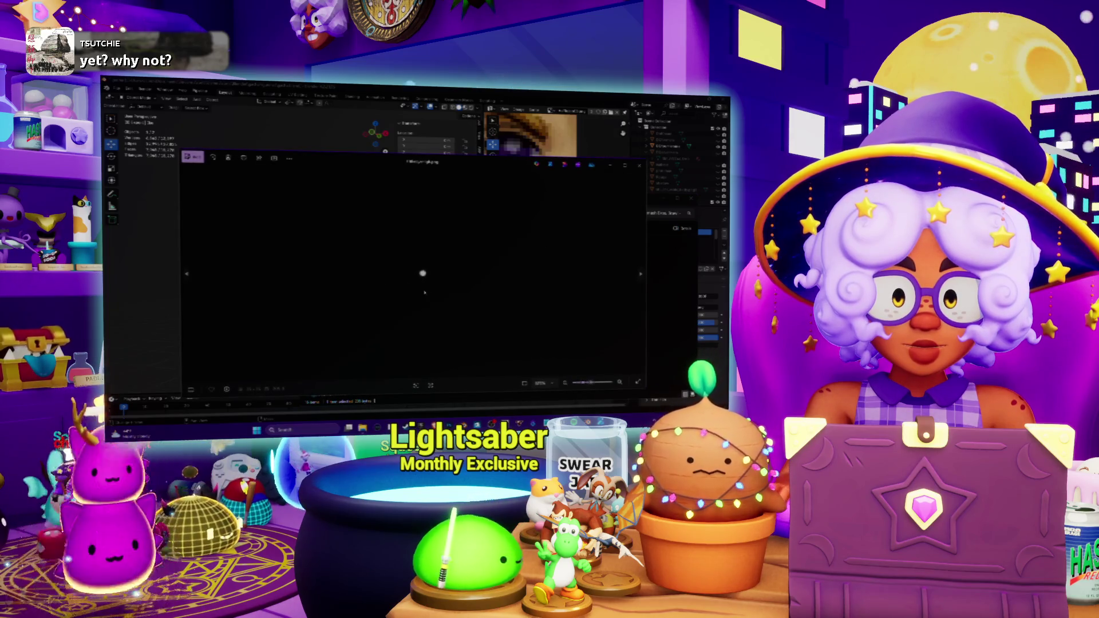
left_click(640, 165)
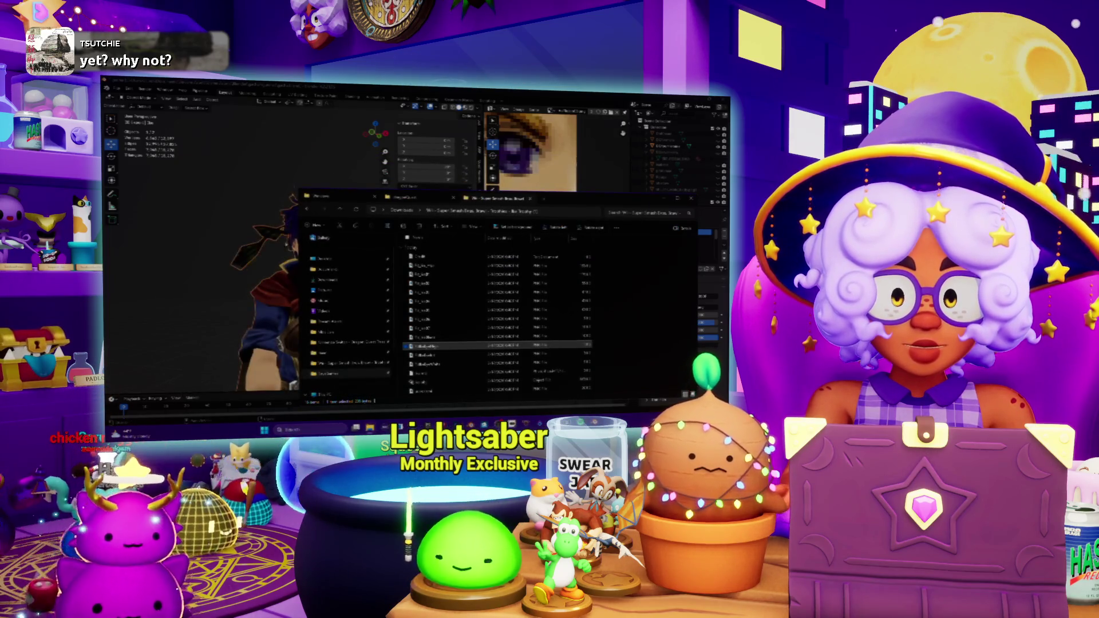
left_click(197, 258)
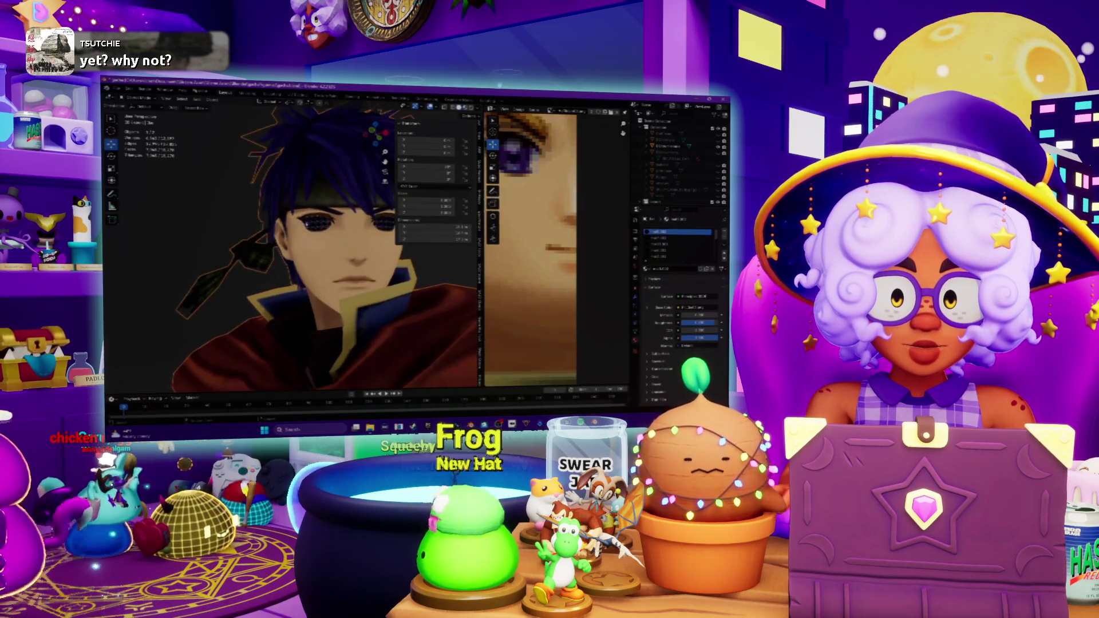
scroll(330, 250, "up", 3)
scroll(330, 249, "up", 2)
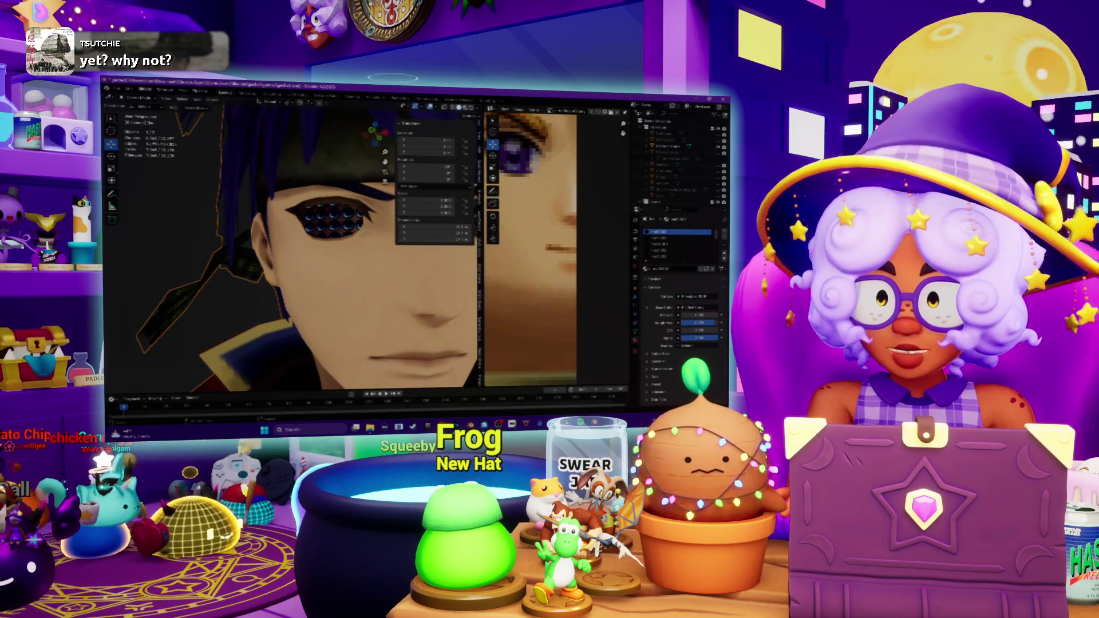
Enter Edit Mode on the character's face mesh so its wireframe shows.
key("Tab")
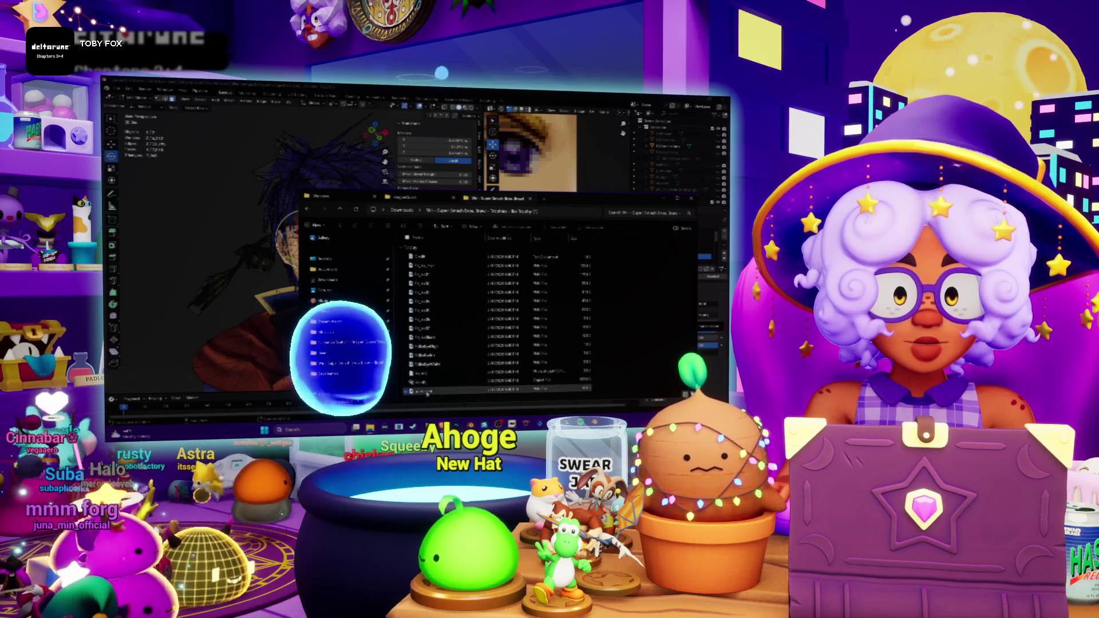
double_click(495, 318)
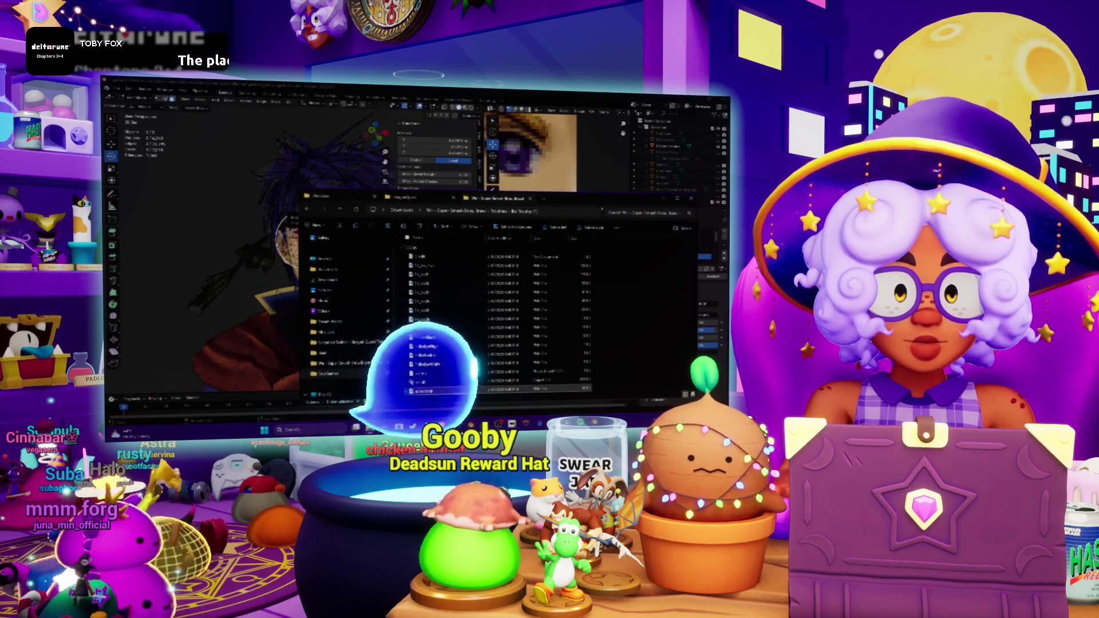
key("alt+Tab")
scroll(305, 239, "up", 5)
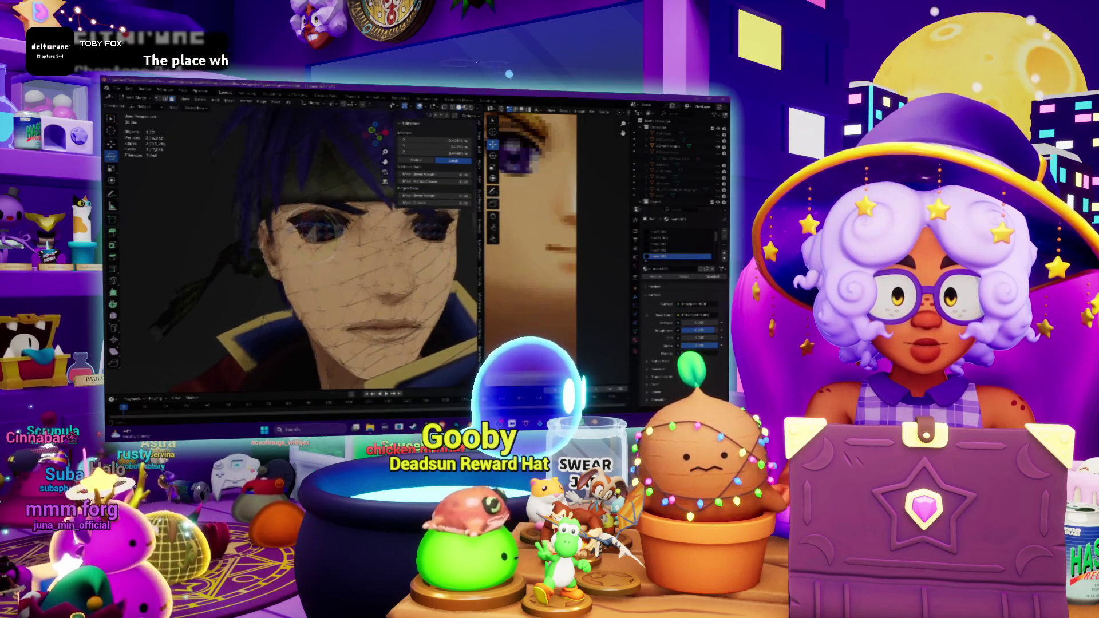
scroll(301, 249, "up", 2)
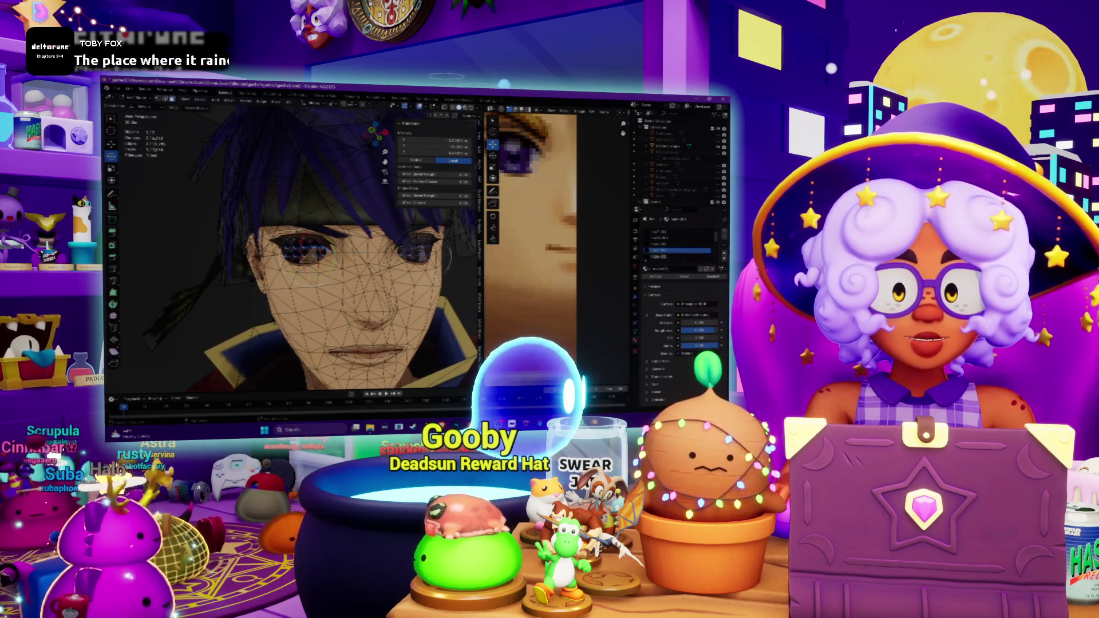
left_click_drag(310, 254, 421, 250)
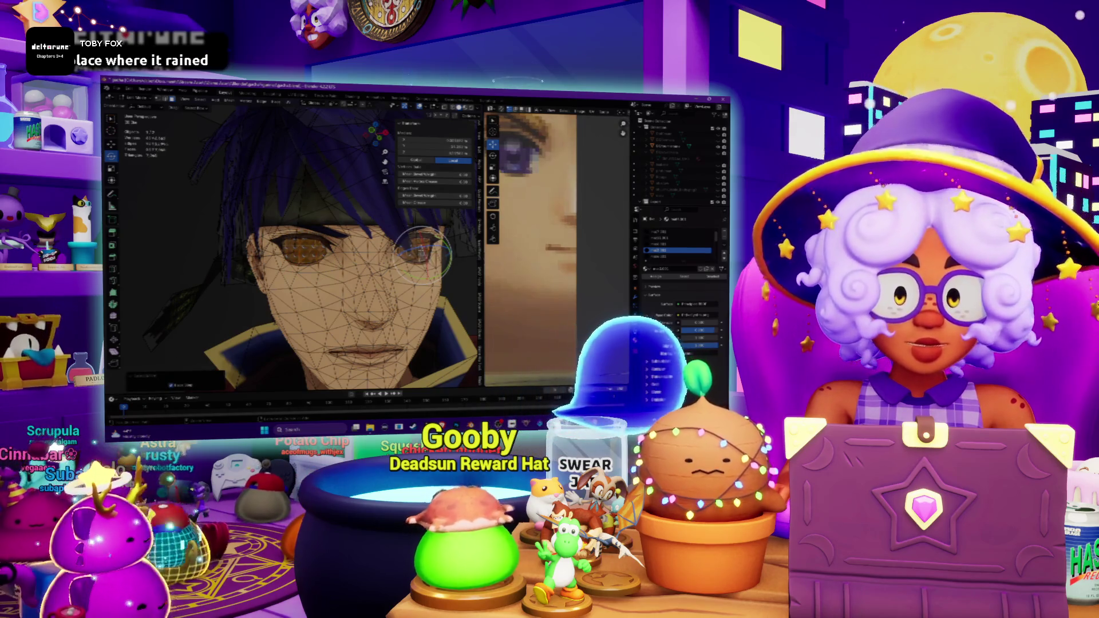
scroll(374, 249, "down", 2)
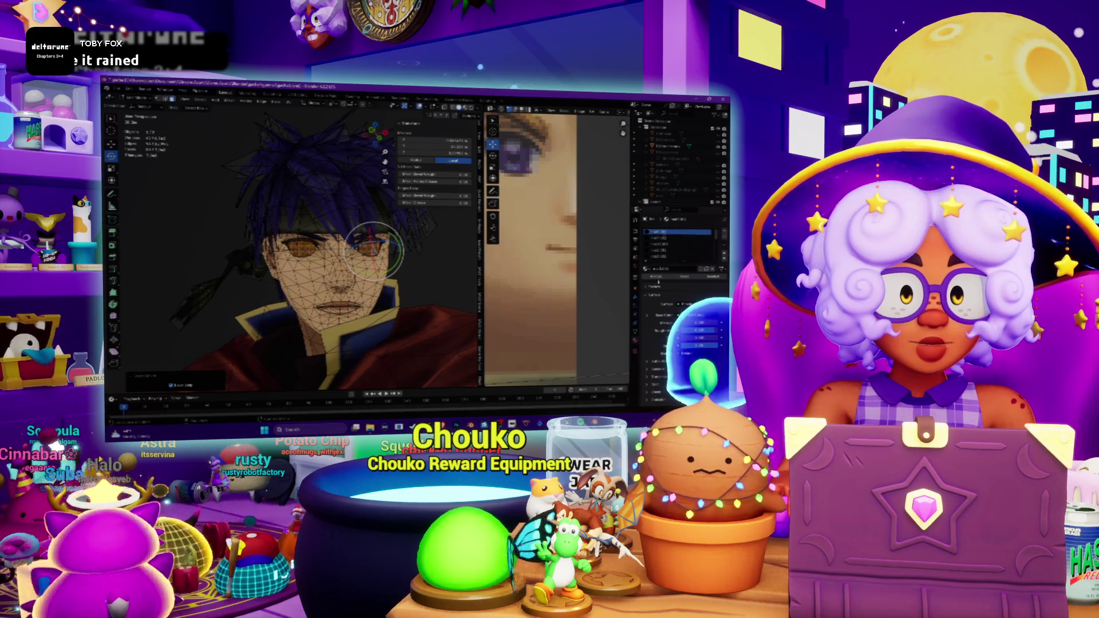
key("KP_Decimal")
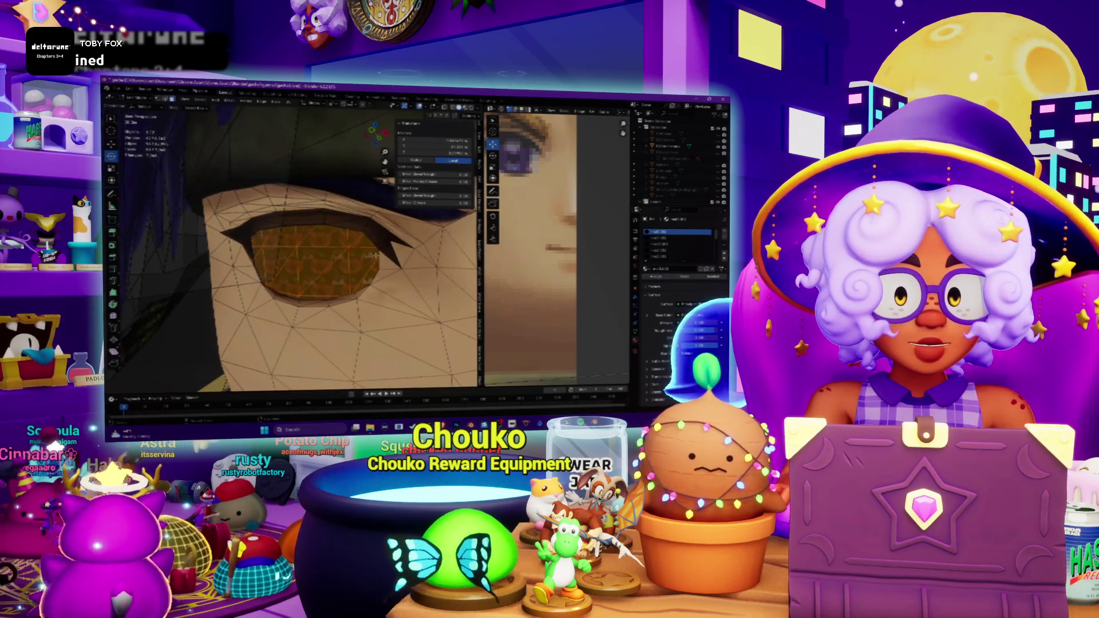
scroll(377, 255, "down", 3)
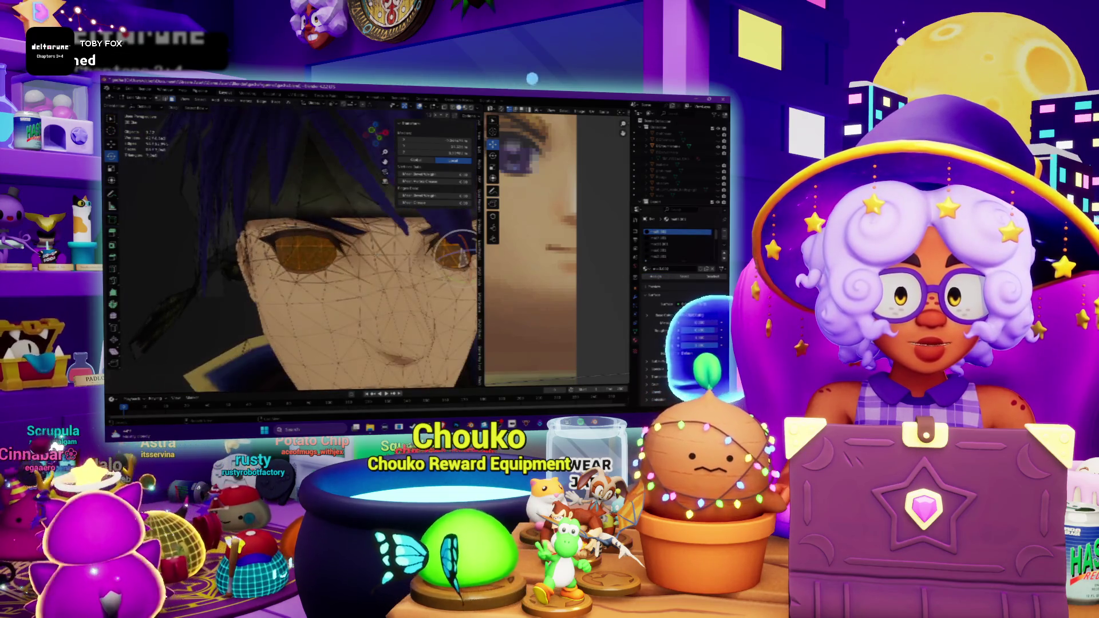
left_click(663, 256)
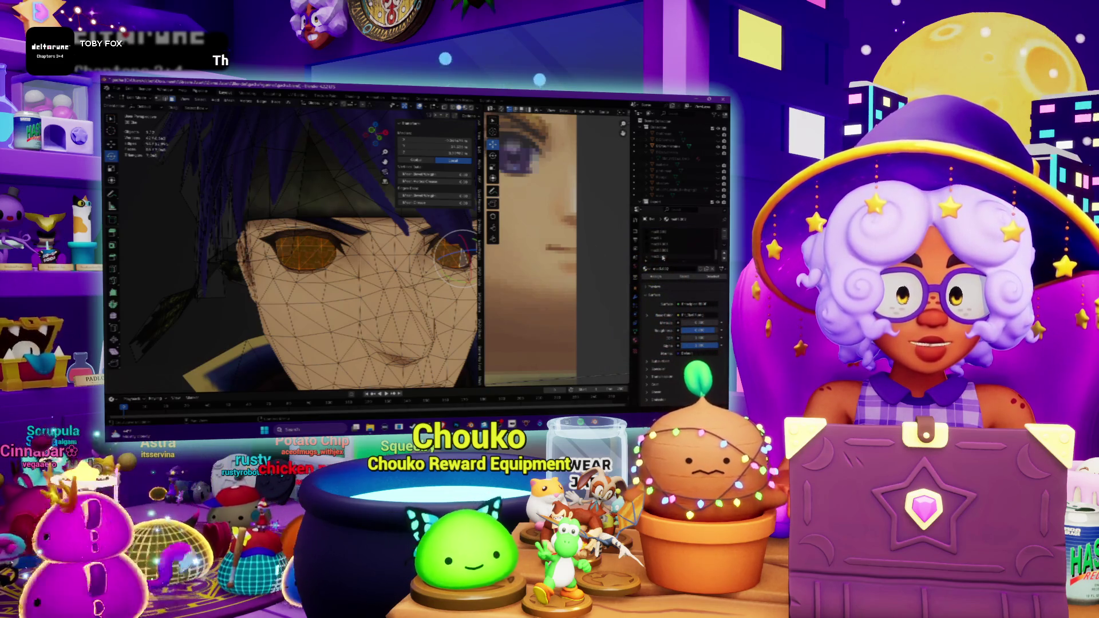
middle_click_drag(455, 254, 344, 257)
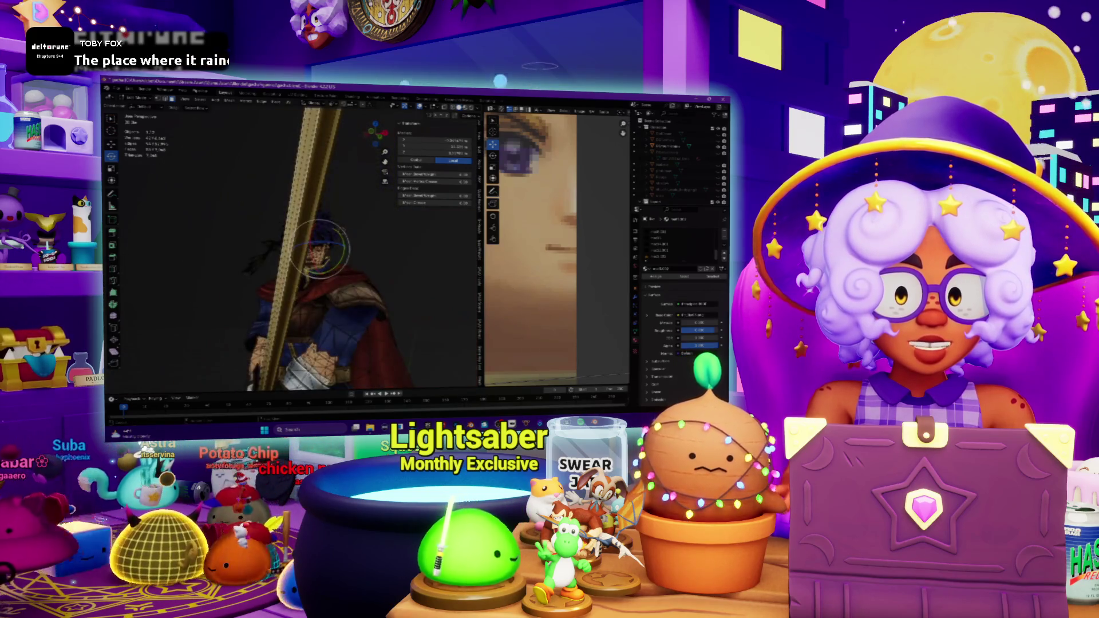
scroll(292, 249, "down", 4)
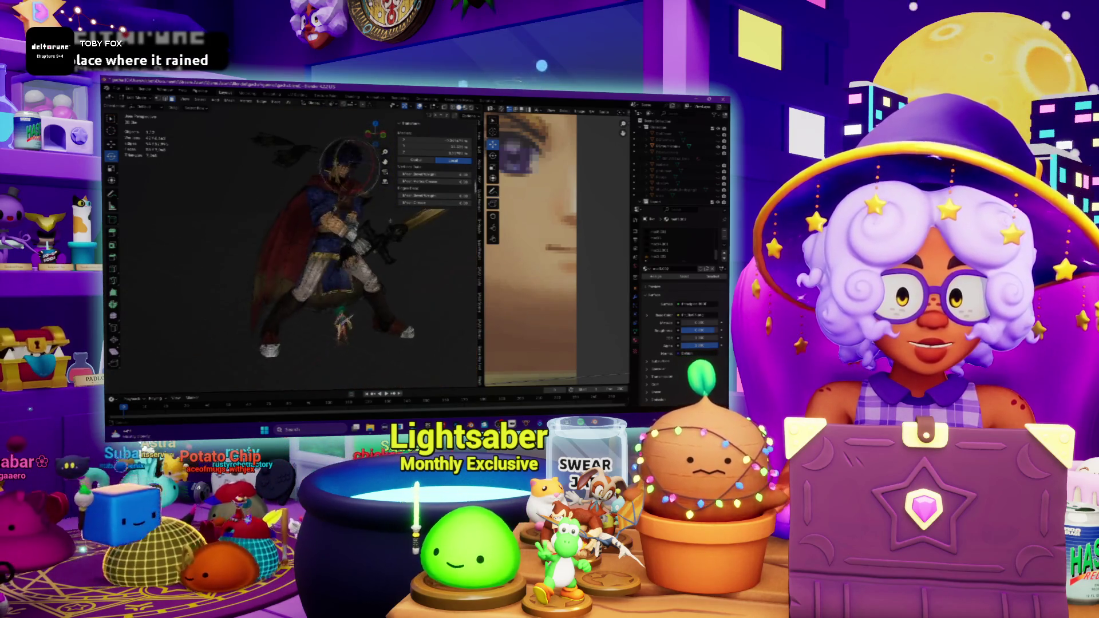
scroll(343, 257, "up", 5)
middle_click_drag(343, 258, 403, 262)
scroll(354, 267, "down", 4)
scroll(354, 266, "up", 5)
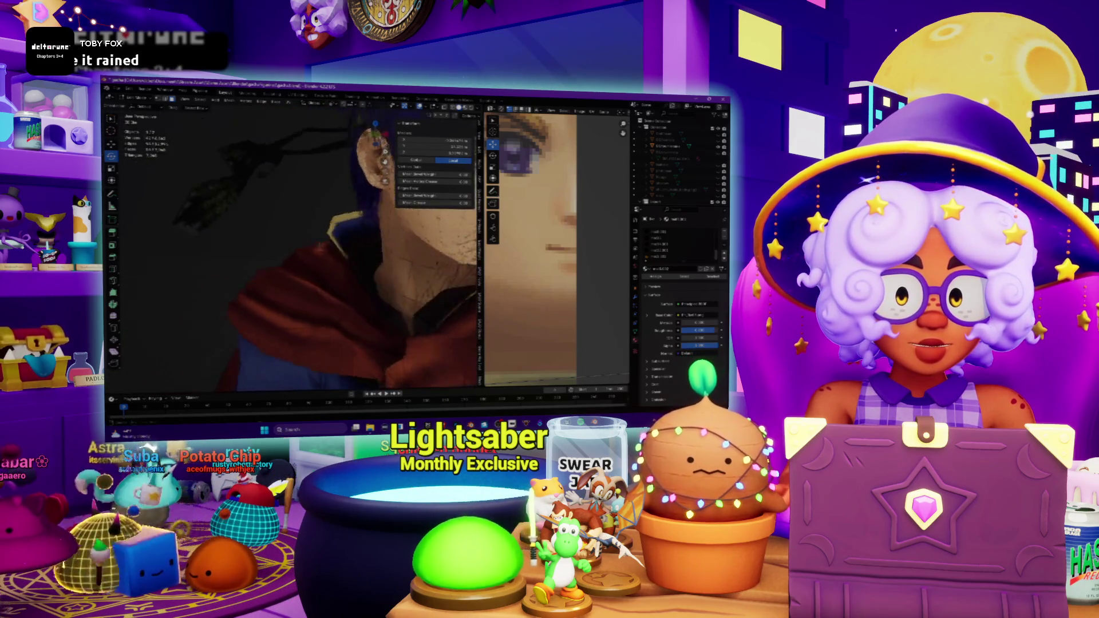
mouse_move(292, 257)
middle_mouse_down()
mouse_move(257, 258)
mouse_move(309, 258)
middle_mouse_up()
scroll(293, 258, "up", 4)
middle_click_drag(394, 284, 410, 275)
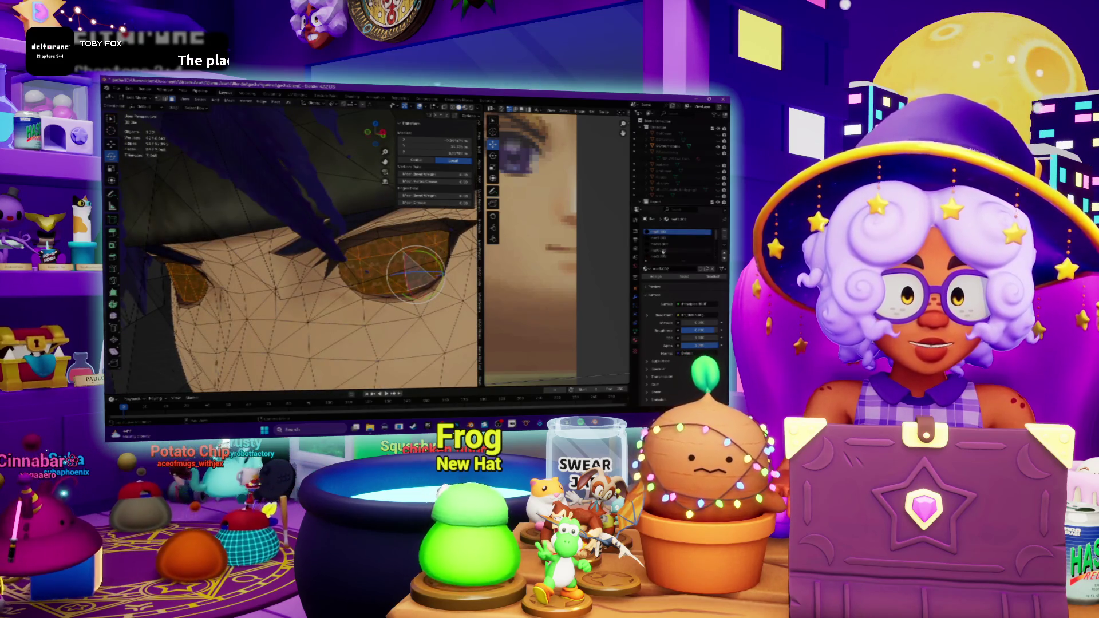
scroll(412, 270, "down", 3)
scroll(412, 271, "down", 3)
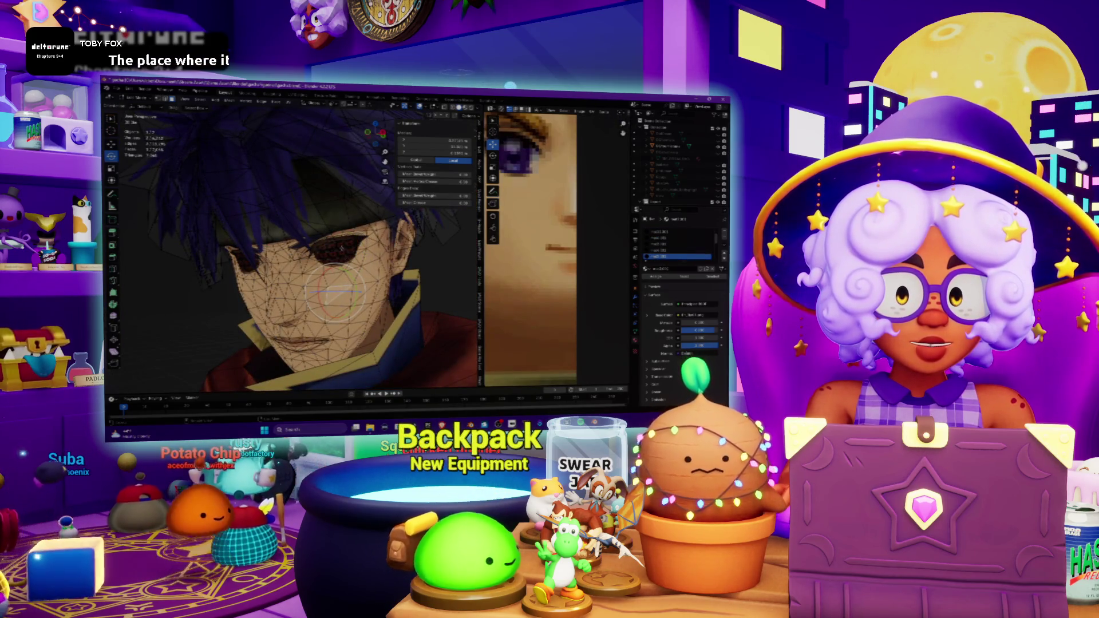
middle_click_drag(341, 248, 416, 234)
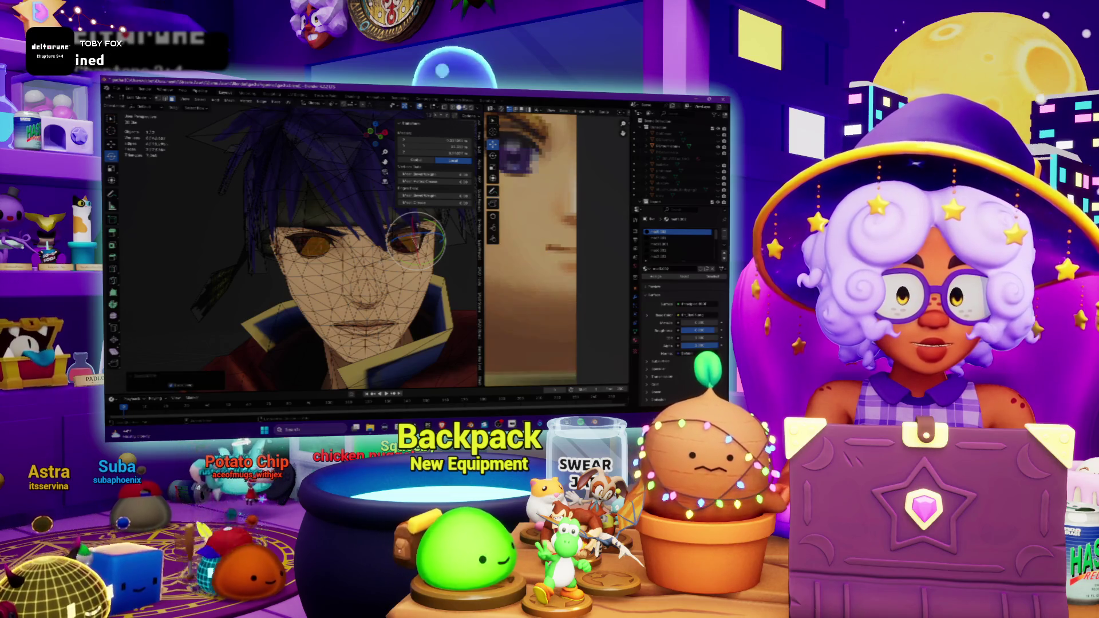
Dismiss the face's context menu, orbit to a side view, and frame the eye close up.
right_click(381, 264)
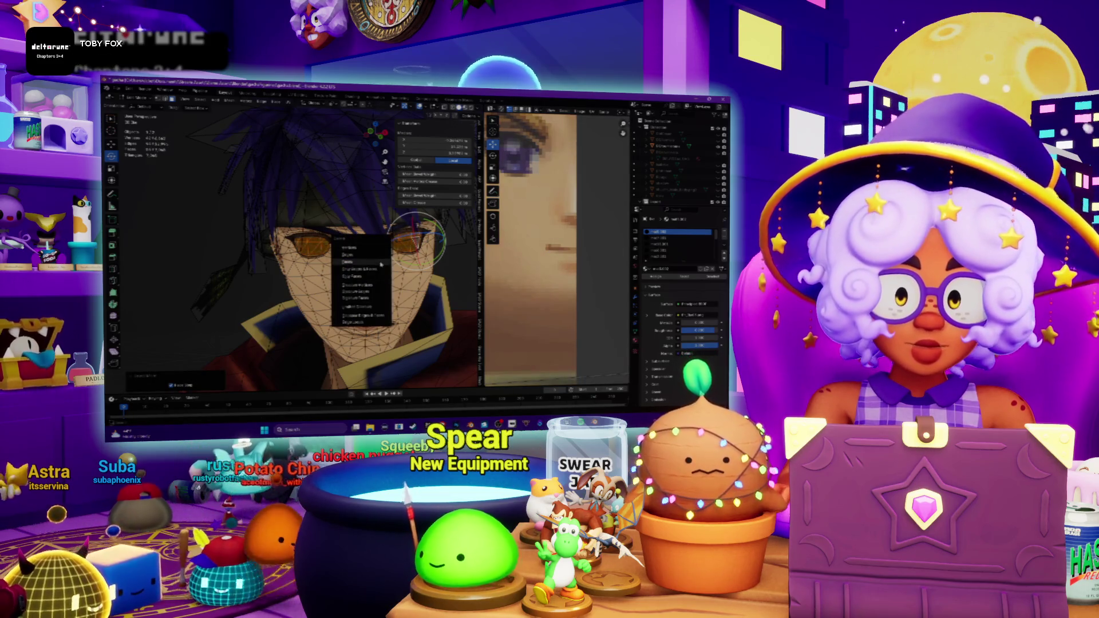
left_click(361, 259)
mouse_move(362, 258)
middle_mouse_down()
mouse_move(413, 258)
mouse_move(292, 258)
mouse_move(395, 258)
middle_mouse_up()
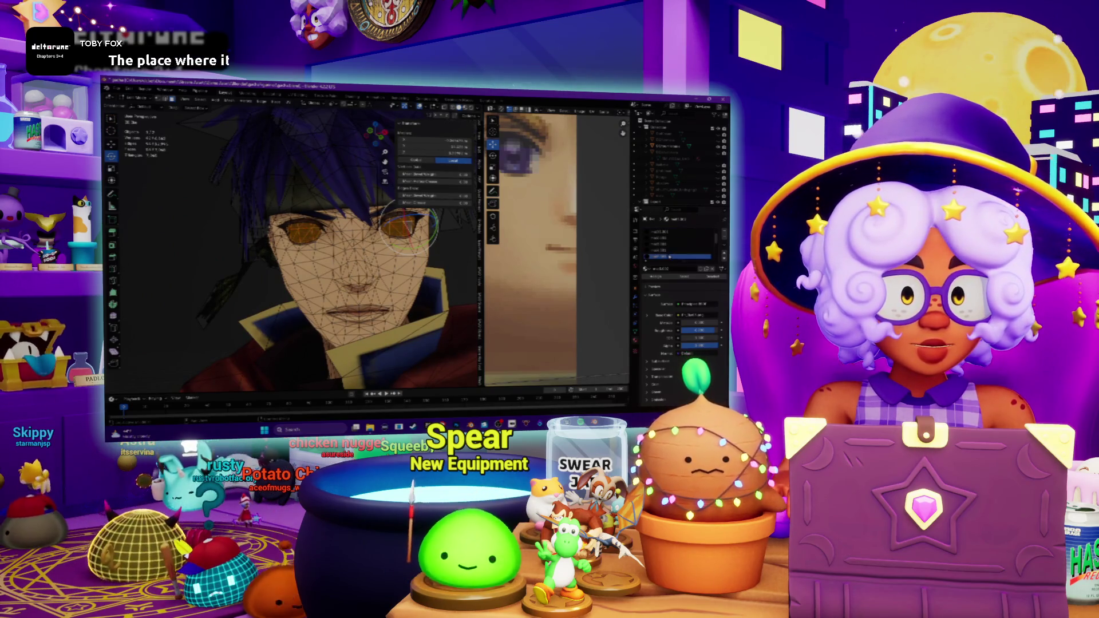
key("KP_Decimal")
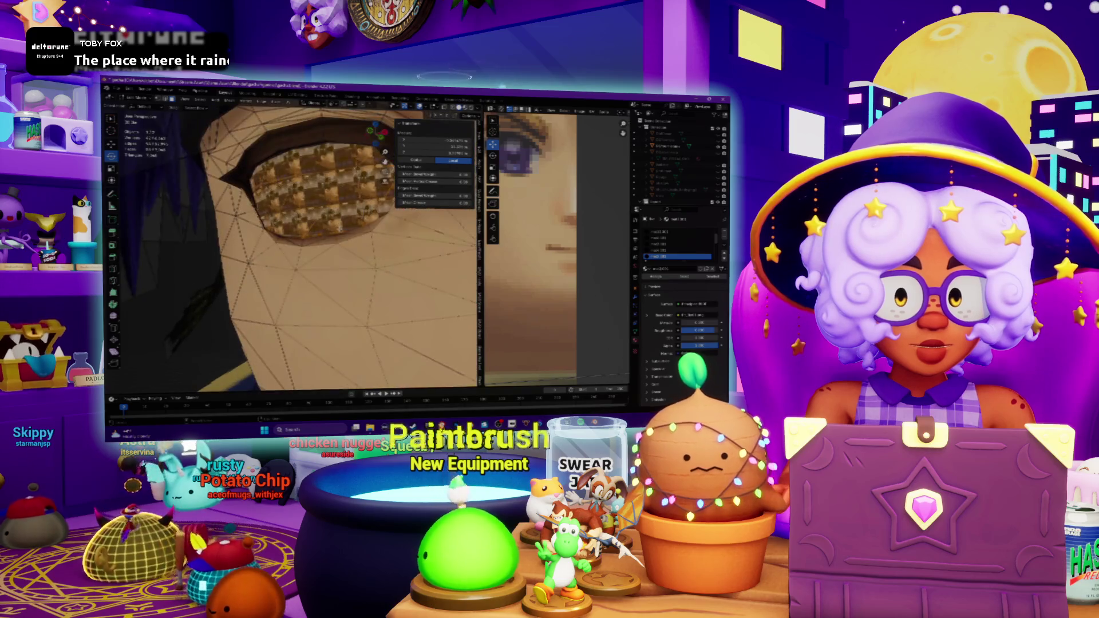
Isolate the eye piece's UVs, shrink the island and move it up onto the texture.
key("shift+h")
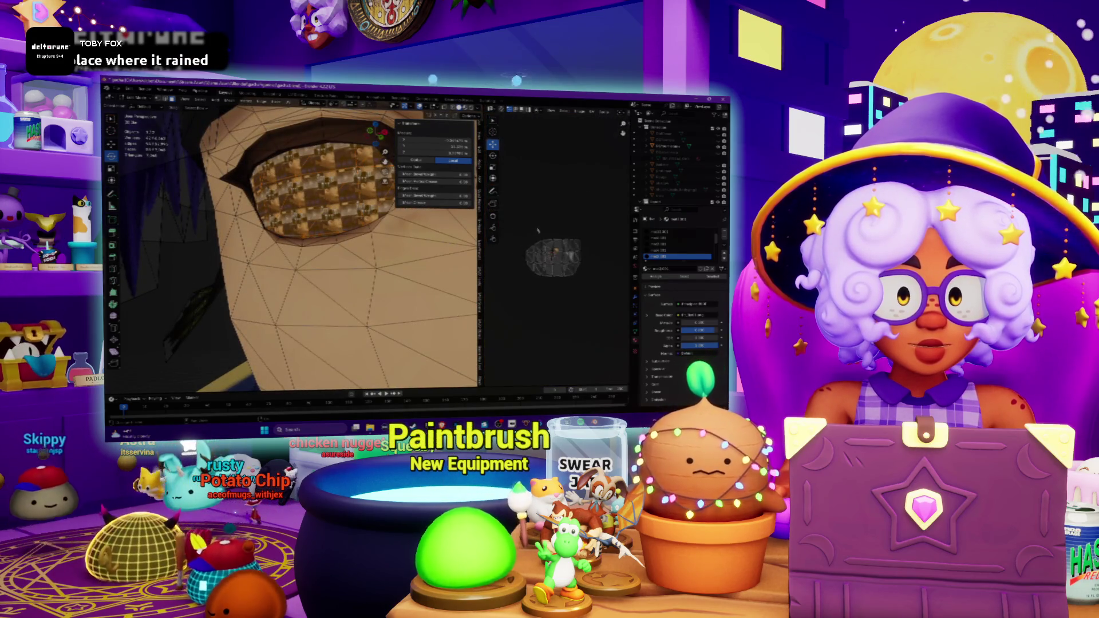
key("s")
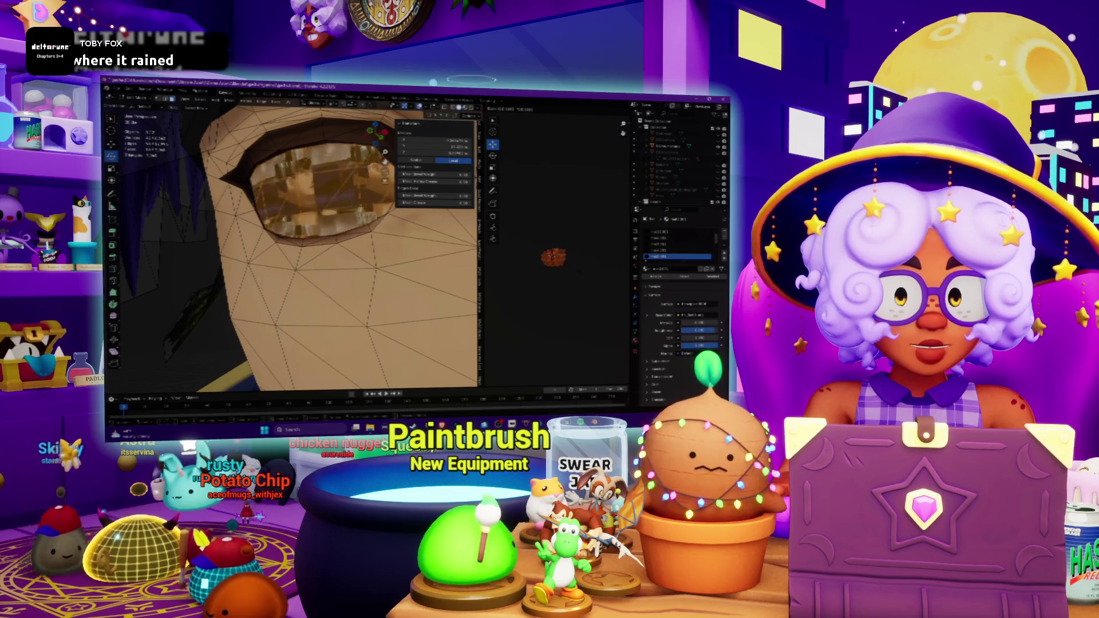
scroll(550, 258, "up", 3)
scroll(550, 259, "up", 2)
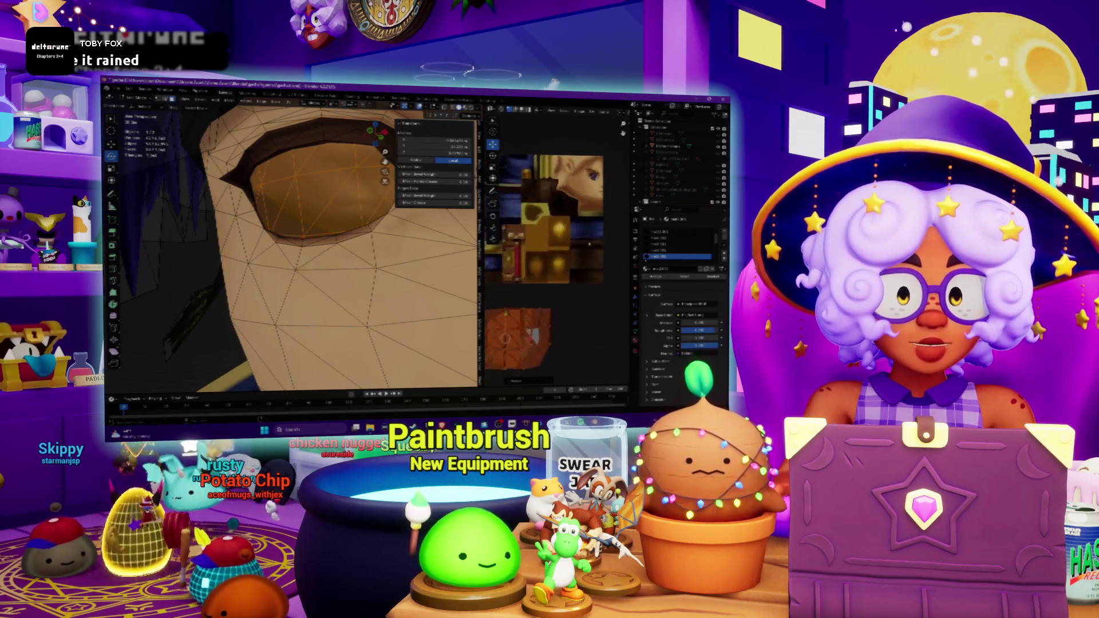
key("g")
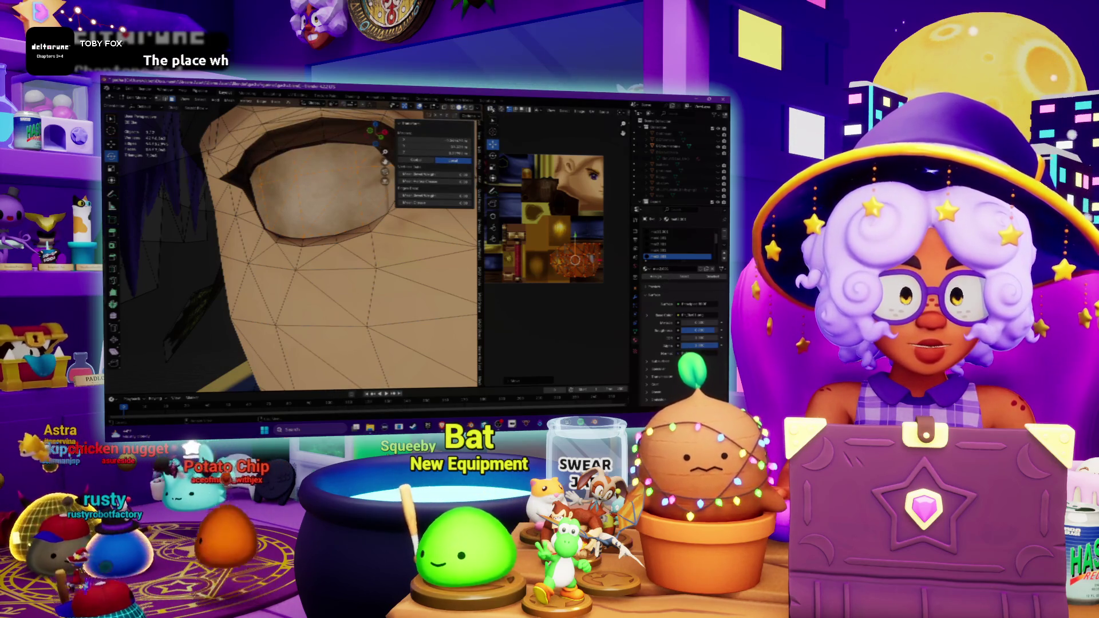
Switch the texture view to the eye material's shader nodes and bring up the texture files.
left_click(249, 101)
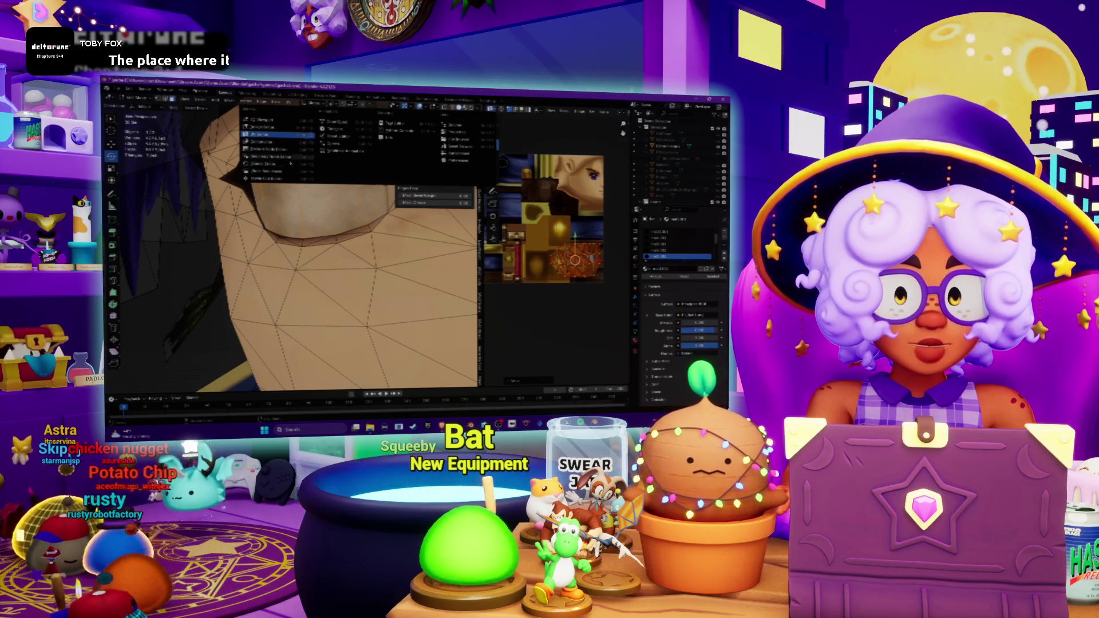
left_click(266, 155)
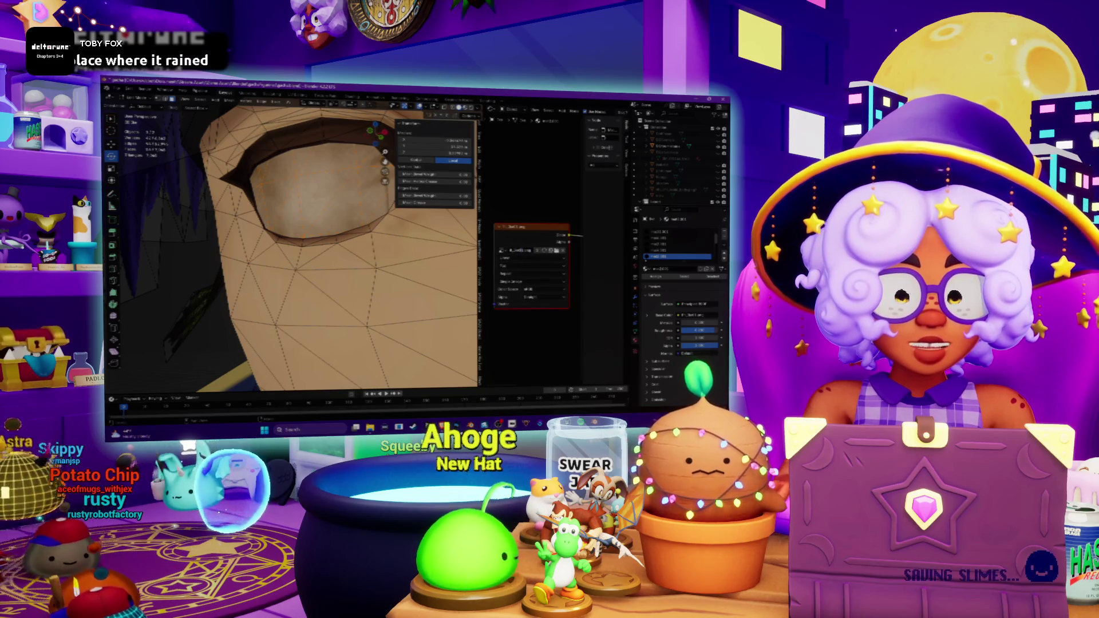
left_click(370, 428)
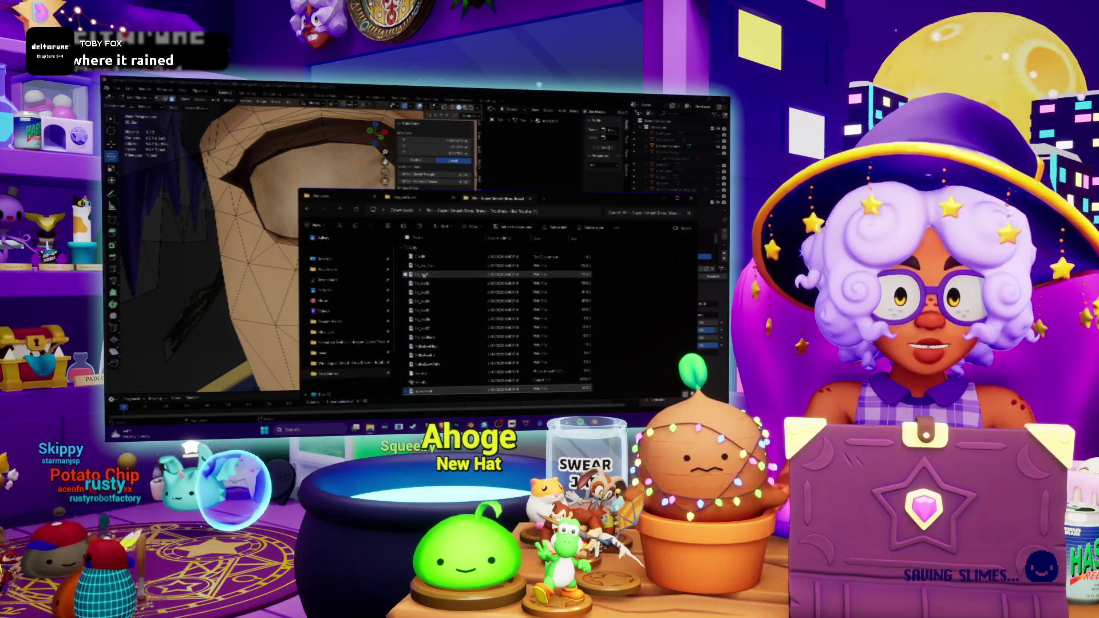
Inspect the texture image file in the viewer, then return to Blender.
double_click(424, 276)
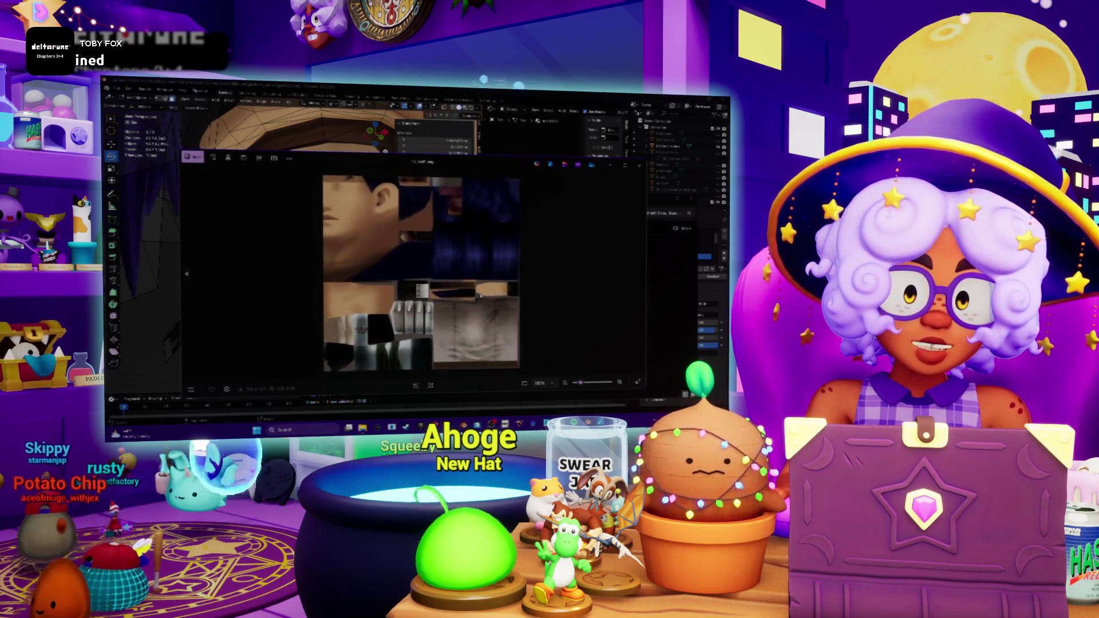
scroll(431, 219, "up", 3)
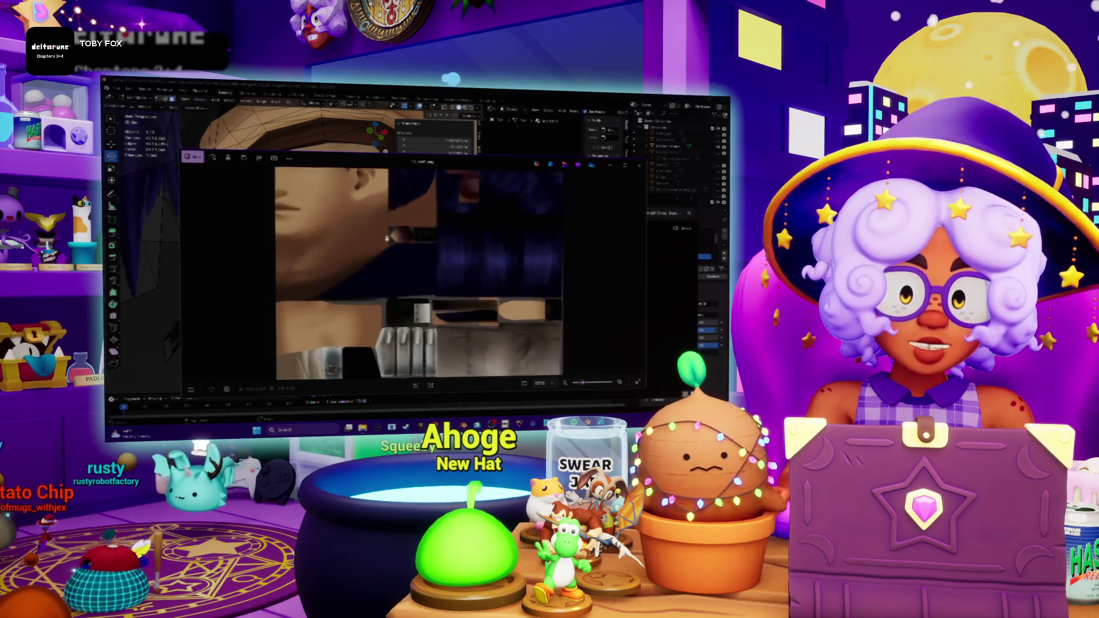
scroll(443, 250, "up", 1)
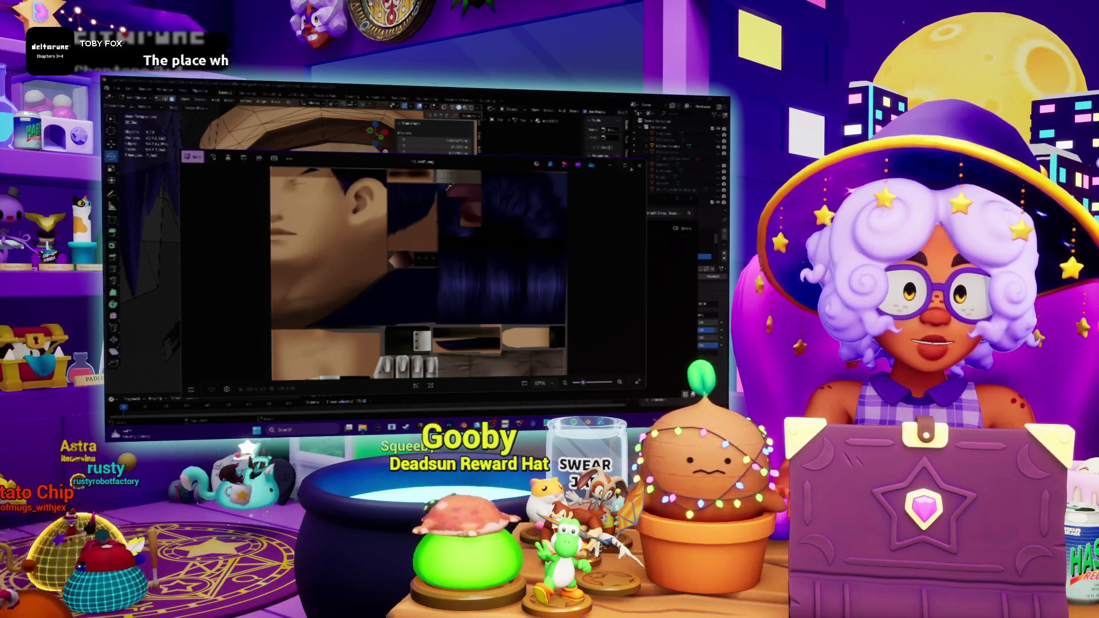
left_click(638, 165)
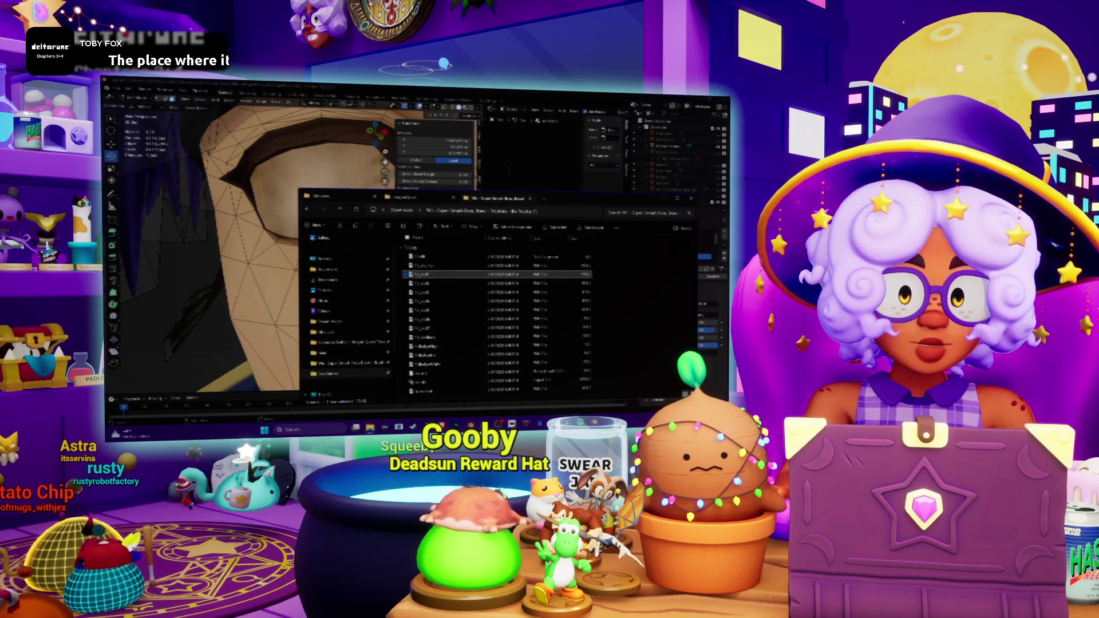
left_click(690, 197)
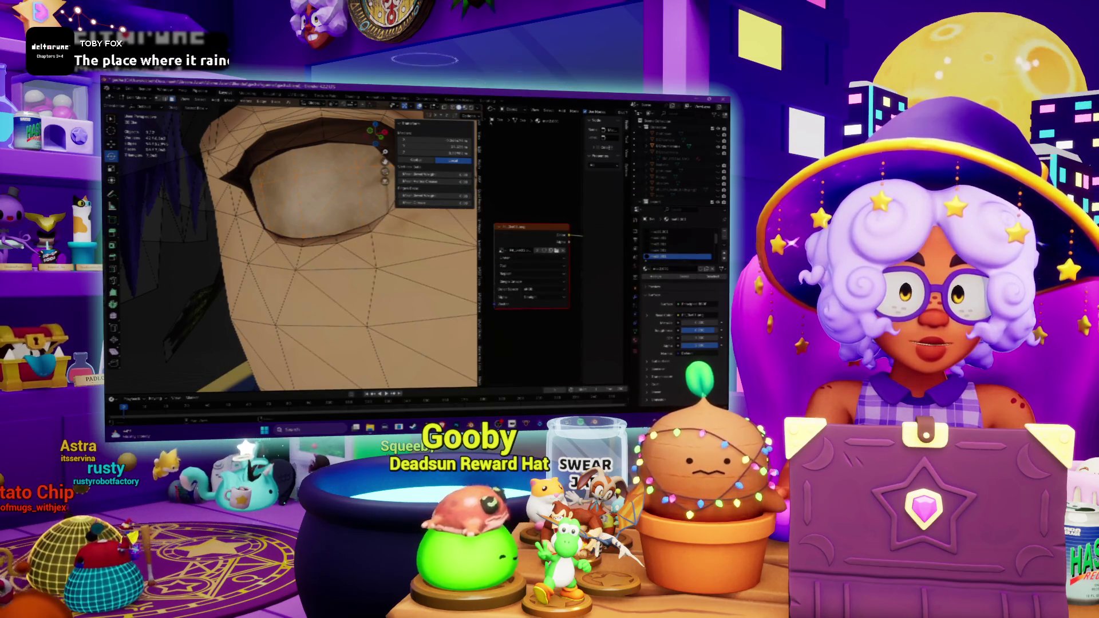
Show the viewport sidebar and return the node view to the texture image, giving it more room.
left_click(244, 102)
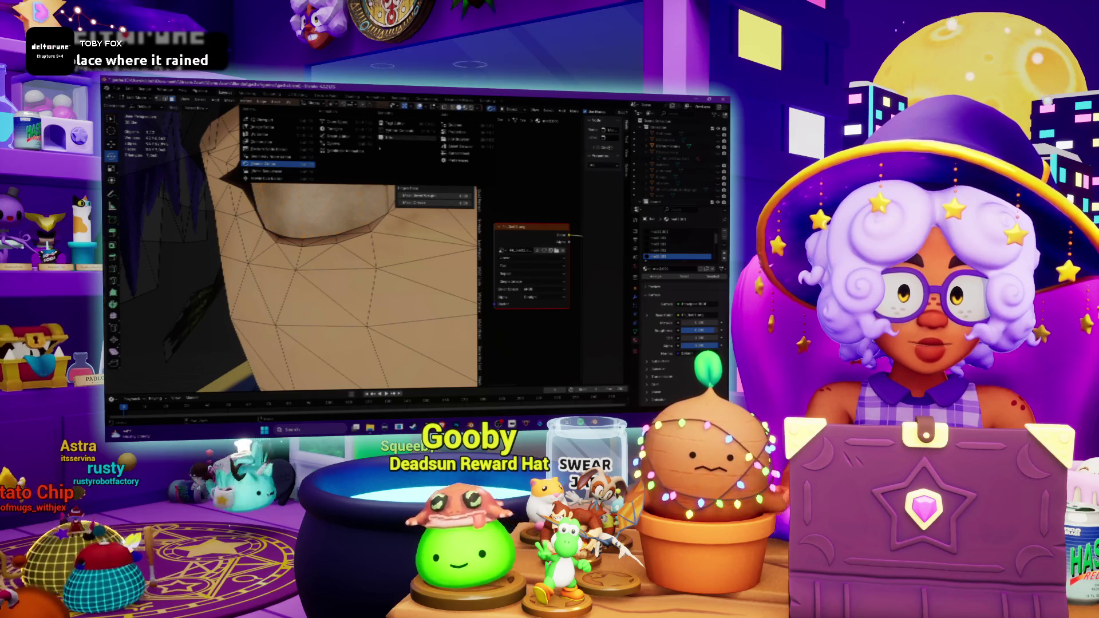
left_click(275, 163)
key("shift+F10")
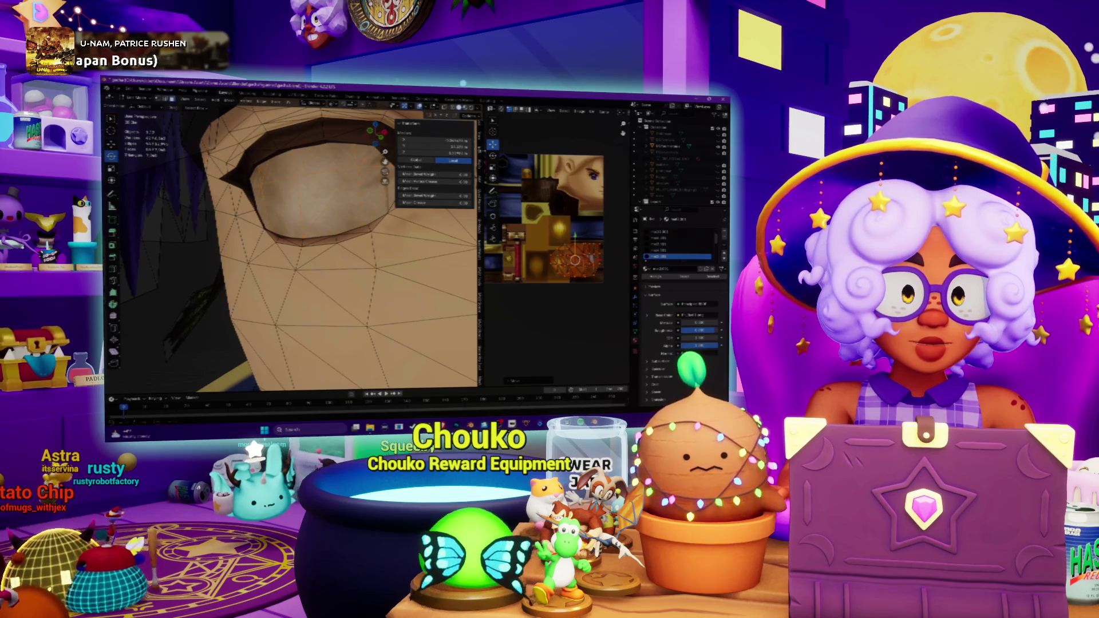
left_click_drag(479, 257, 337, 258)
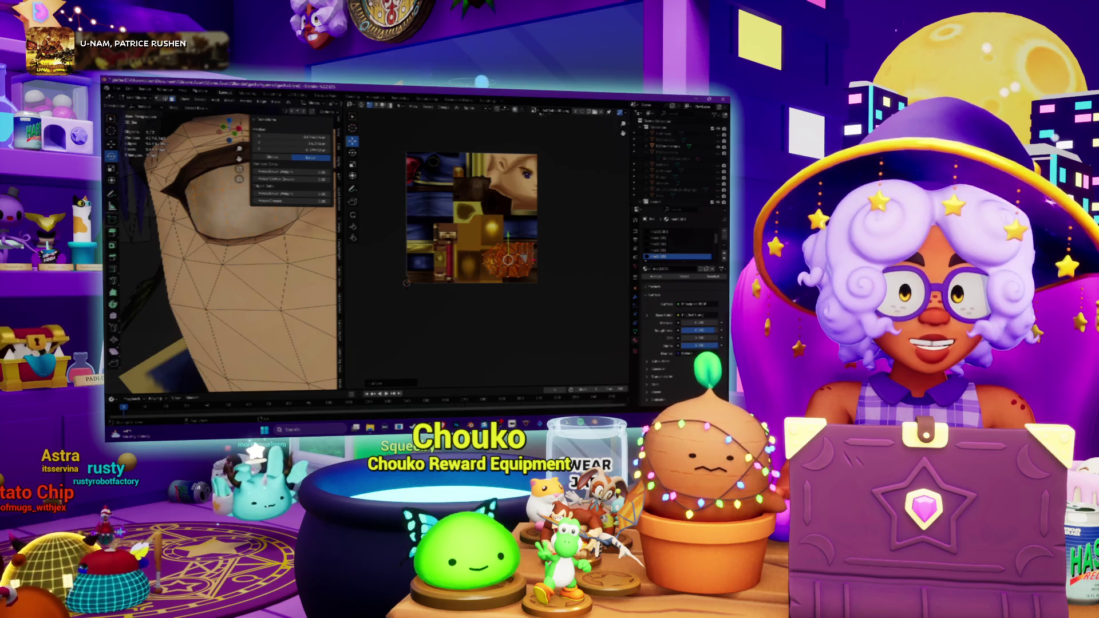
Load a different texture image, shrink the eye island into its upper left, then select all faces.
left_click(540, 110)
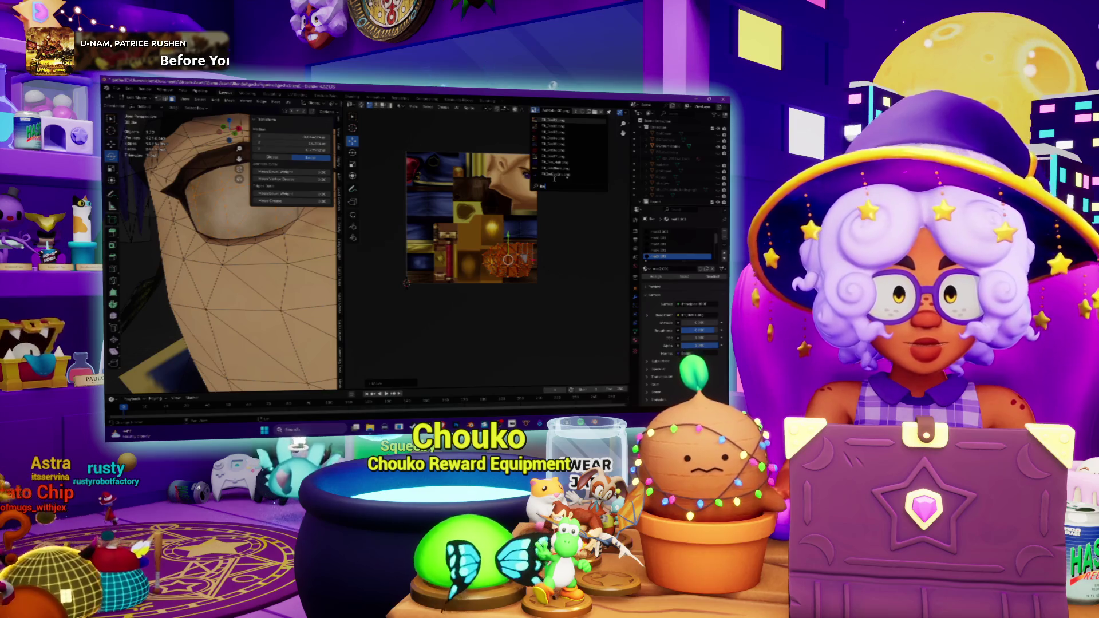
left_click(560, 120)
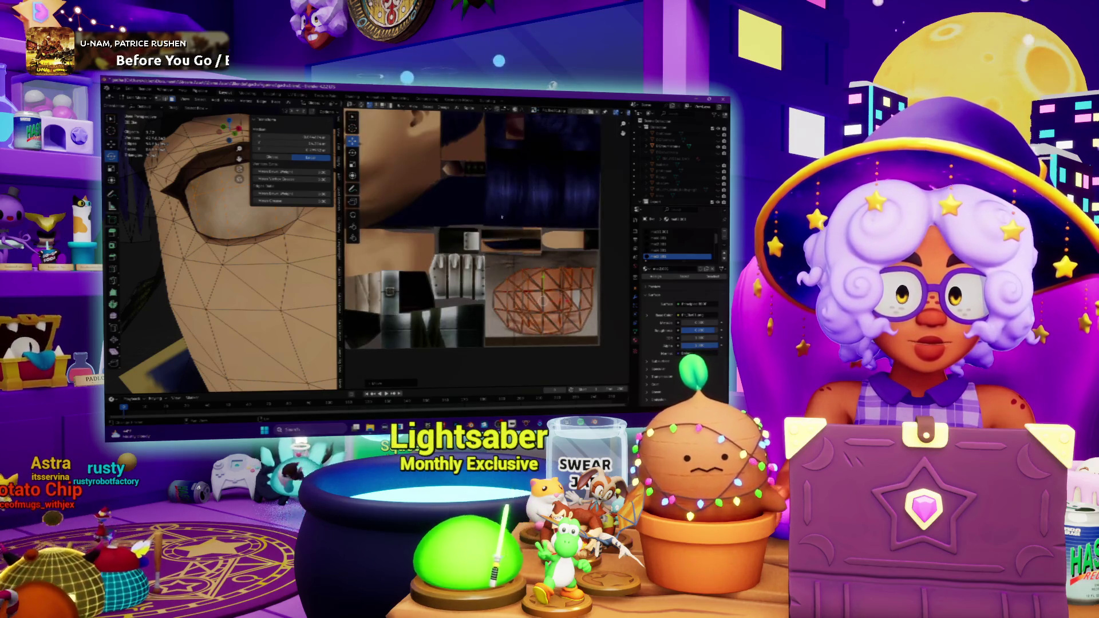
scroll(502, 216, "down", 2)
key("g")
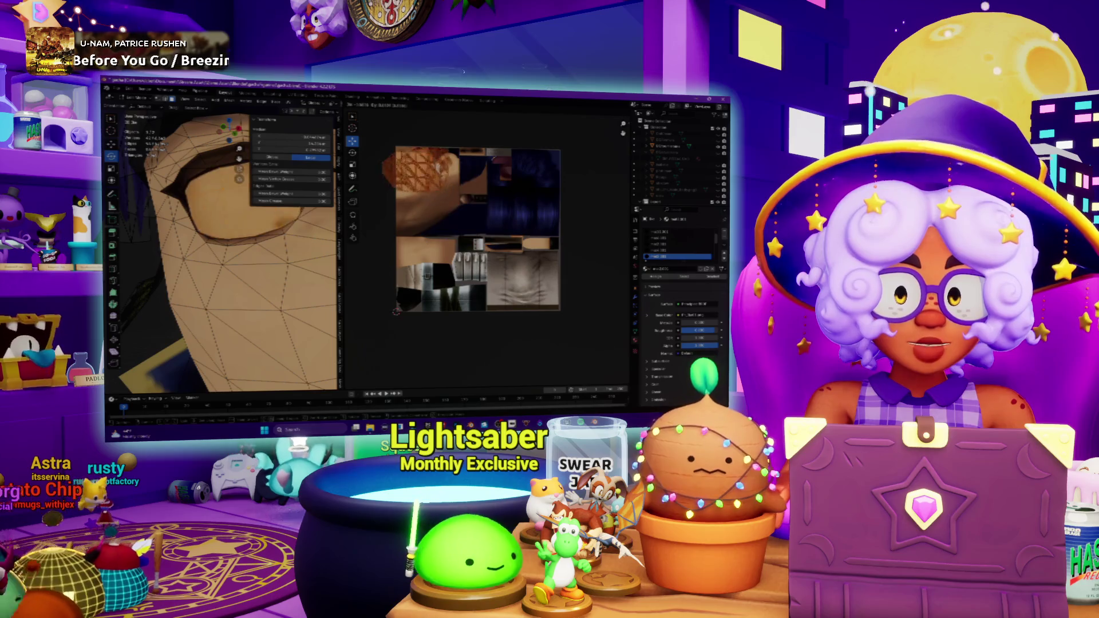
key("s")
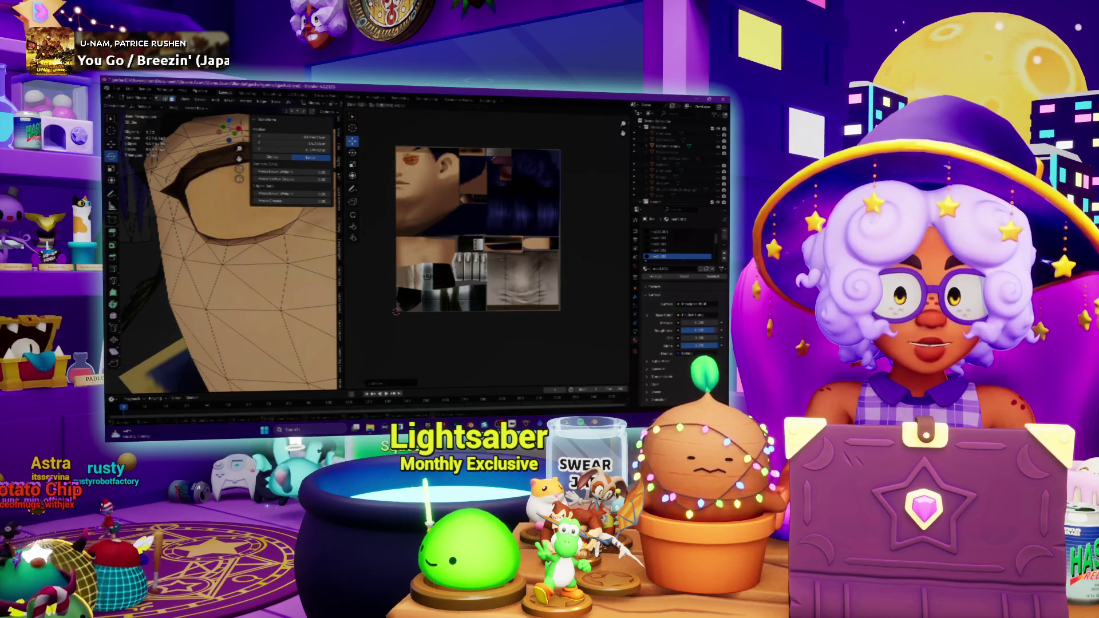
scroll(465, 223, "up", 3)
scroll(507, 258, "up", 3)
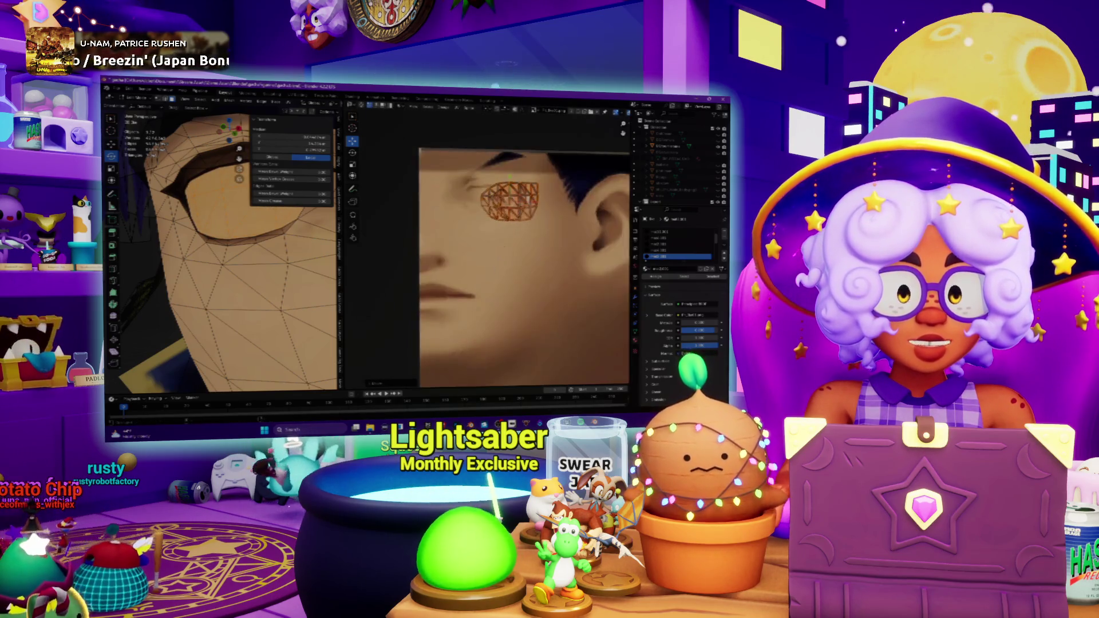
scroll(528, 280, "up", 2)
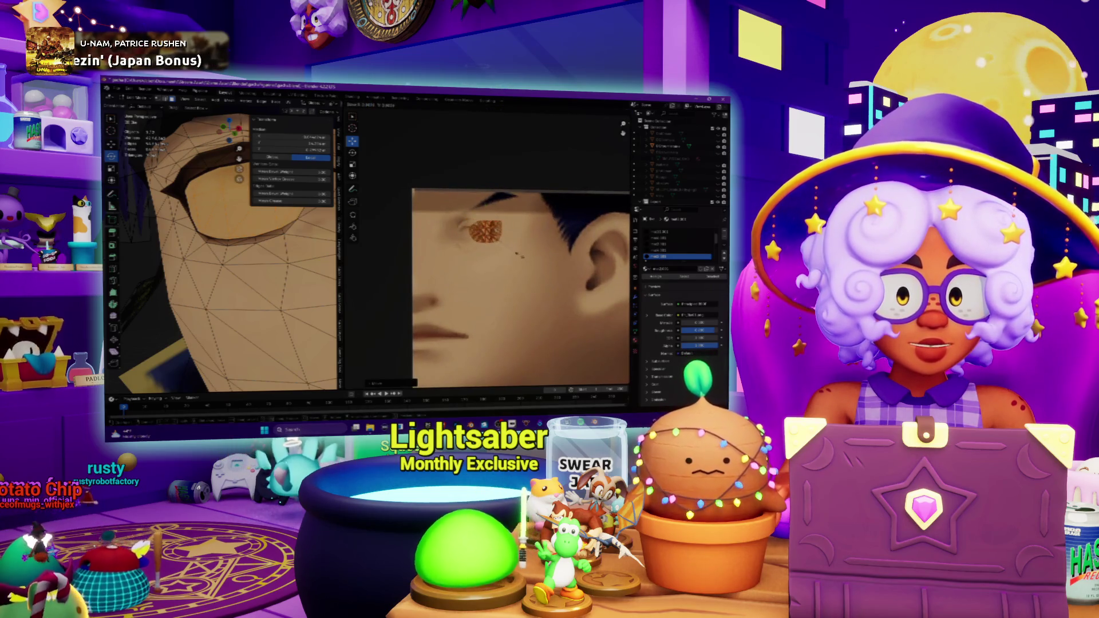
scroll(223, 249, "down", 5)
key("a")
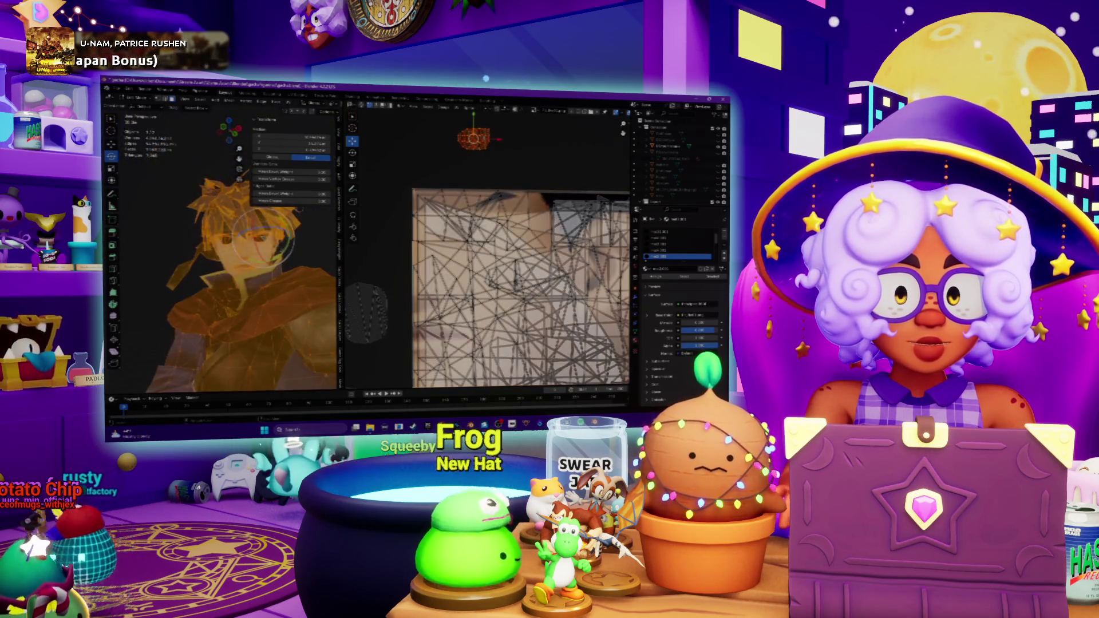
scroll(520, 289, "down", 2)
scroll(520, 288, "up", 3)
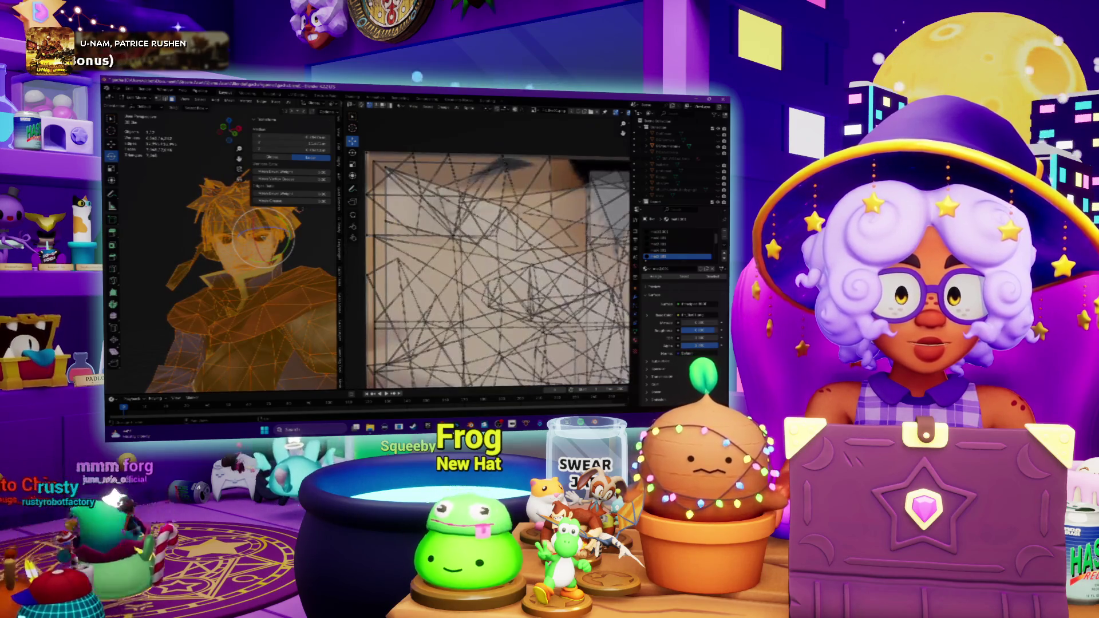
scroll(498, 271, "up", 1)
scroll(499, 271, "down", 2)
scroll(498, 271, "down", 1)
scroll(499, 270, "down", 2)
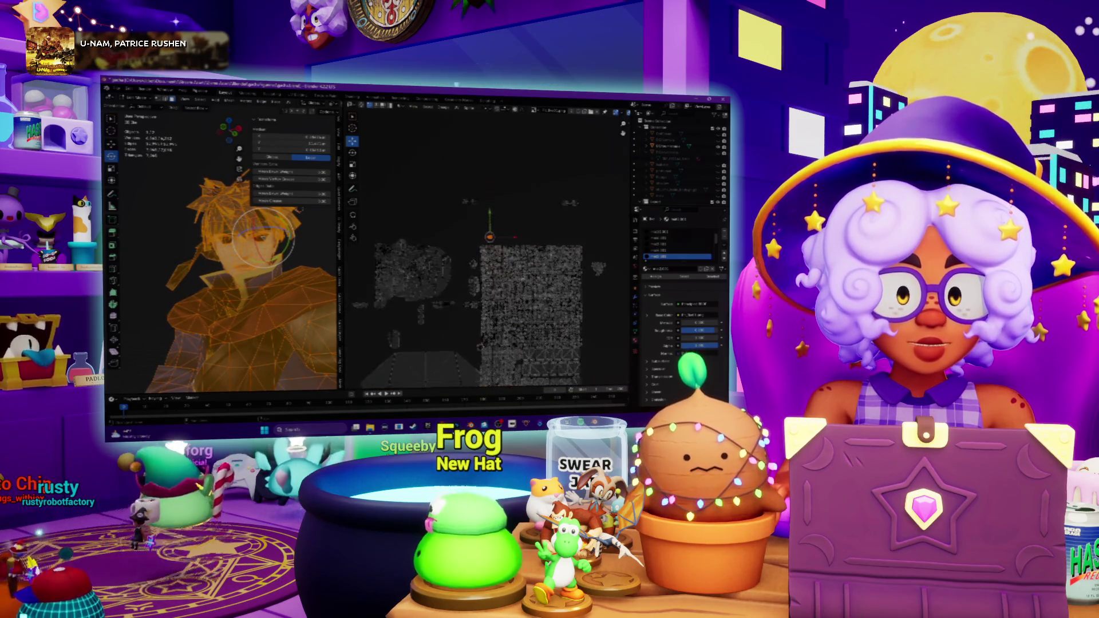
scroll(481, 281, "up", 1)
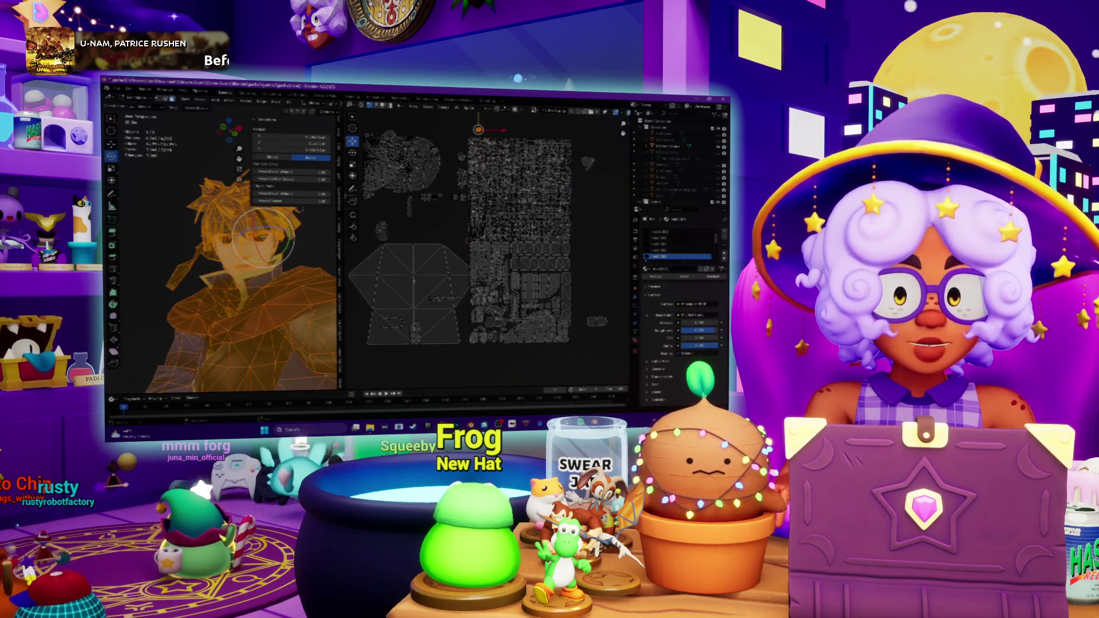
scroll(481, 281, "up", 3)
middle_click_drag(480, 280, 602, 283)
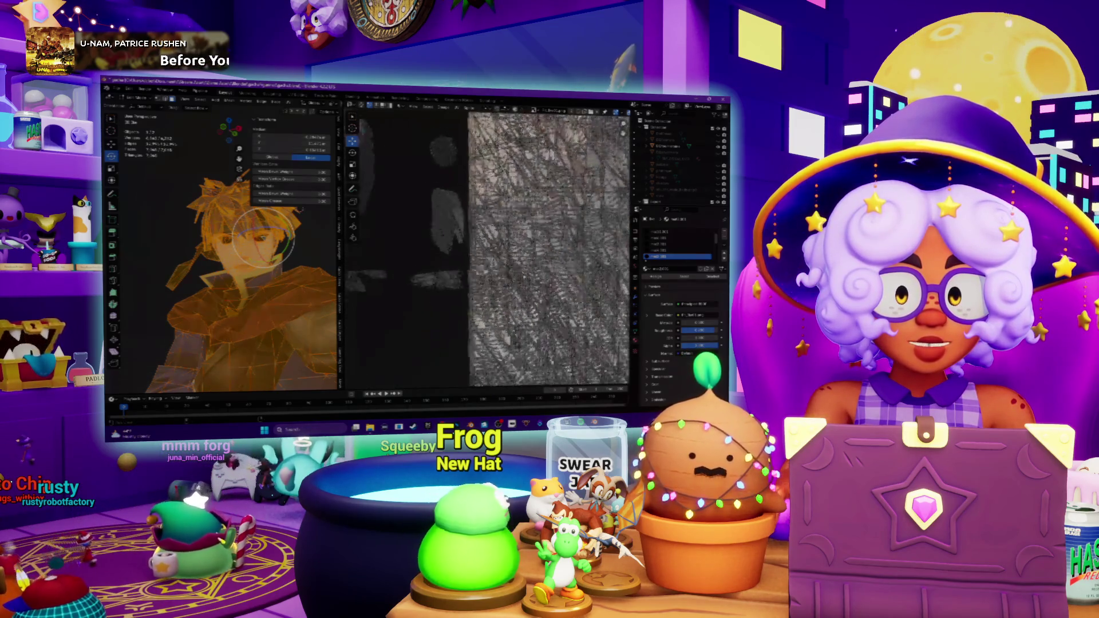
scroll(490, 284, "down", 1)
scroll(489, 283, "down", 1)
scroll(489, 283, "down", 1)
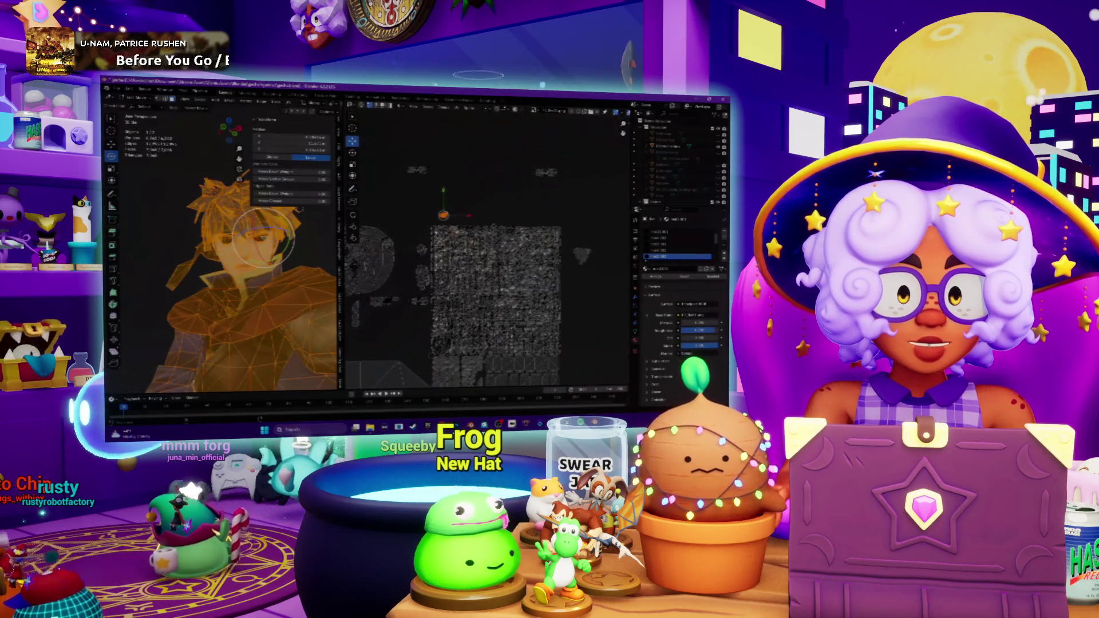
mouse_move(263, 237)
middle_mouse_down()
mouse_move(161, 263)
mouse_move(254, 258)
mouse_move(219, 240)
mouse_move(249, 258)
middle_mouse_up()
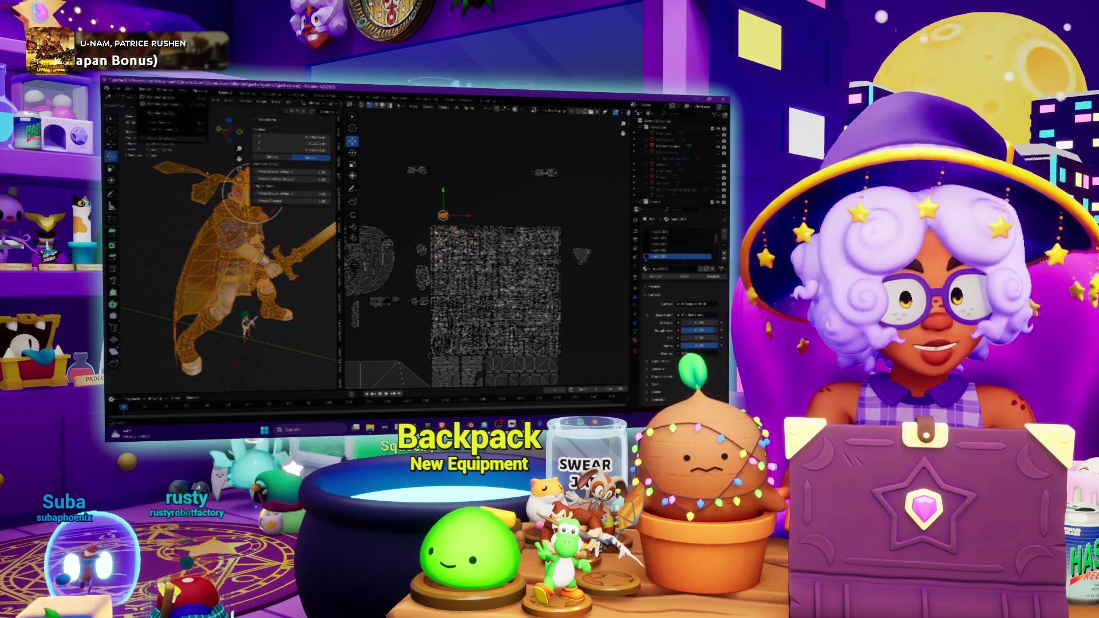
left_click(124, 107)
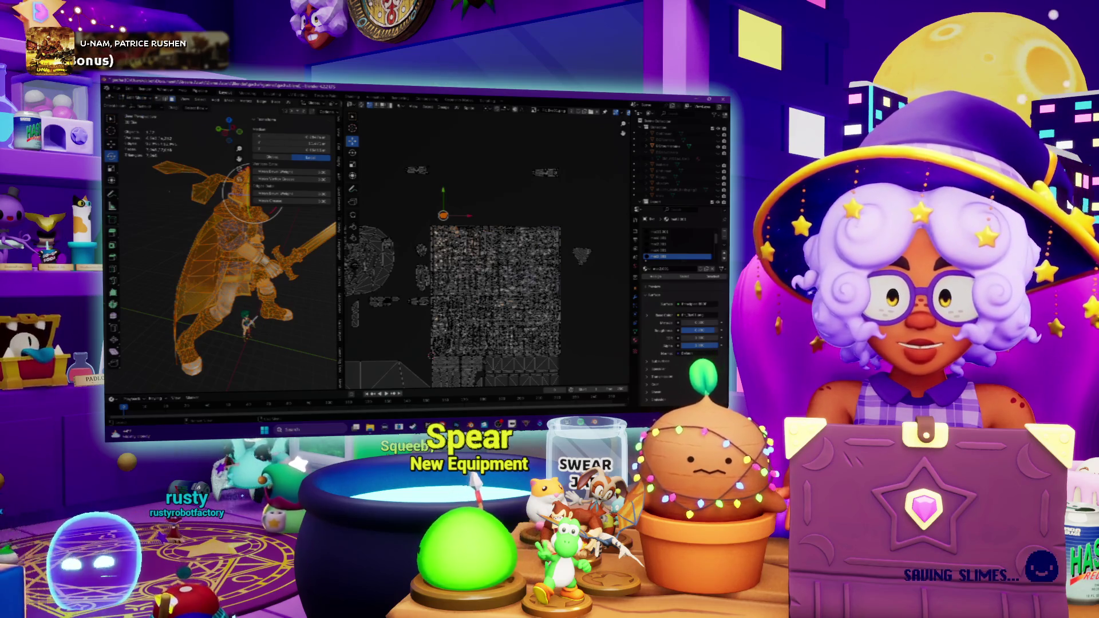
Leave Edit Mode, delete the old character model, and switch to the file folder window.
key("Tab")
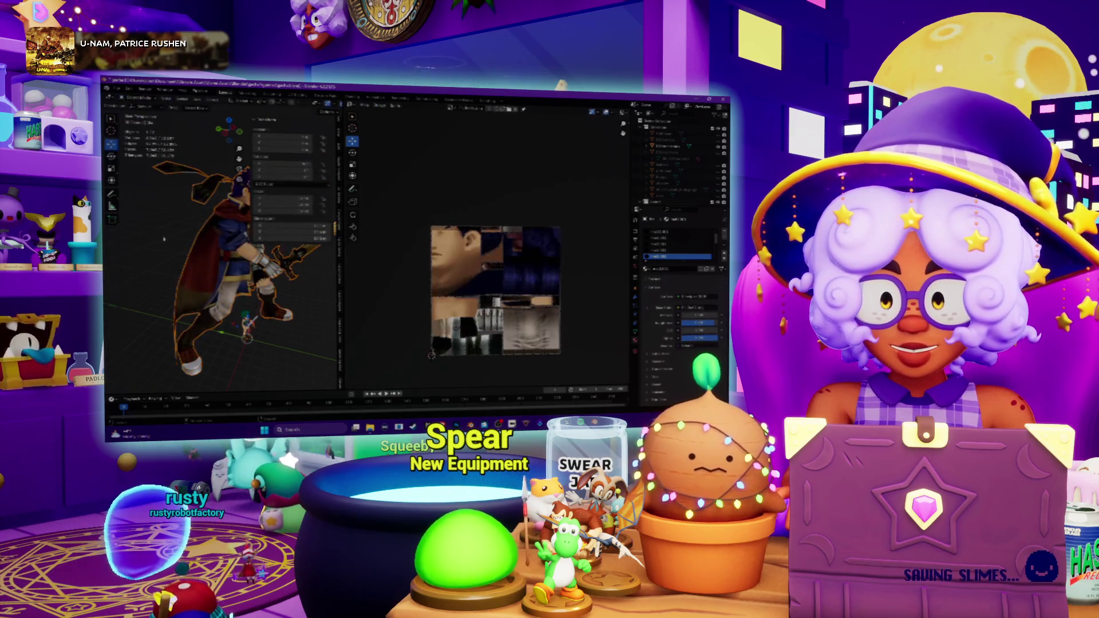
key("Delete")
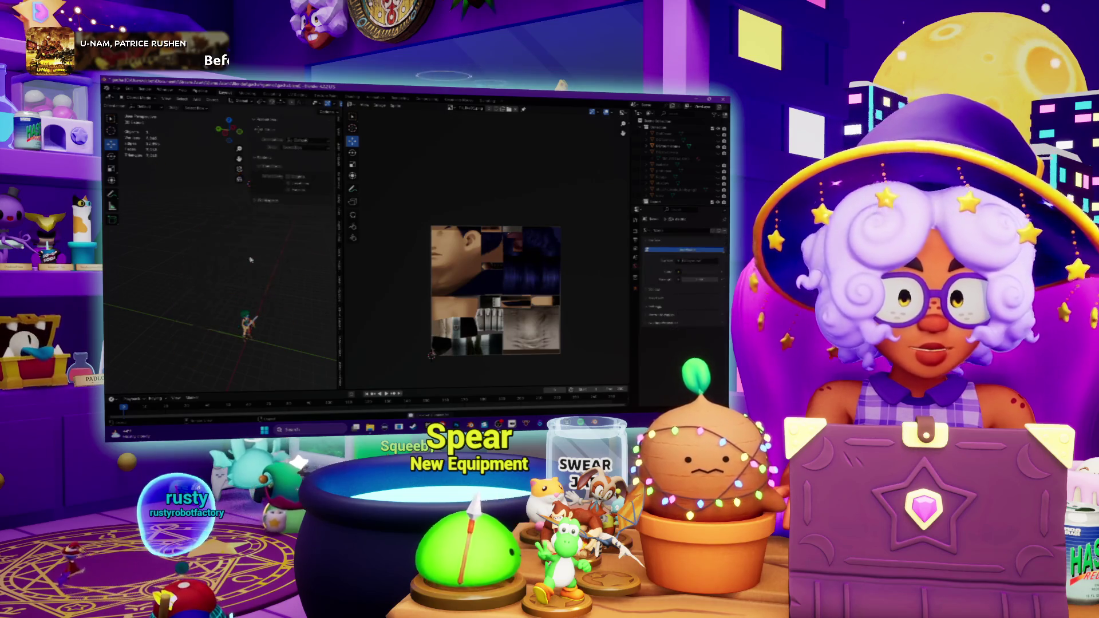
key("alt+Tab")
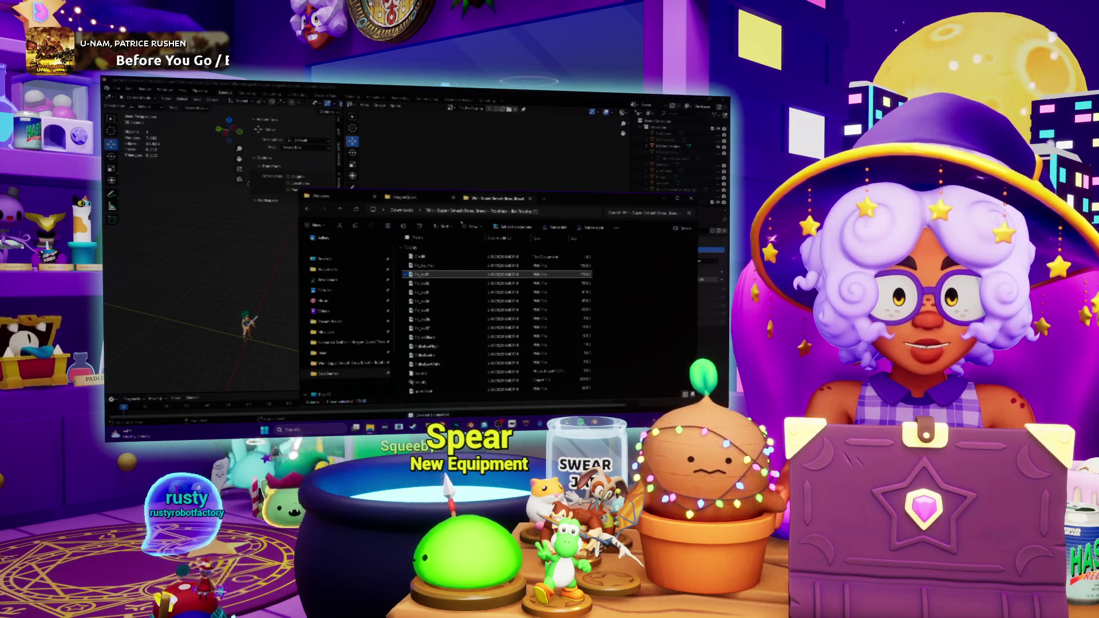
Back in Downloads, extract the zipped trophy folder to the default destination.
key("alt+Up")
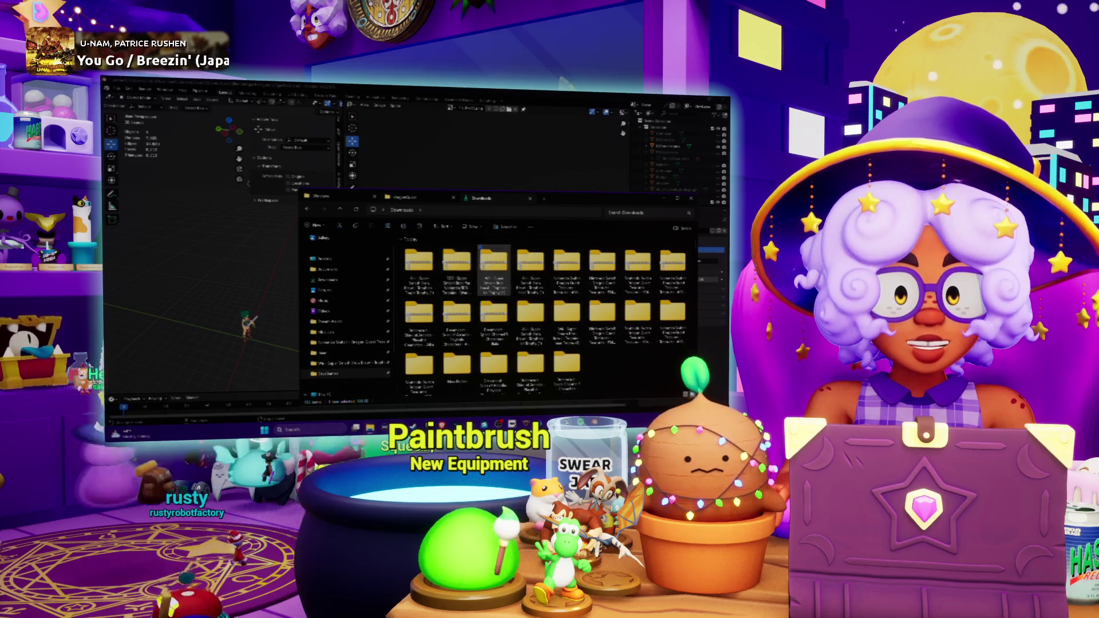
right_click(456, 262)
mouse_move(478, 214)
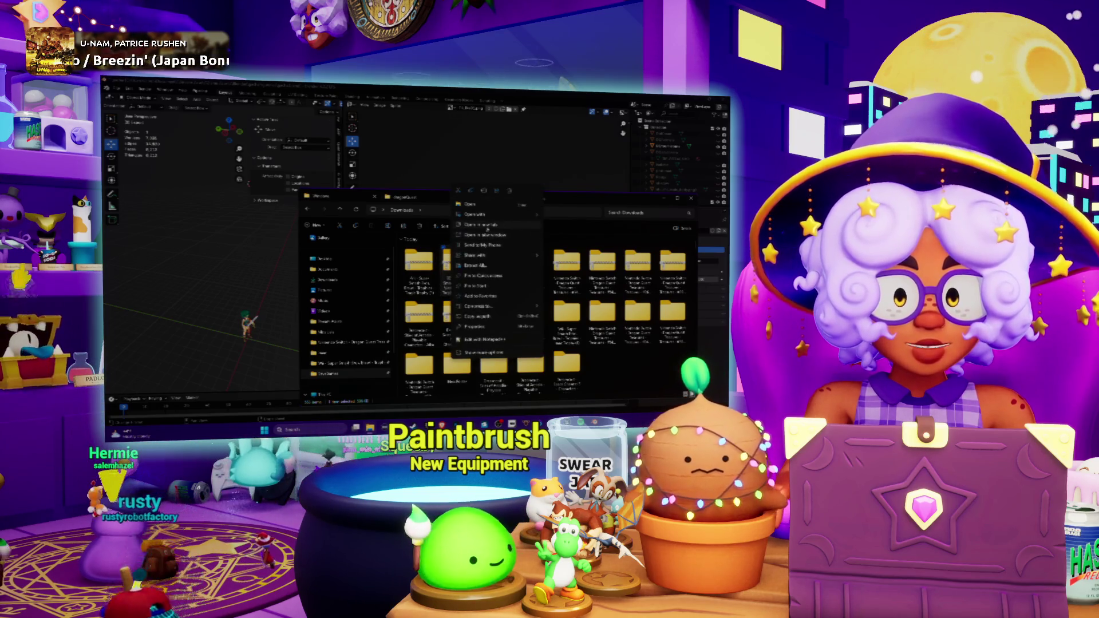
left_click(485, 267)
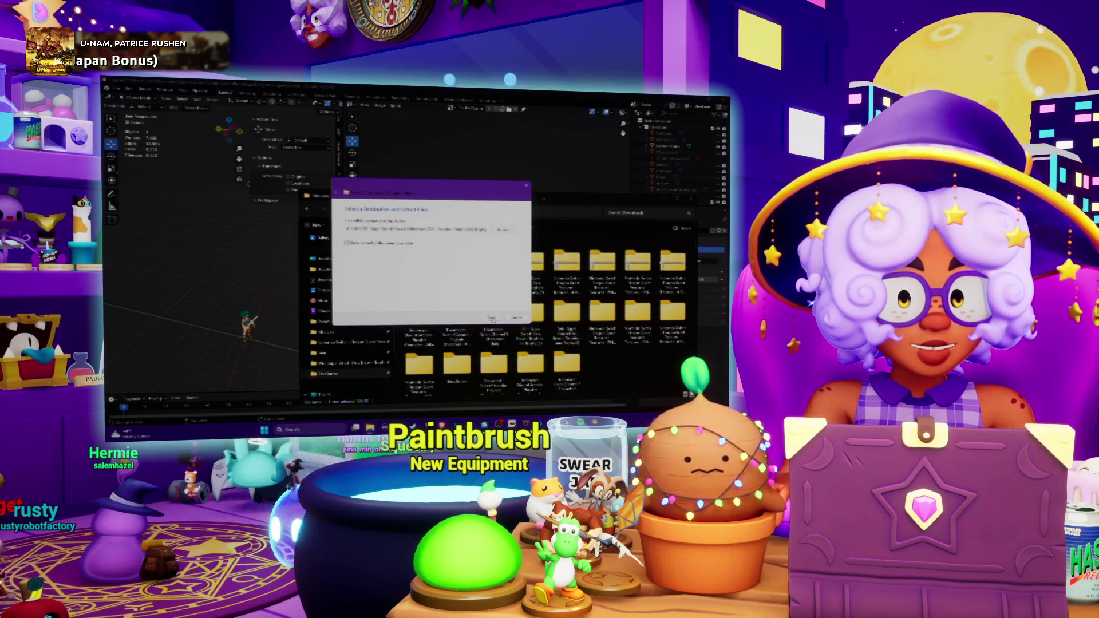
left_click(492, 319)
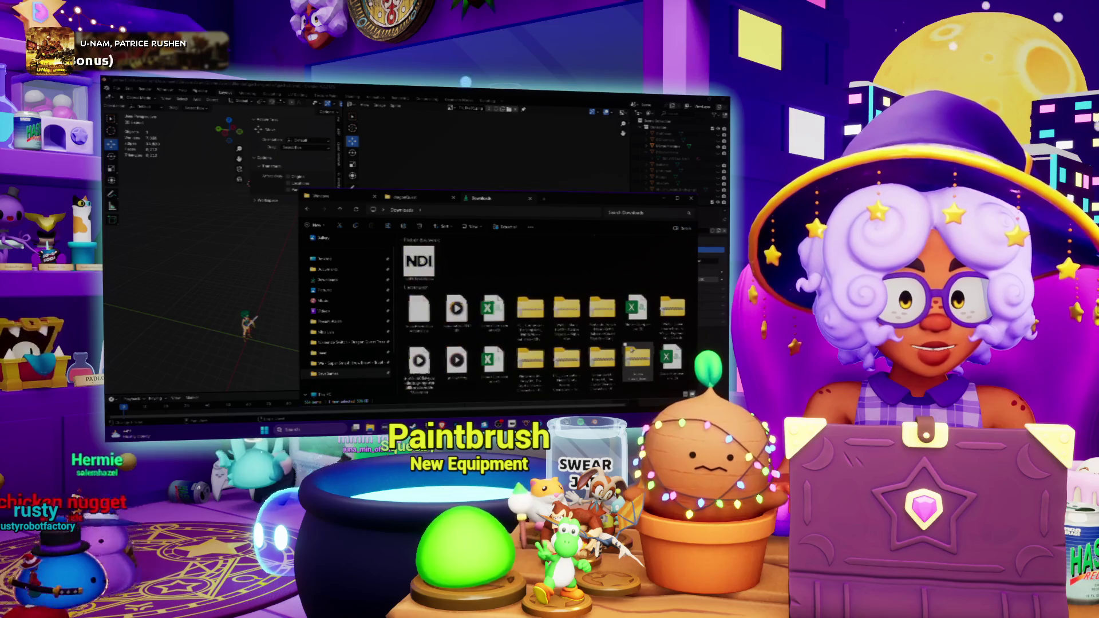
Enter the extracted trophy subfolder with the model files, then return to Blender's import browser.
double_click(443, 261)
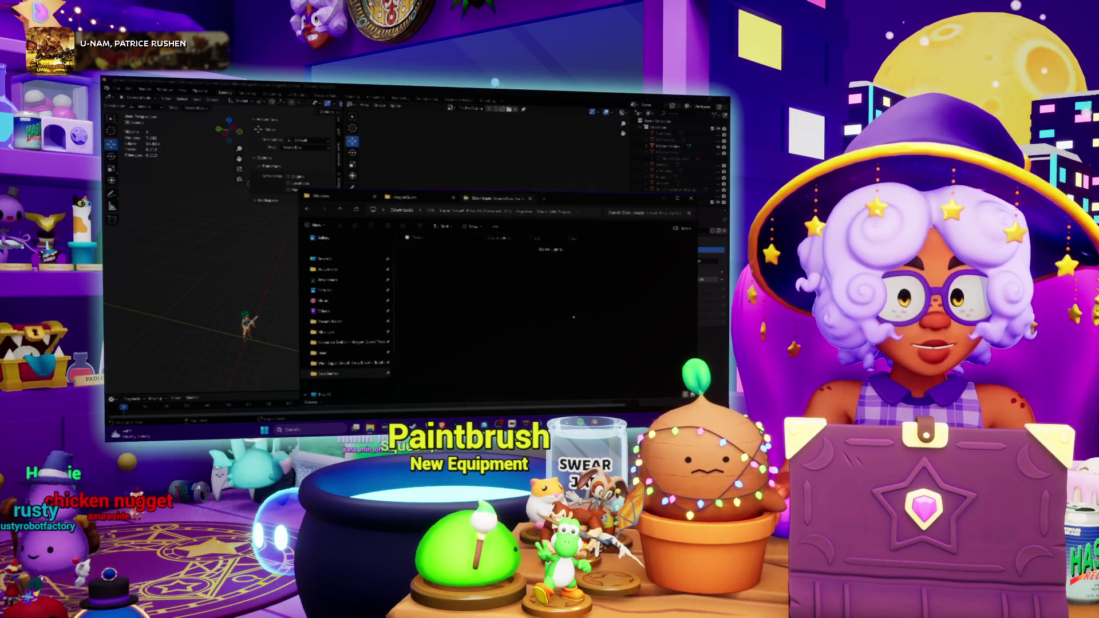
double_click(440, 253)
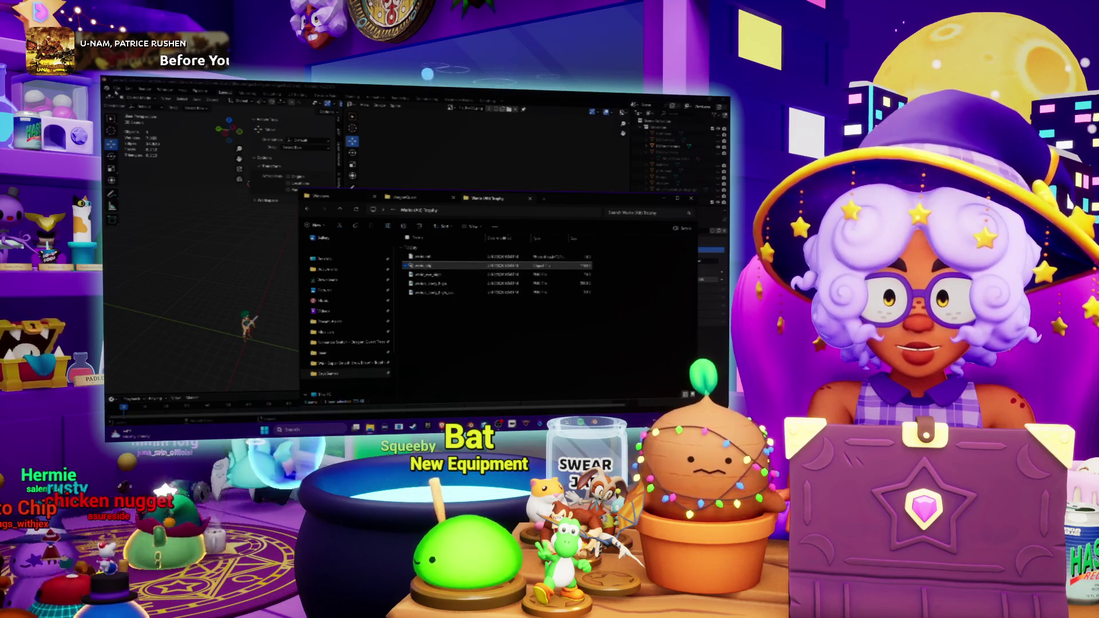
left_click(431, 355)
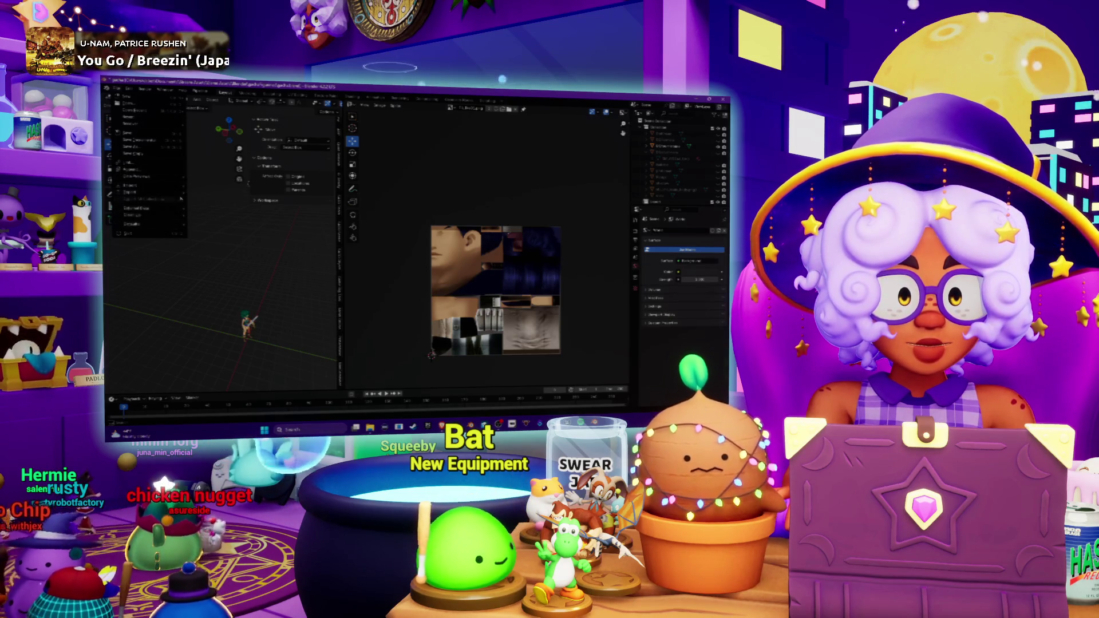
mouse_move(137, 184)
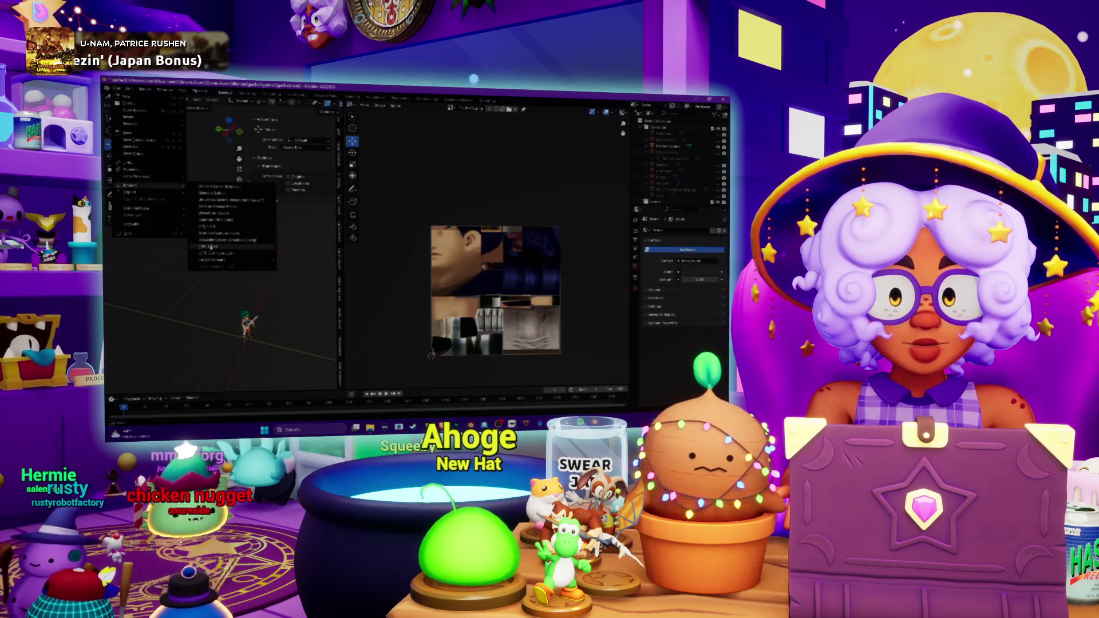
left_click(211, 213)
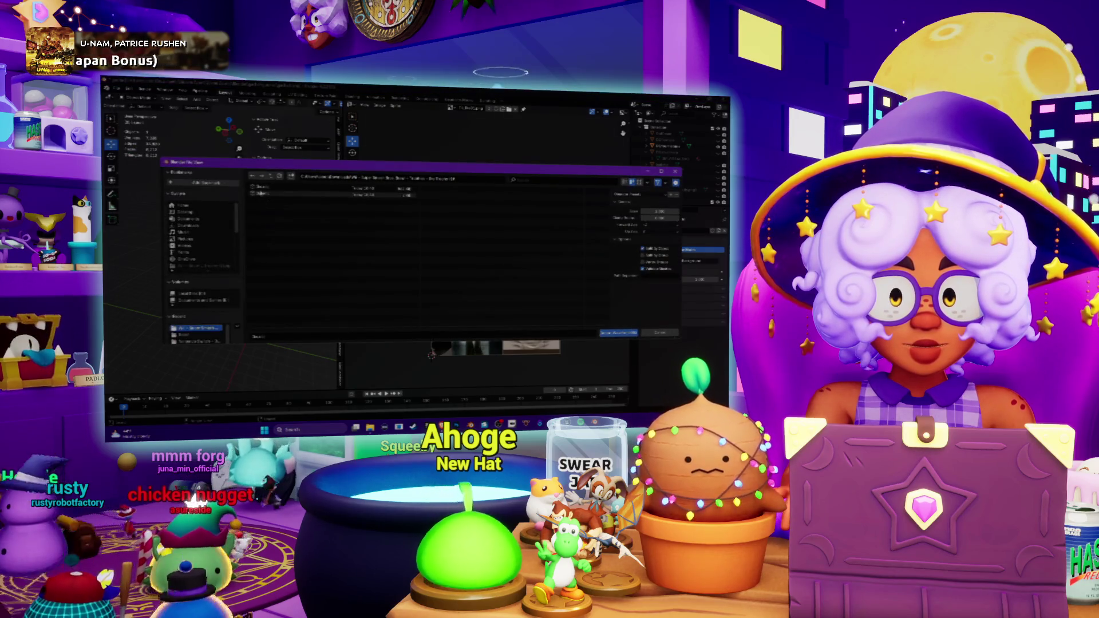
Import the Wario trophy model file, turn it to face front and widen the 3D view.
left_click(200, 225)
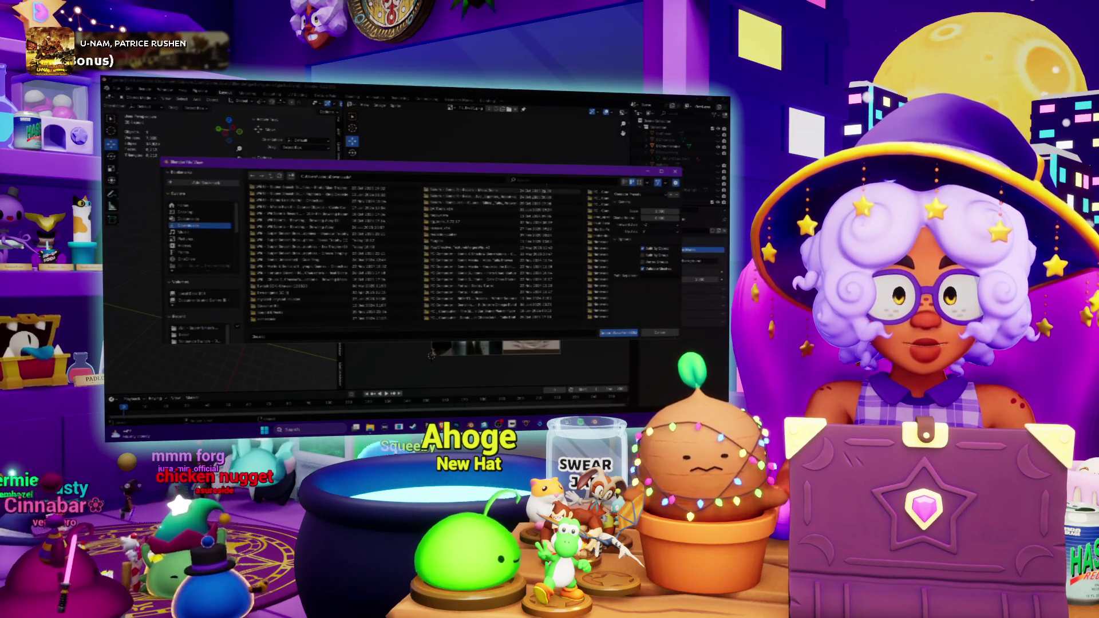
type("mag")
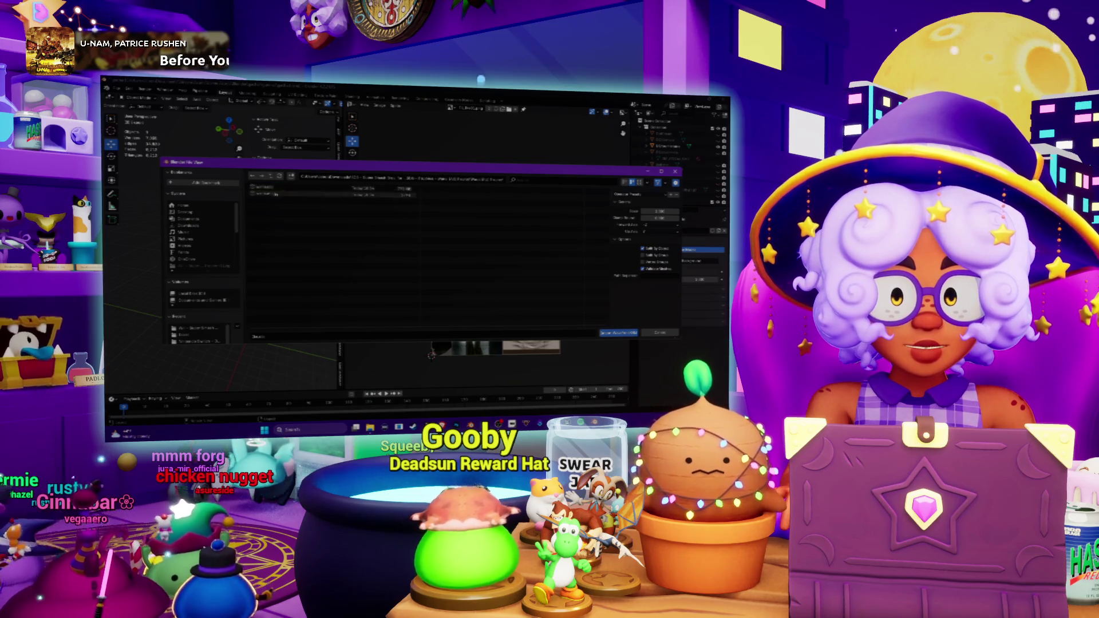
double_click(272, 191)
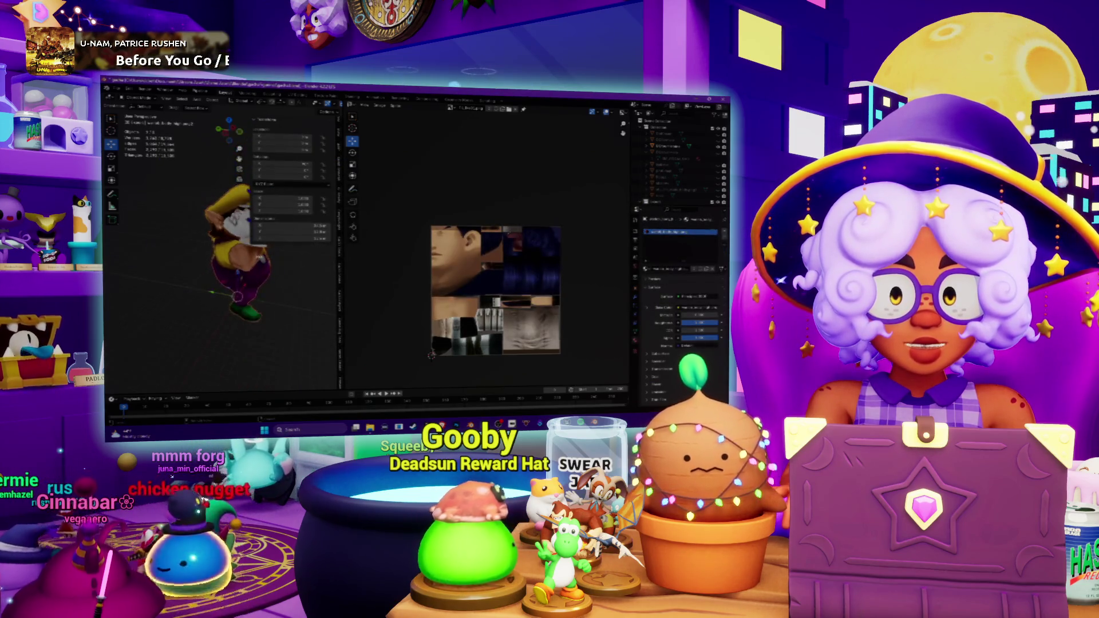
middle_click_drag(232, 258, 257, 258)
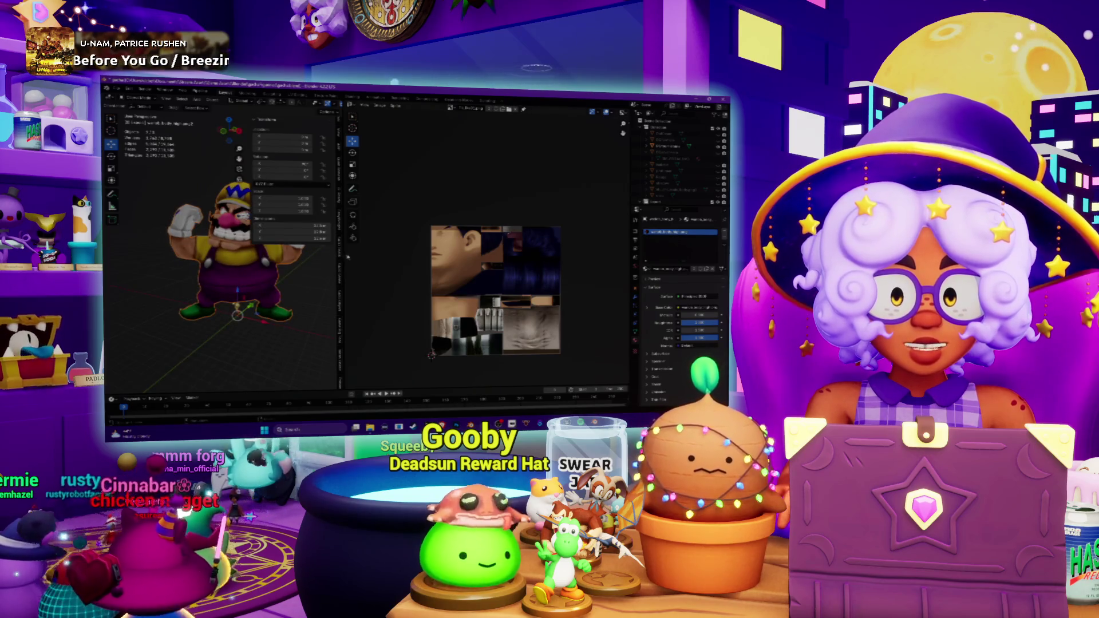
left_click_drag(342, 256, 499, 257)
scroll(407, 282, "up", 5)
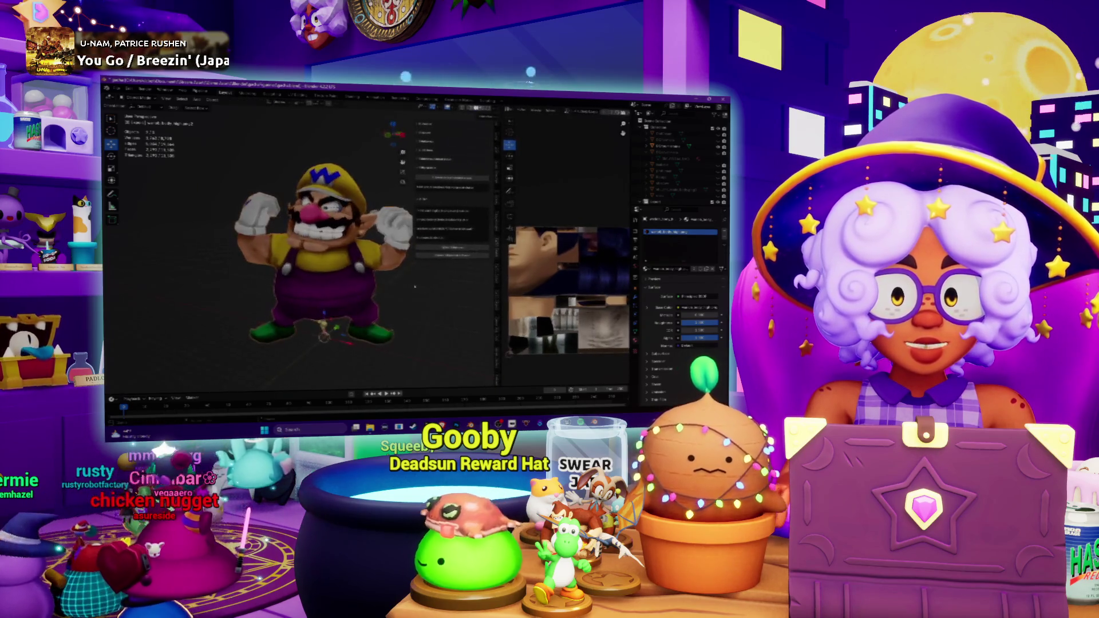
Orbit Wario from below, front and side to inspect it, then bring up the trophy folder.
mouse_move(406, 281)
middle_mouse_down()
mouse_move(471, 272)
mouse_move(329, 280)
middle_mouse_up()
scroll(329, 280, "up", 4)
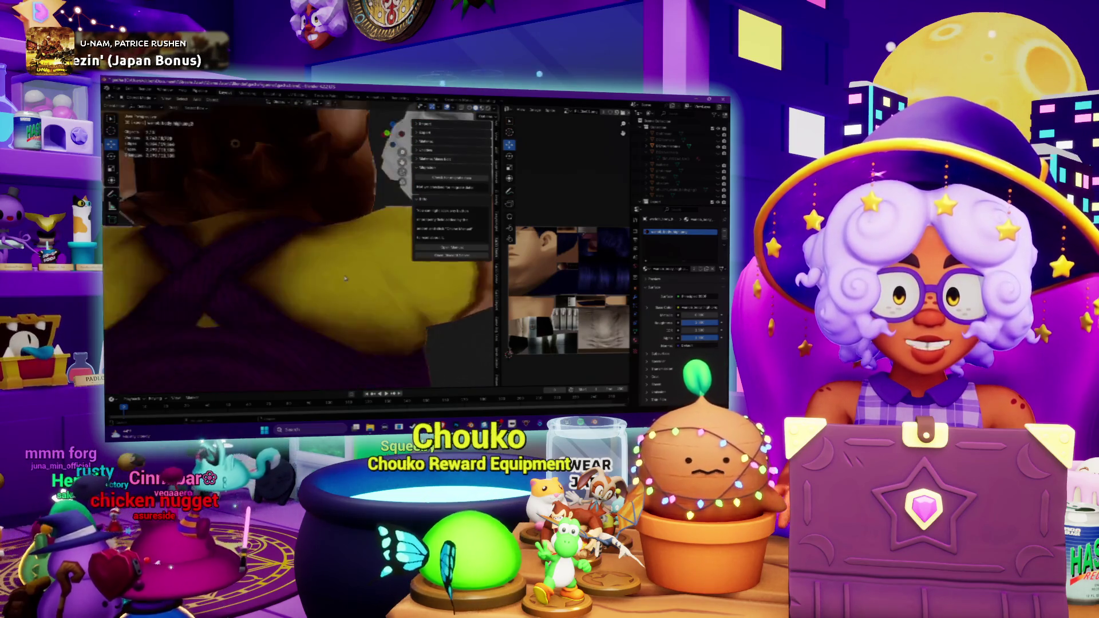
scroll(329, 281, "down", 4)
mouse_move(329, 281)
middle_mouse_down()
mouse_move(230, 262)
mouse_move(347, 290)
middle_mouse_up()
scroll(230, 261, "down", 2)
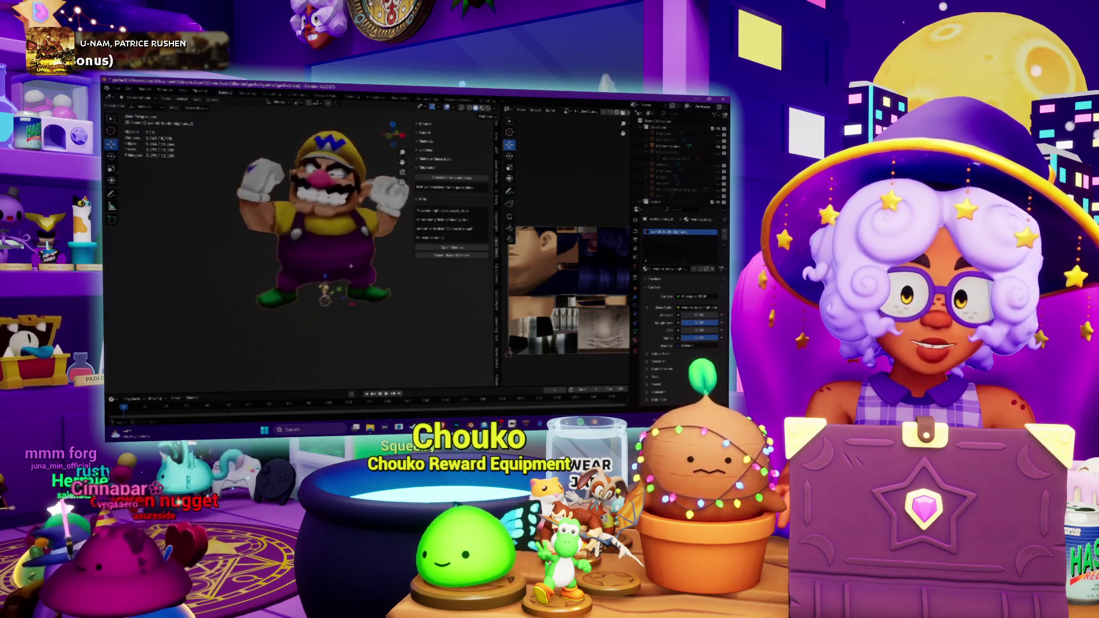
scroll(347, 290, "up", 3)
mouse_move(348, 290)
middle_mouse_down()
mouse_move(309, 258)
mouse_move(361, 276)
middle_mouse_up()
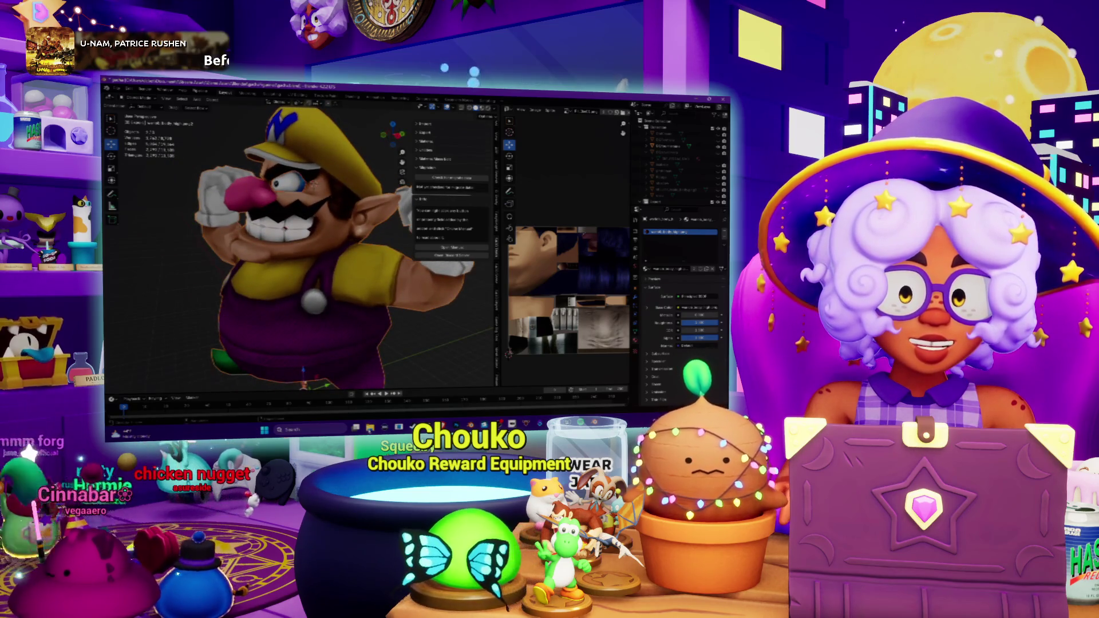
key("alt+Tab")
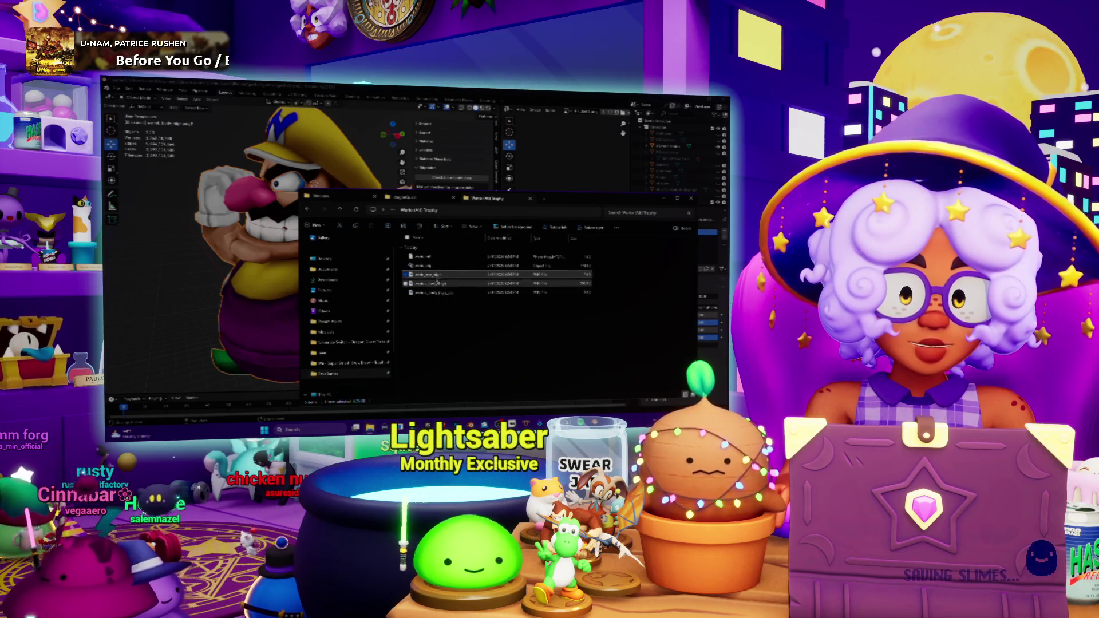
Preview the Wario texture files a few times, close them, and switch back to Blender.
double_click(436, 279)
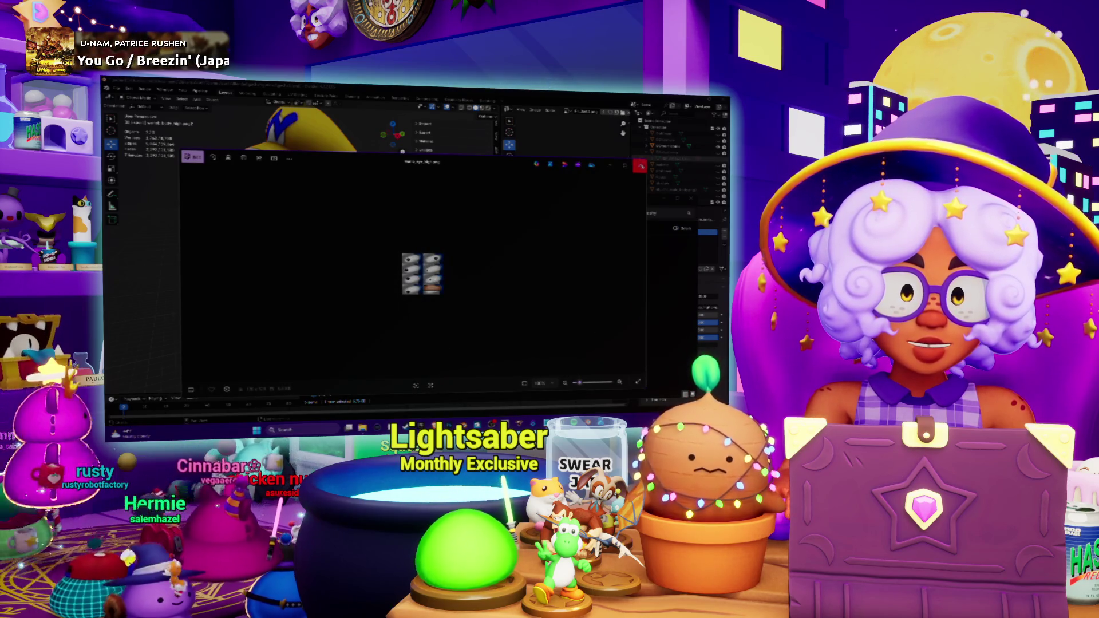
left_click(643, 164)
double_click(439, 285)
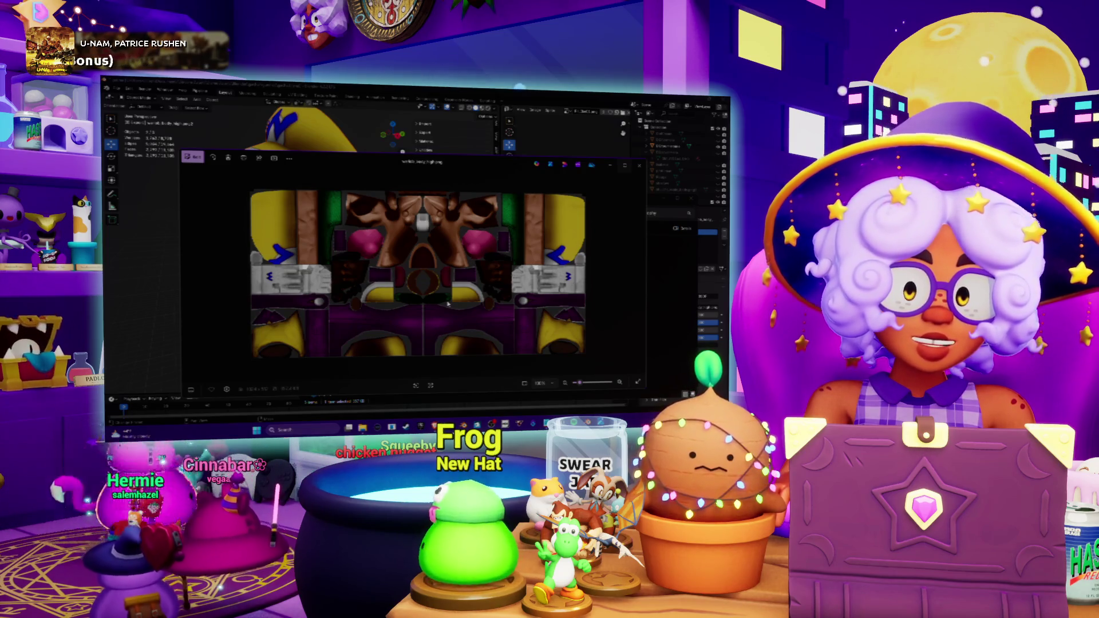
scroll(394, 336, "up", 3)
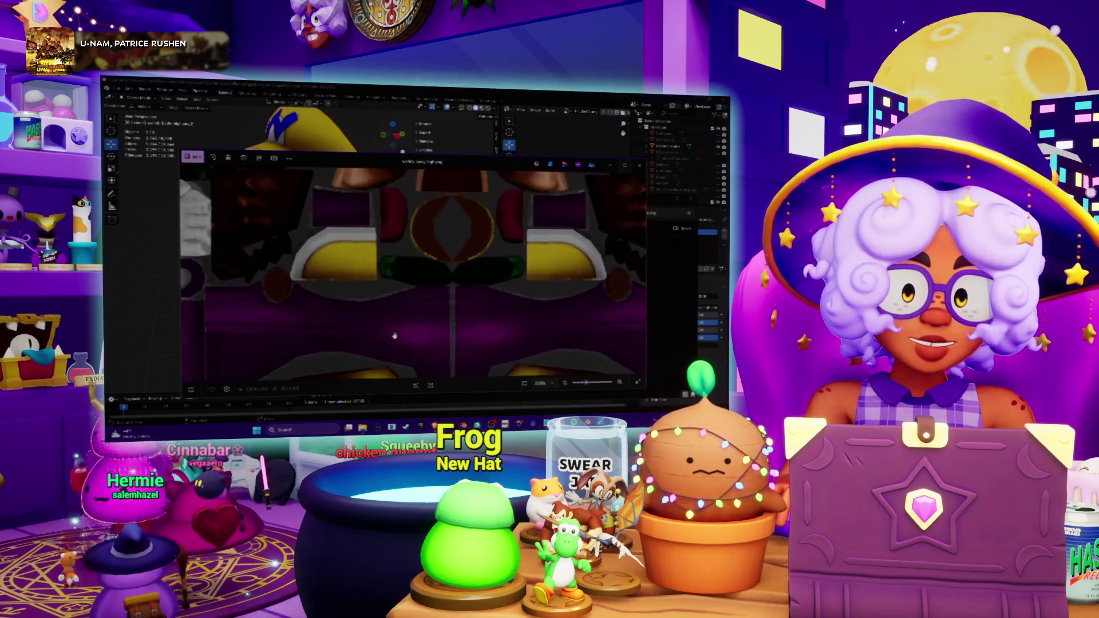
scroll(454, 303, "down", 3)
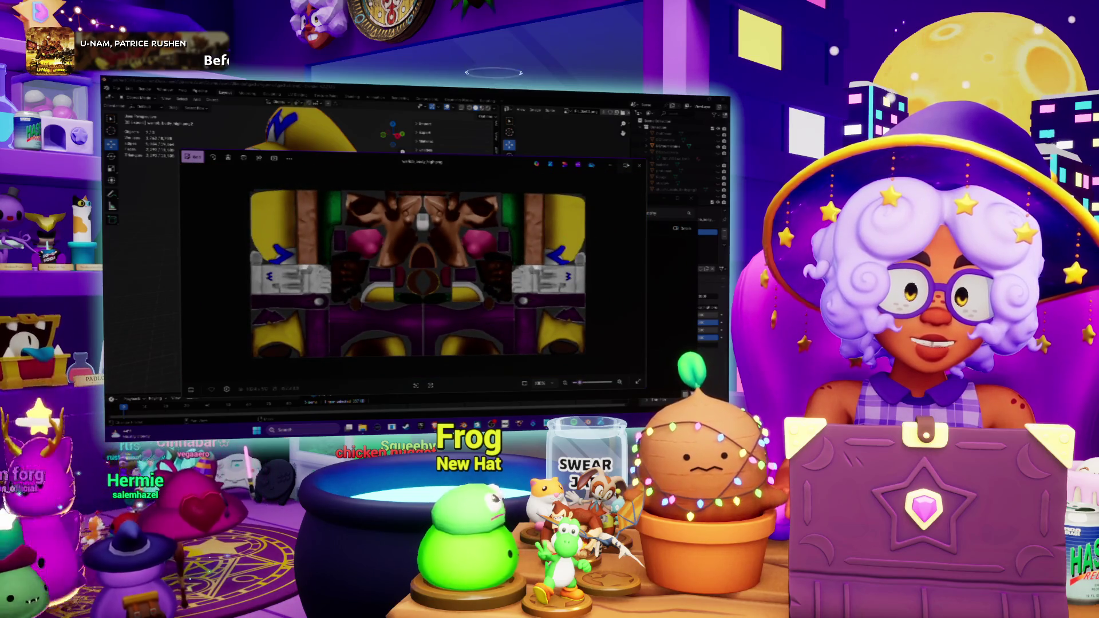
left_click(640, 165)
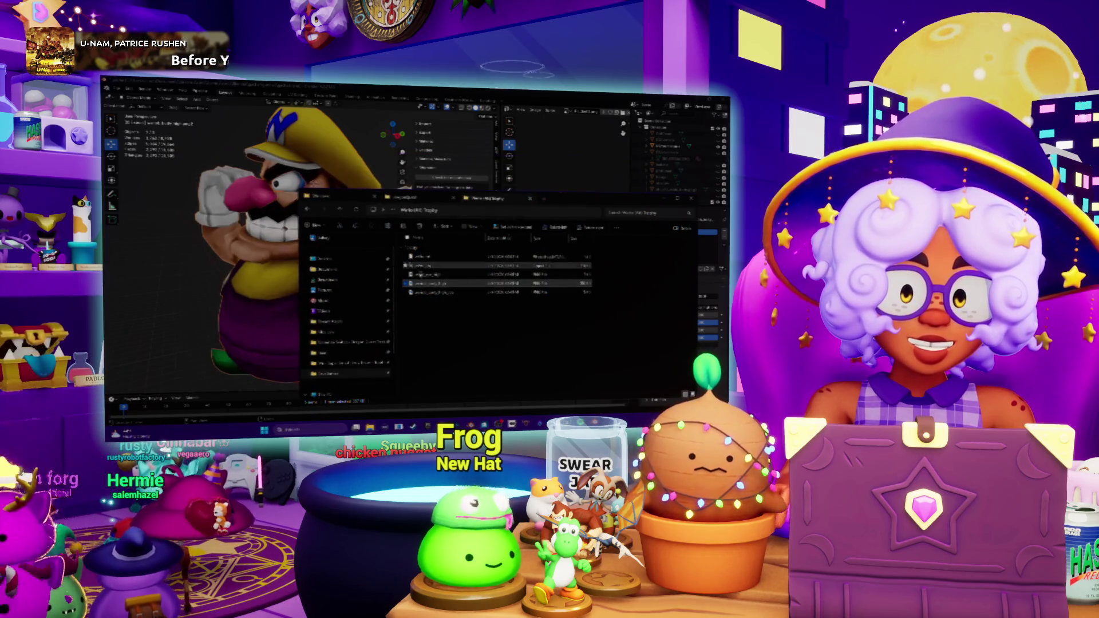
double_click(432, 295)
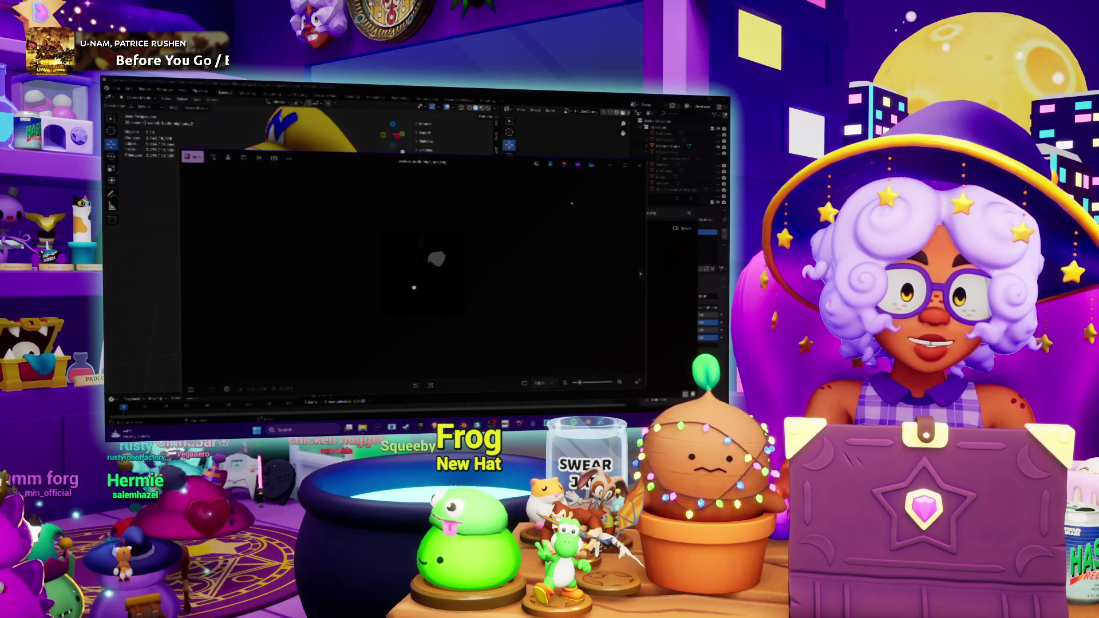
key("Escape")
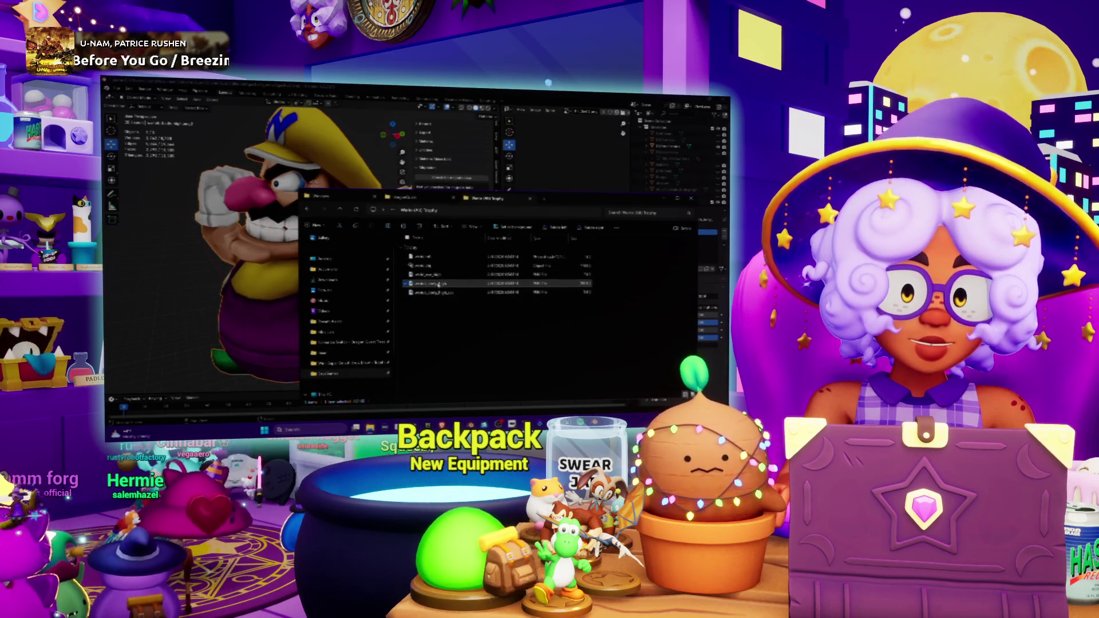
right_click(439, 284)
left_click(258, 259)
Enter Edit Mode and show Wario's UVs over the grayscale, then the colourful texture image.
middle_click_drag(258, 258, 343, 258)
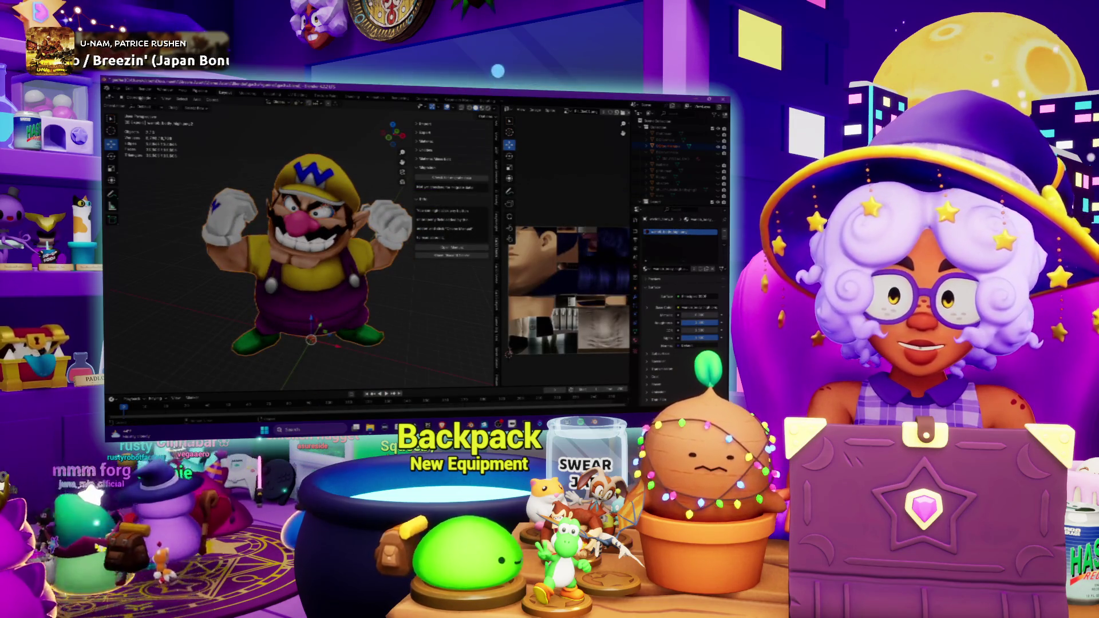
key("Tab")
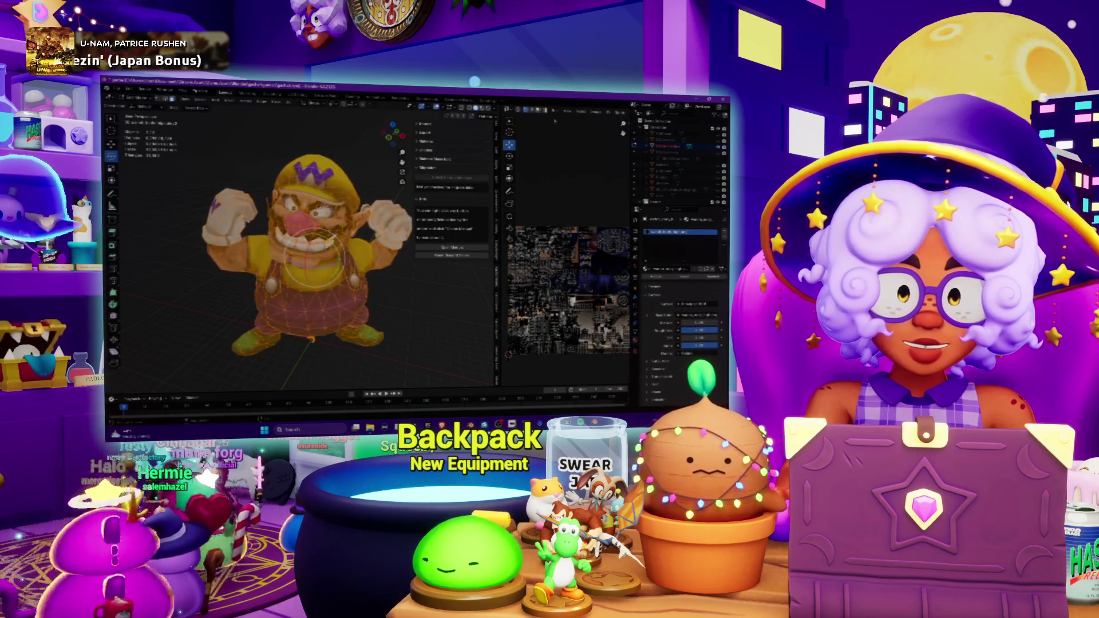
left_click_drag(498, 258, 379, 258)
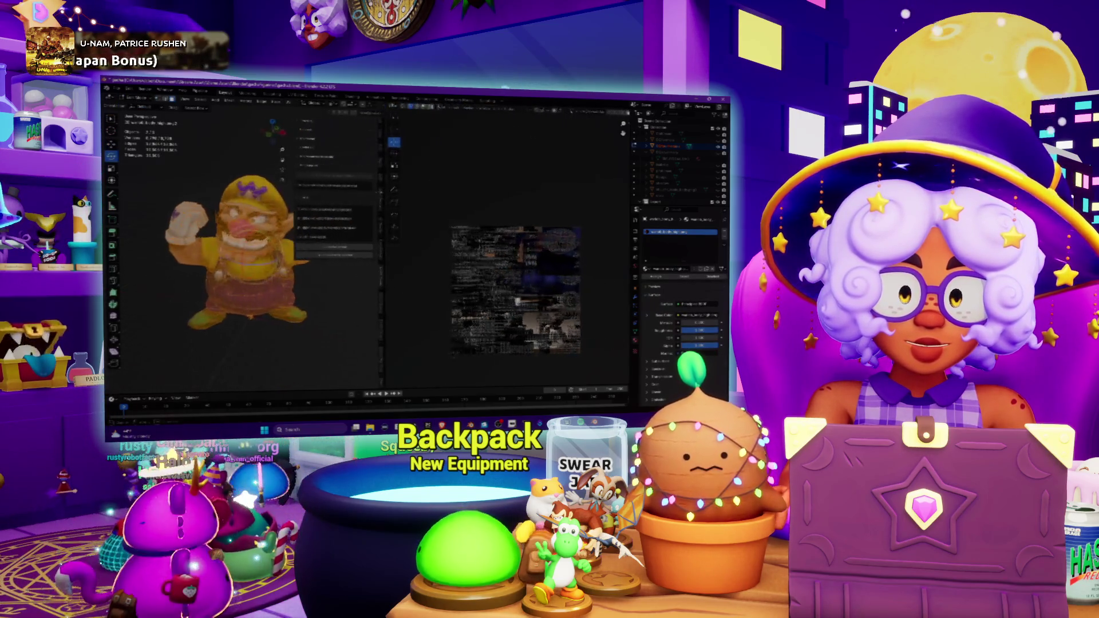
left_click(569, 111)
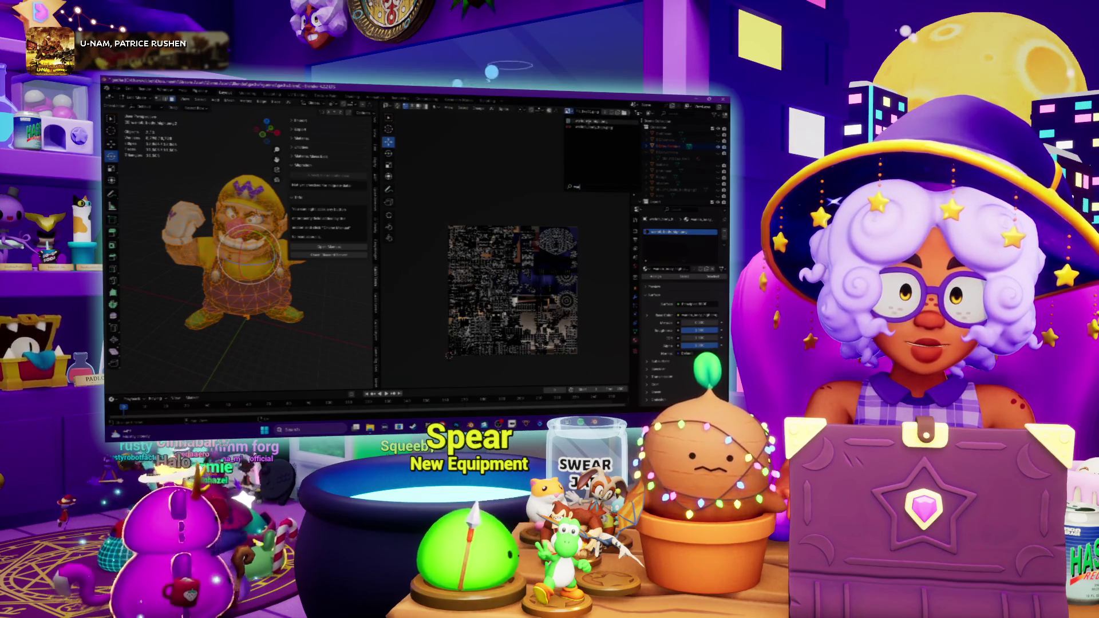
left_click(593, 121)
scroll(497, 157, "up", 2)
scroll(498, 156, "up", 3)
scroll(497, 157, "down", 6)
left_click(568, 106)
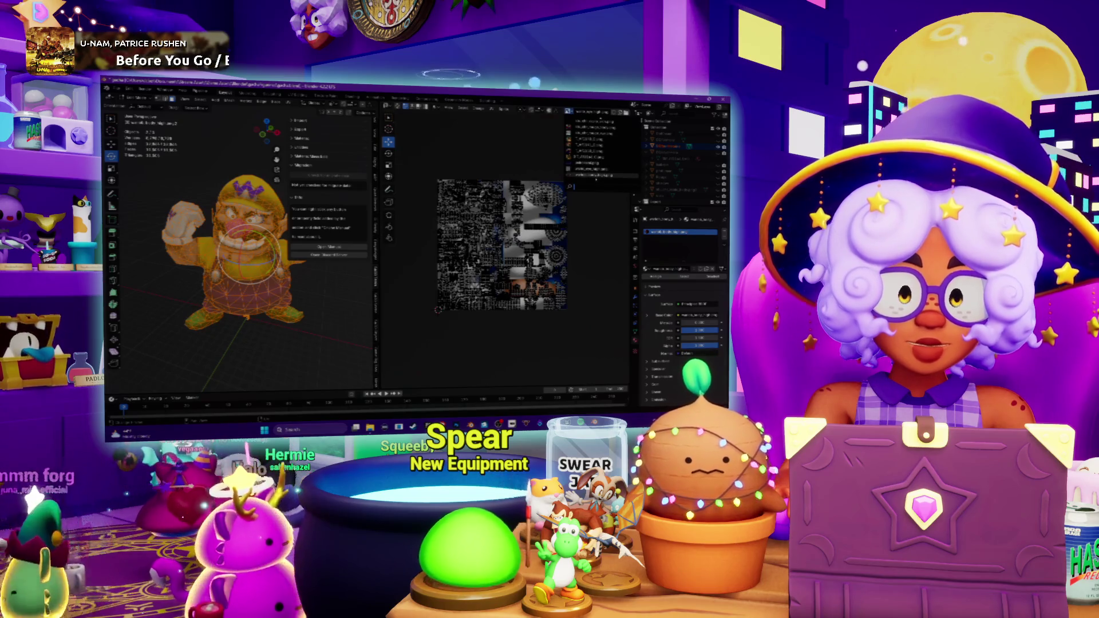
left_click(593, 146)
scroll(507, 245, "down", 1)
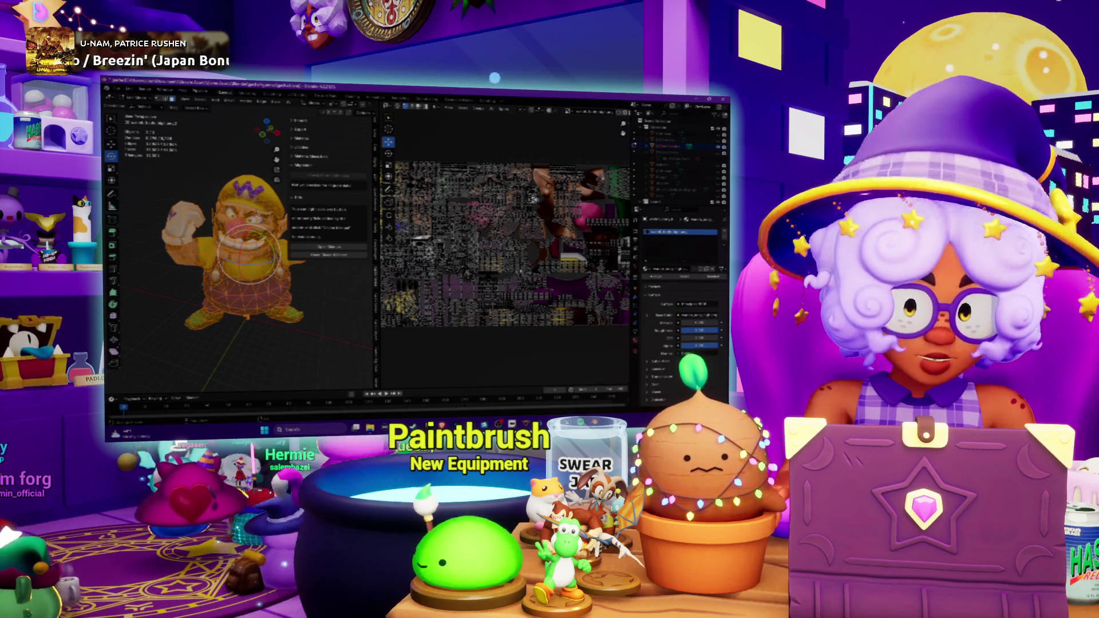
scroll(524, 253, "down", 2)
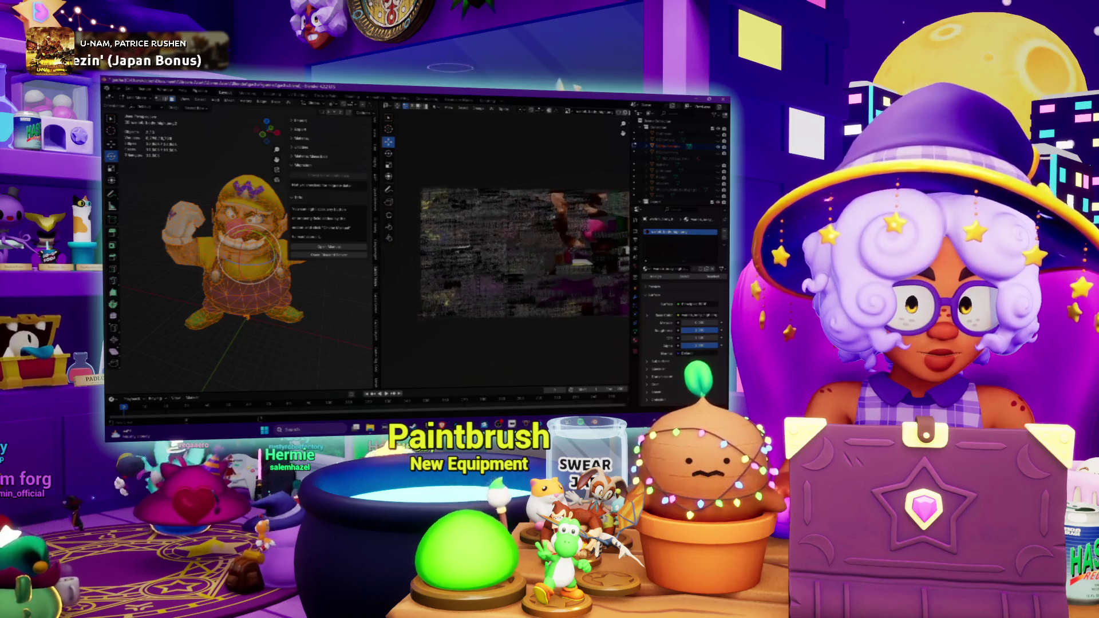
Pan across the UV islands to inspect them, then switch to the Wario HQ Trophy folder.
middle_click_drag(524, 253, 481, 244)
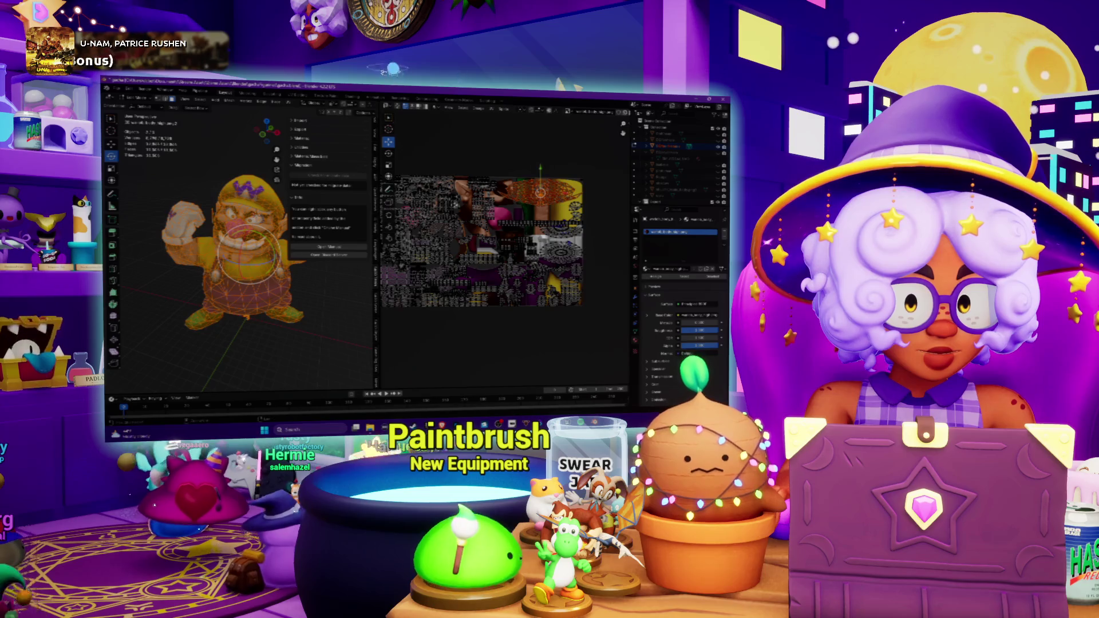
scroll(507, 249, "up", 1)
scroll(507, 250, "up", 2)
scroll(506, 249, "up", 2)
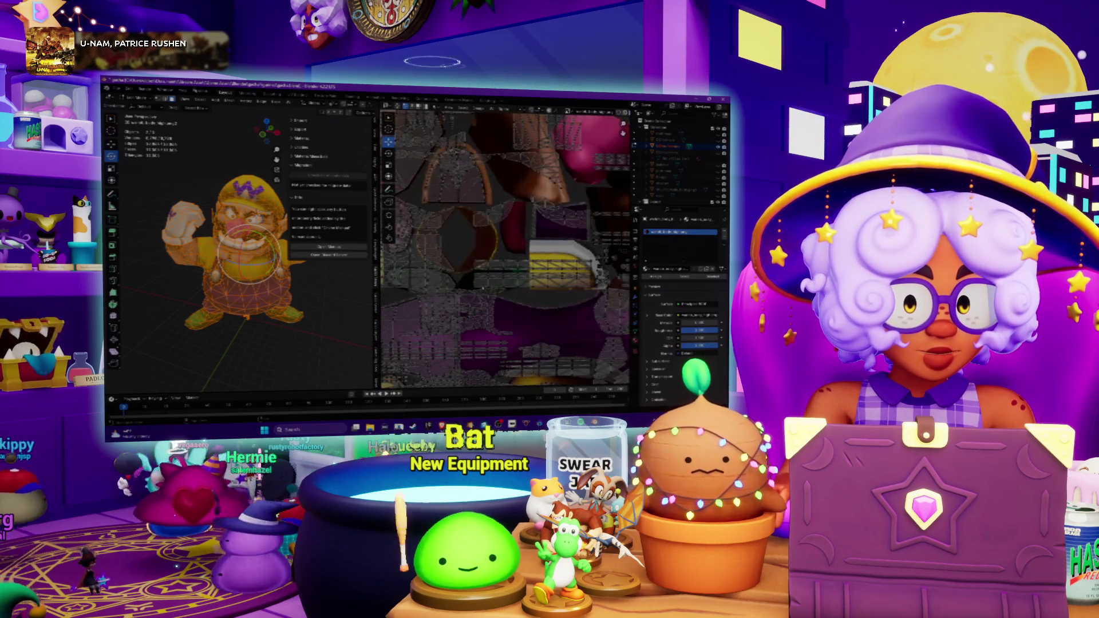
scroll(507, 250, "up", 1)
middle_click_drag(507, 206, 507, 314)
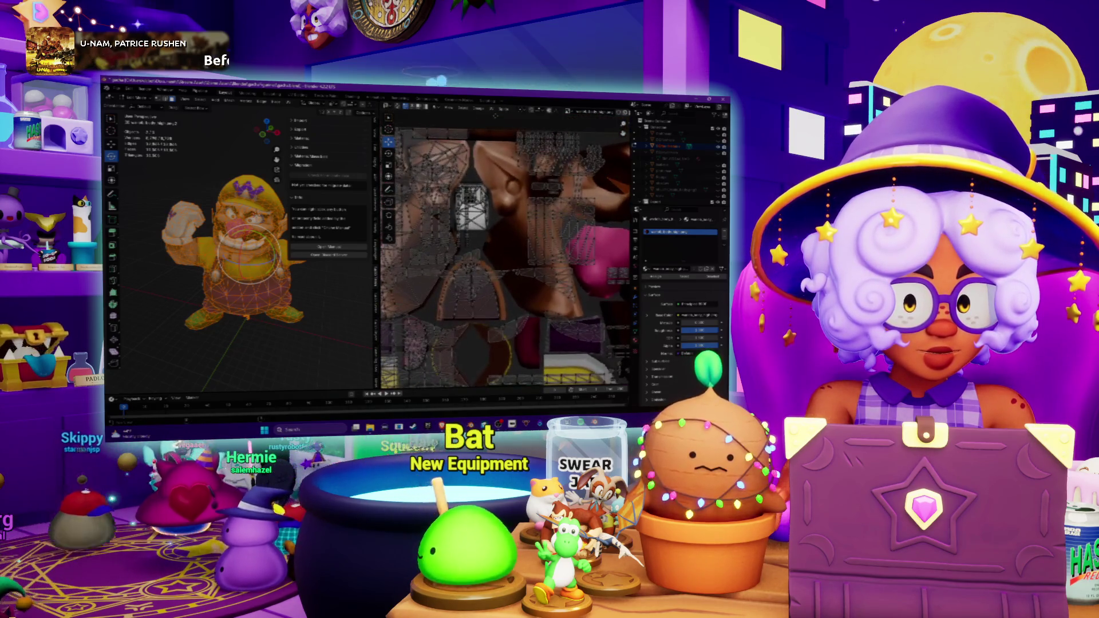
scroll(464, 199, "down", 1)
scroll(464, 200, "down", 1)
scroll(464, 200, "down", 1)
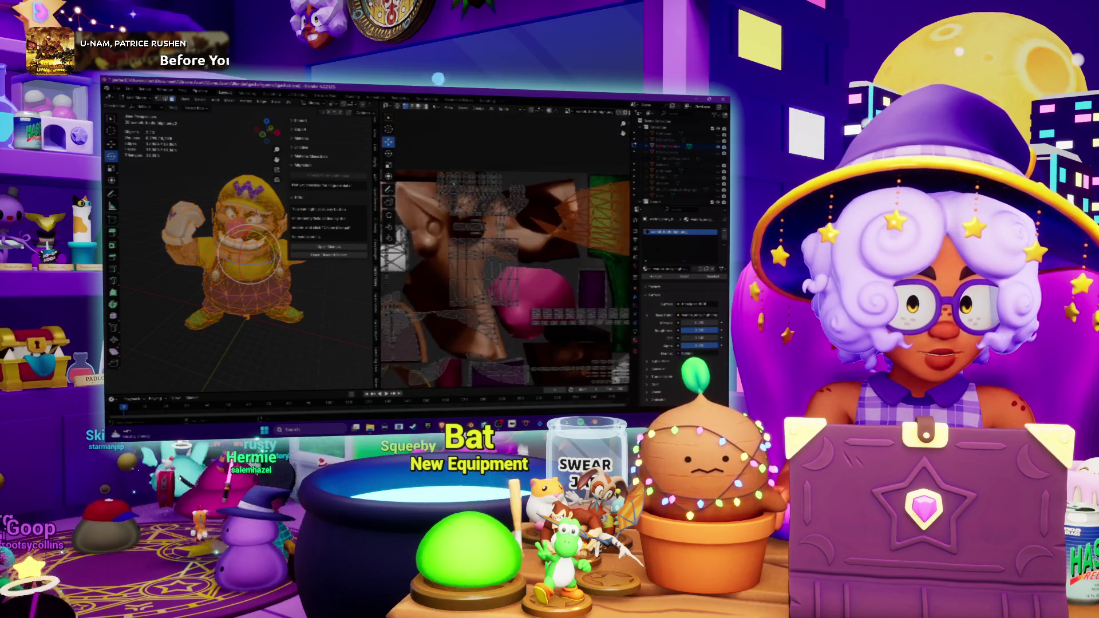
scroll(464, 200, "down", 2)
scroll(464, 200, "down", 1)
middle_click_drag(464, 200, 489, 167)
middle_click_drag(520, 245, 499, 249)
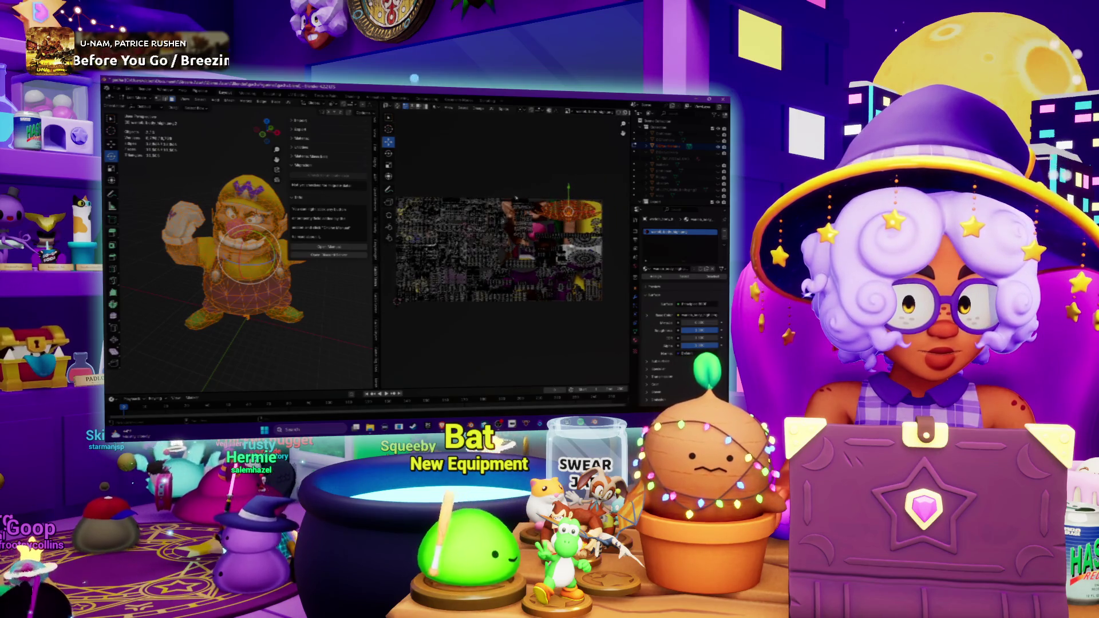
scroll(516, 198, "up", 2)
scroll(517, 198, "up", 1)
scroll(516, 199, "up", 1)
scroll(516, 199, "up", 1)
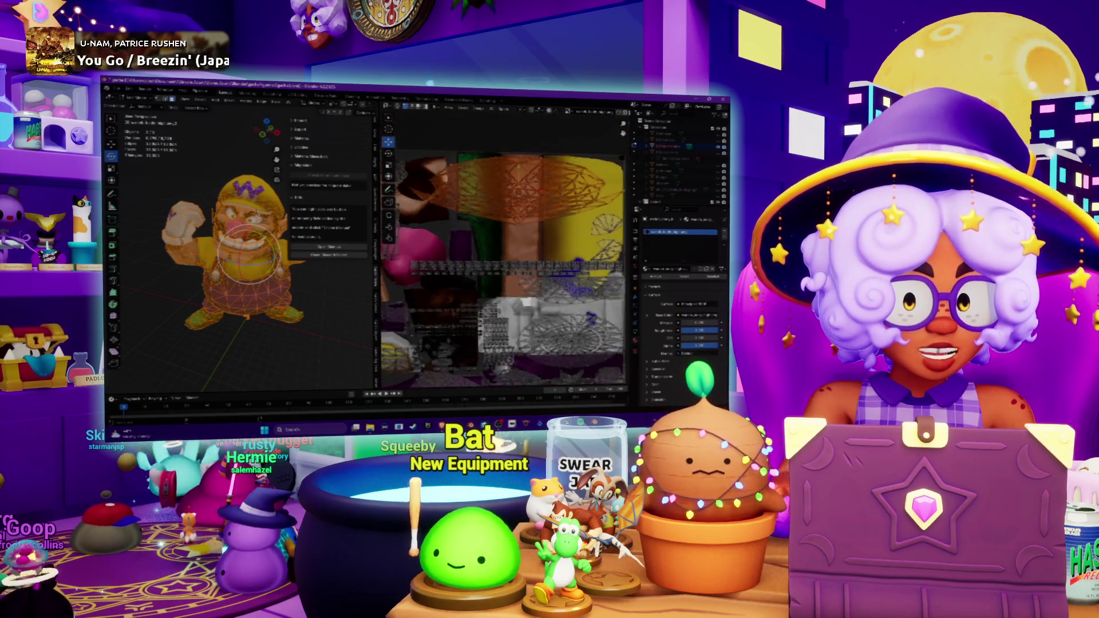
scroll(516, 199, "down", 2)
scroll(517, 198, "down", 1)
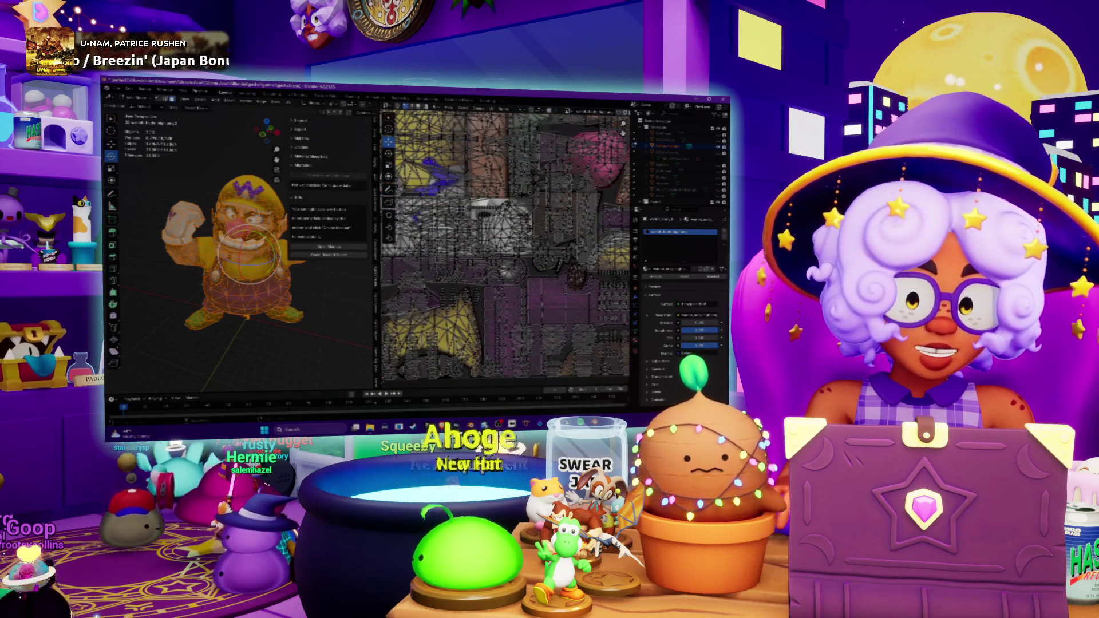
key("alt+Tab")
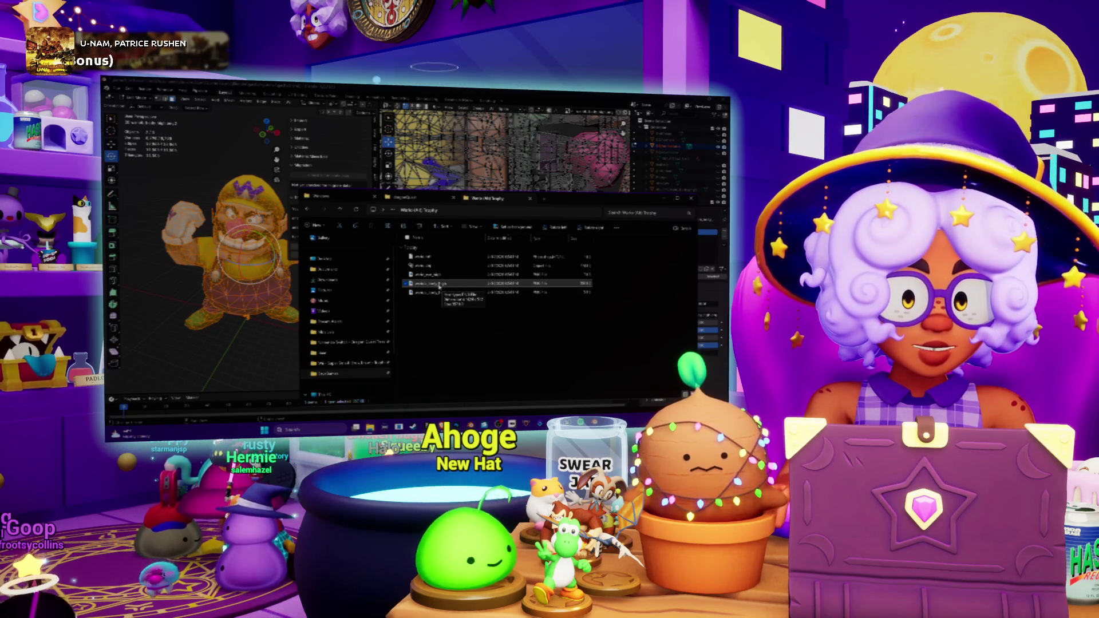
Open the mirrored Wario texture file in Adobe Photoshop via Open with.
right_click(439, 286)
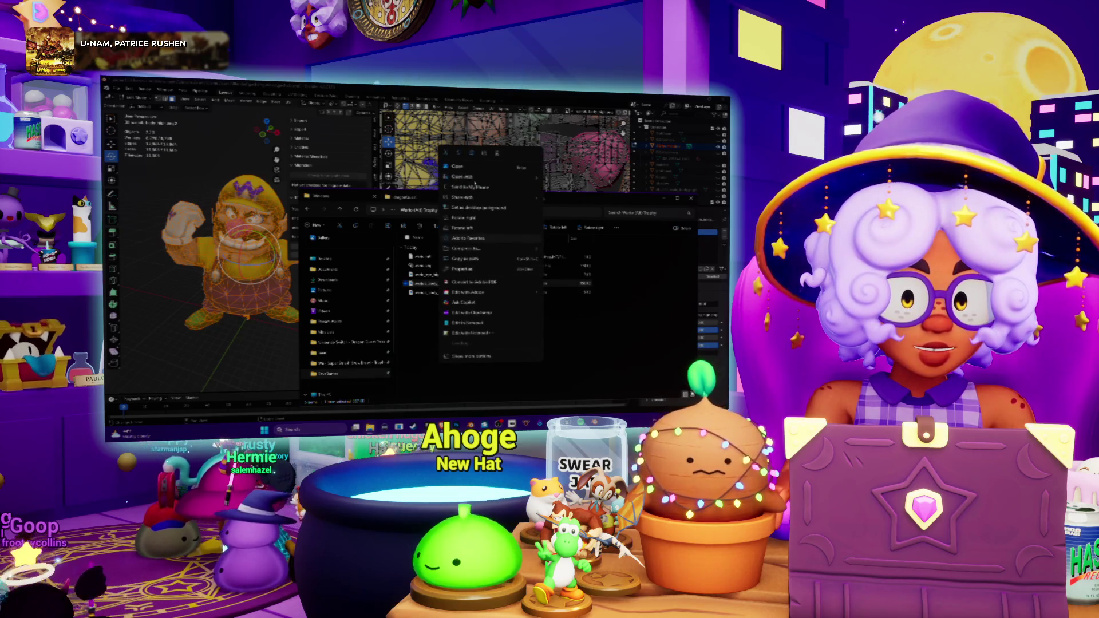
left_click(575, 180)
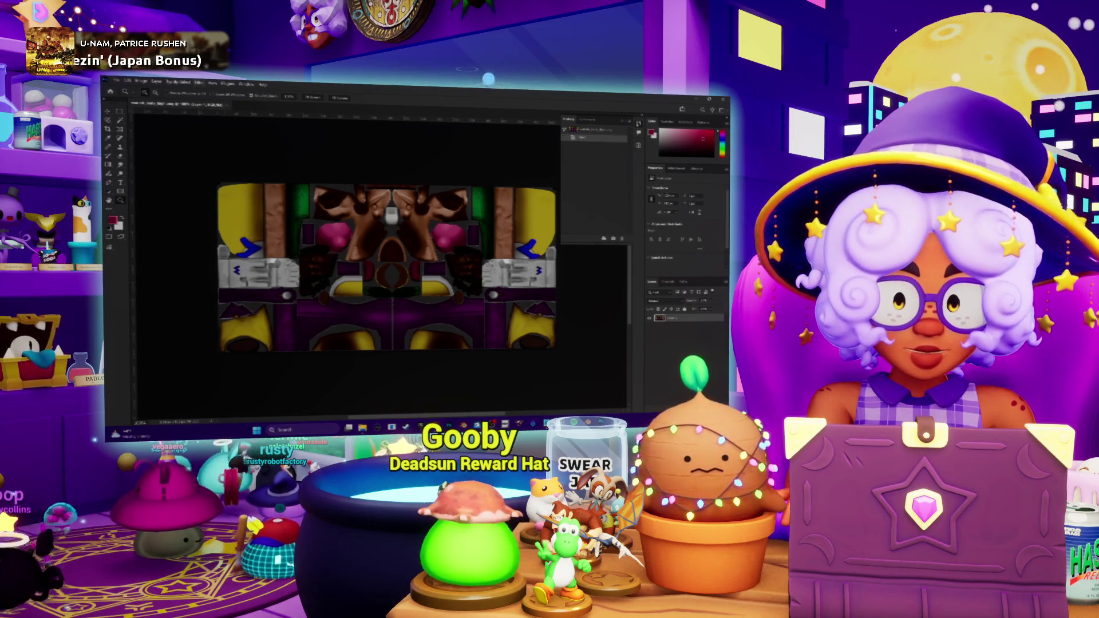
Resize the Wario texture to 512 pixels via Image Size, then bring up the Levels adjustment.
left_click(141, 83)
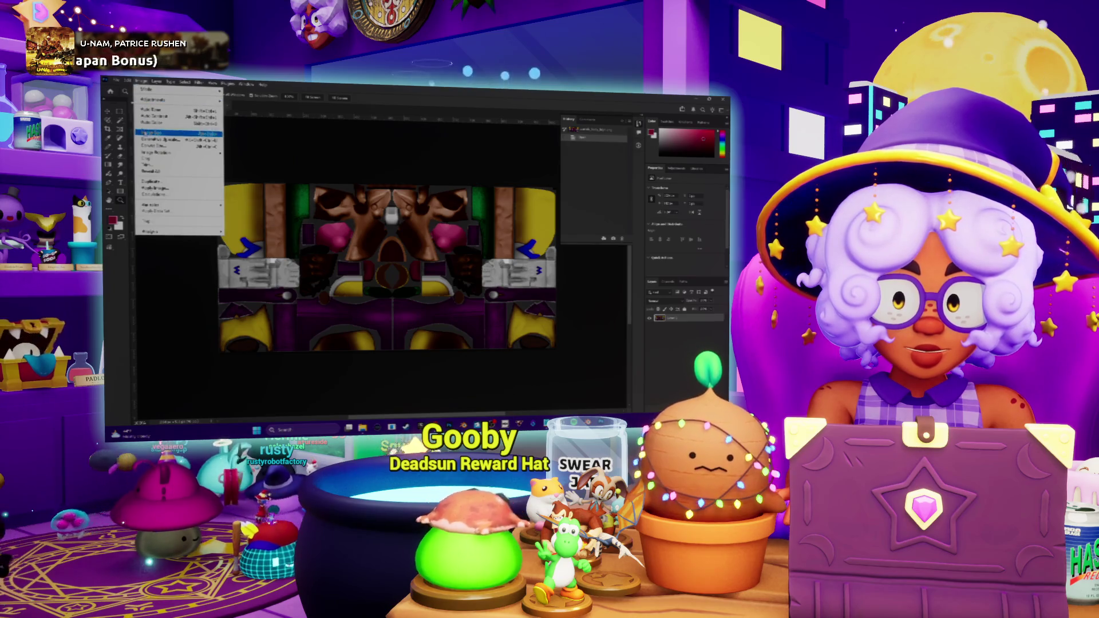
left_click(155, 134)
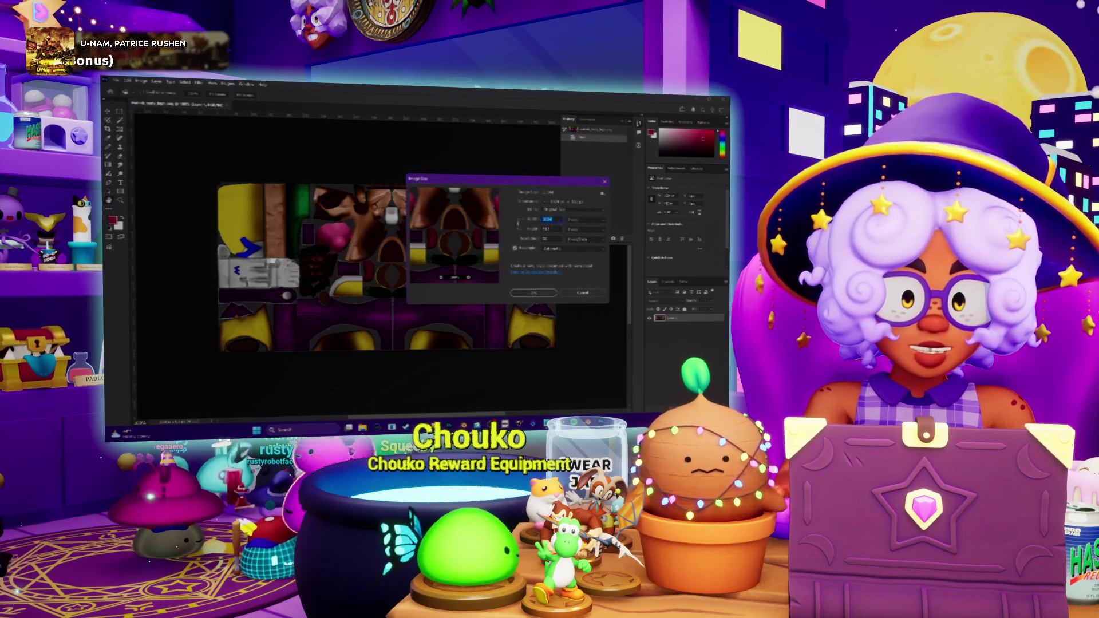
type("512")
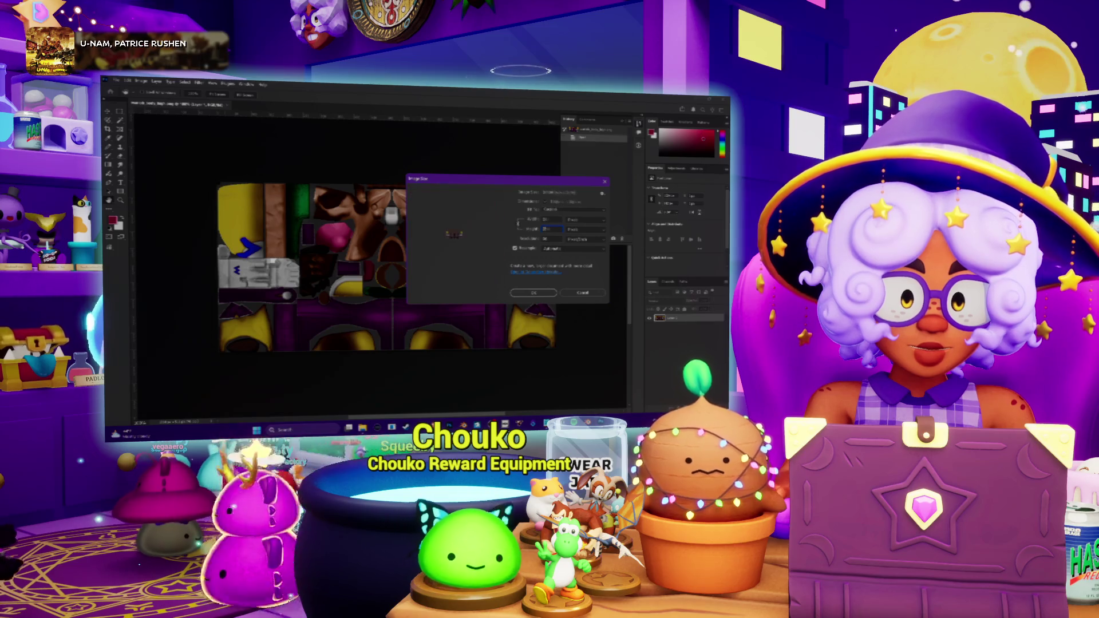
left_click(531, 293)
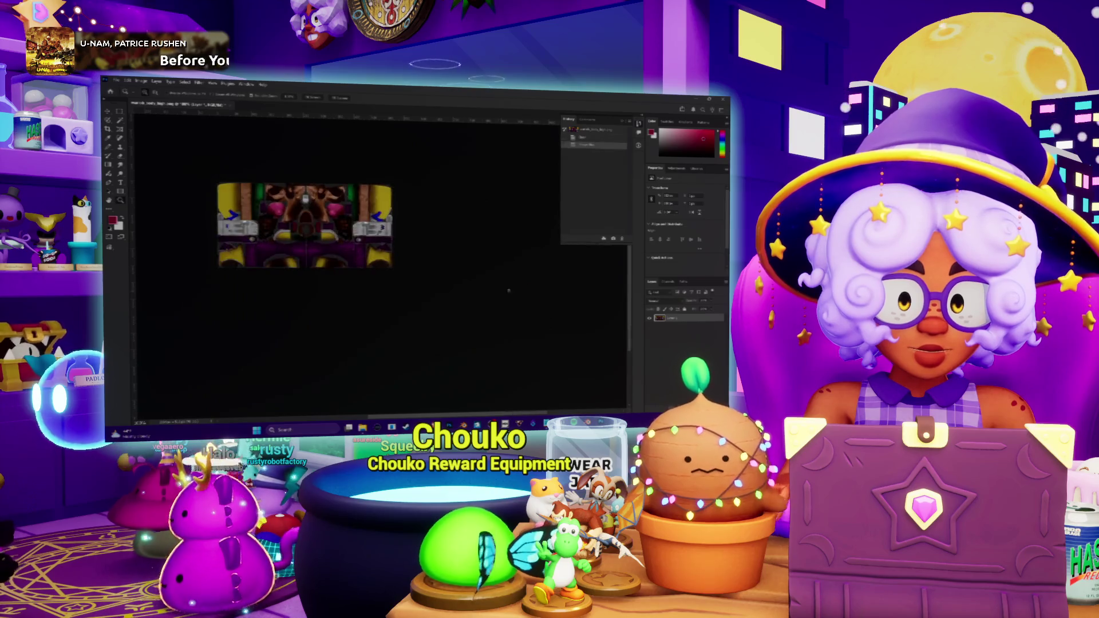
scroll(337, 234, "up", 3, "alt")
scroll(337, 234, "up", 2, "alt")
scroll(337, 234, "down", 5, "alt")
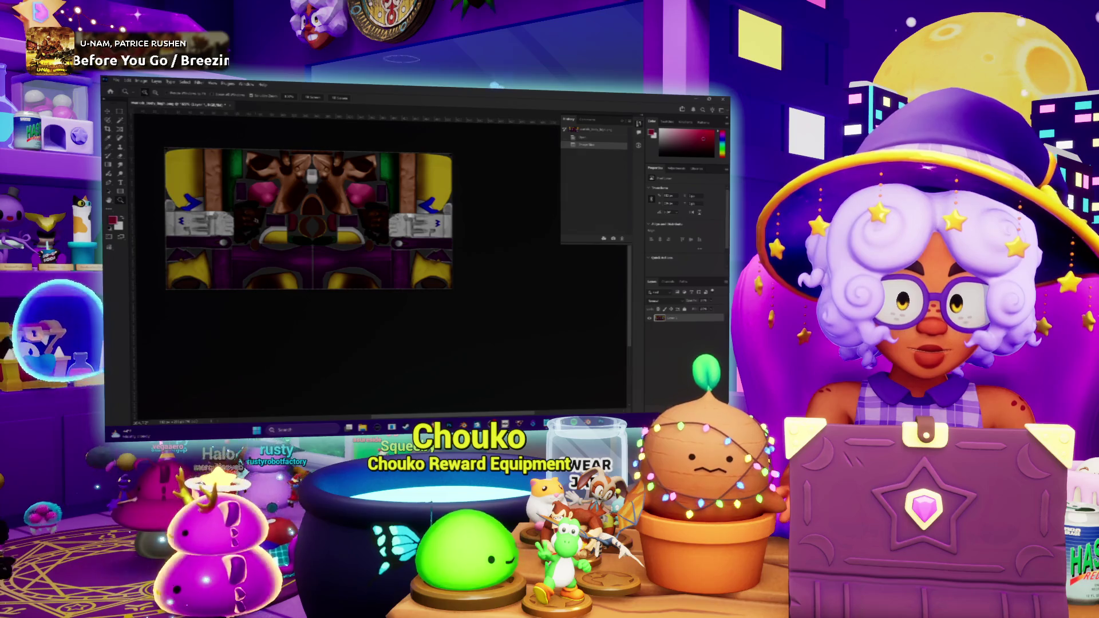
key("ctrl+l")
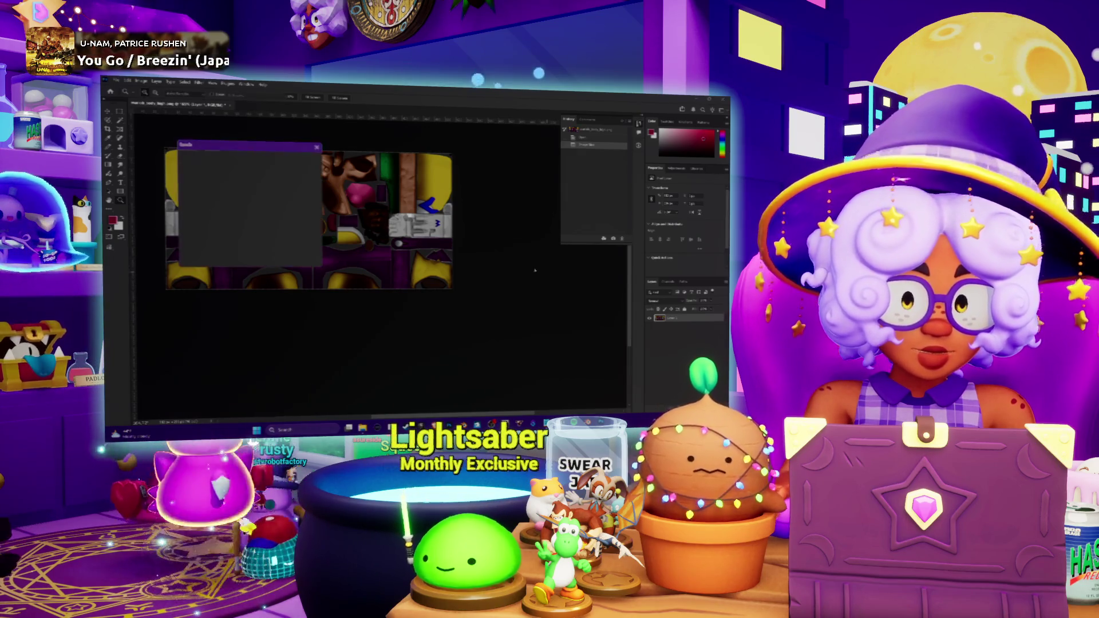
Adjust a Levels input value and accept it, fit the canvas, then switch back to Blender.
left_click_drag(224, 146, 443, 177)
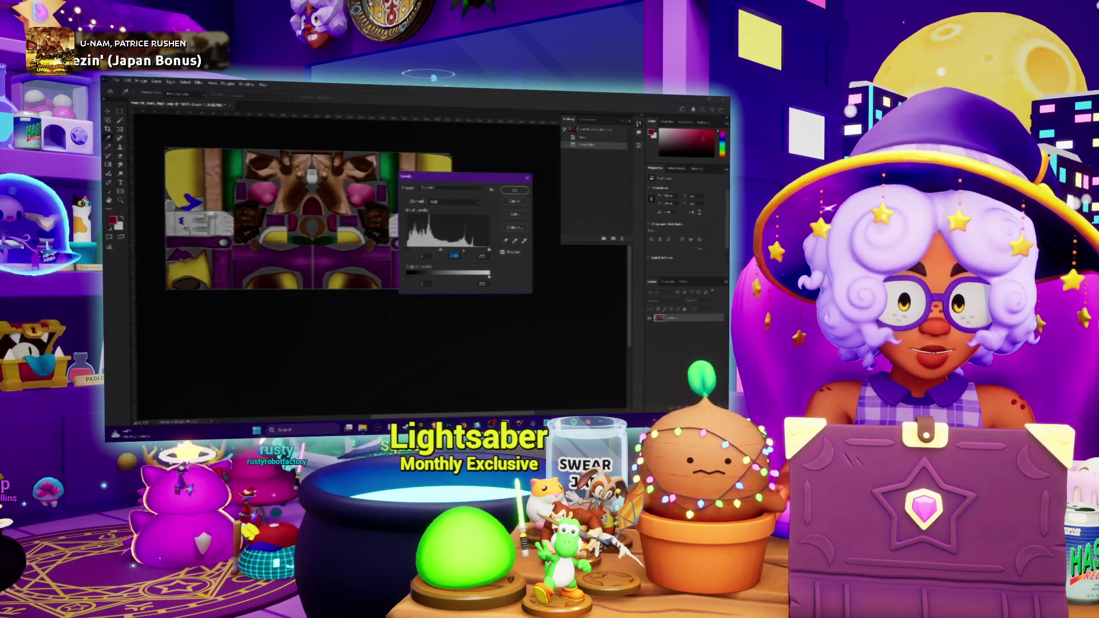
left_click(482, 255)
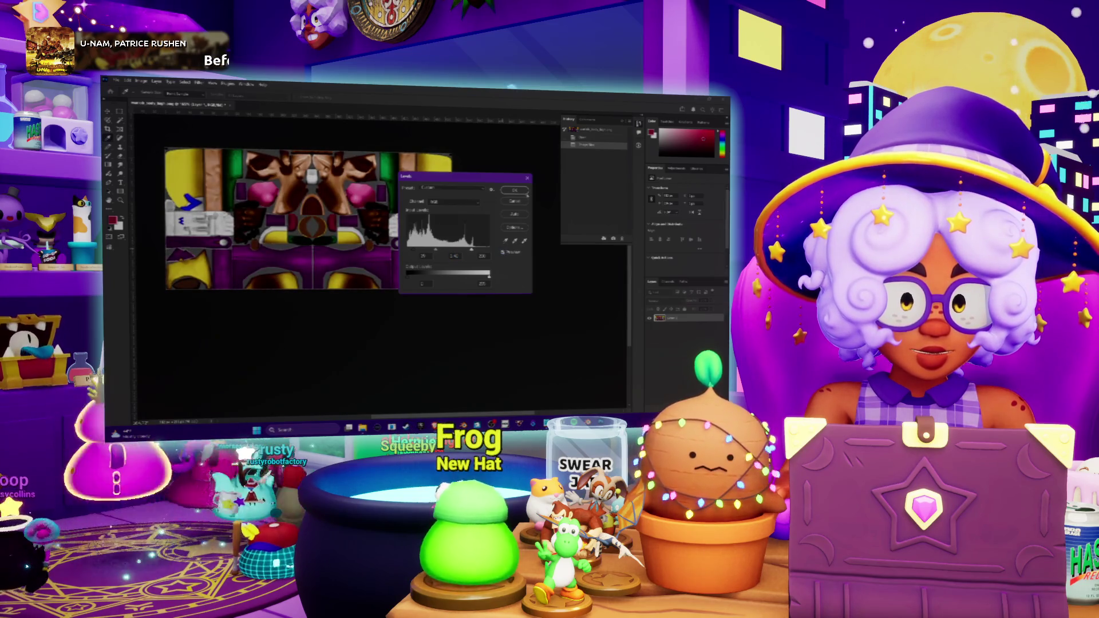
key("Return")
key("ctrl+plus")
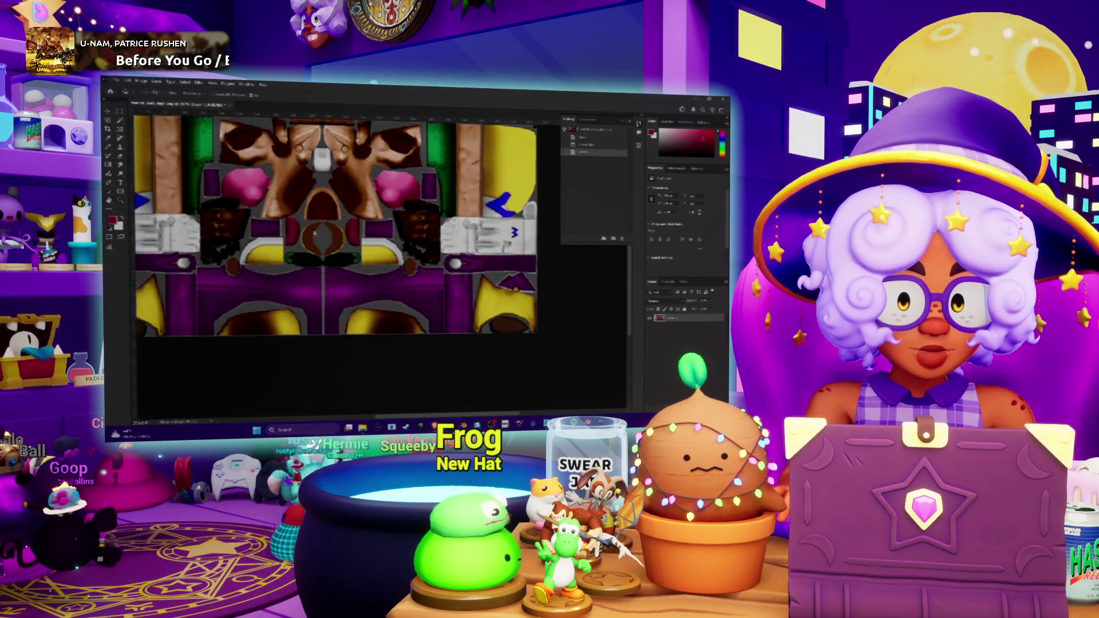
key("ctrl+0")
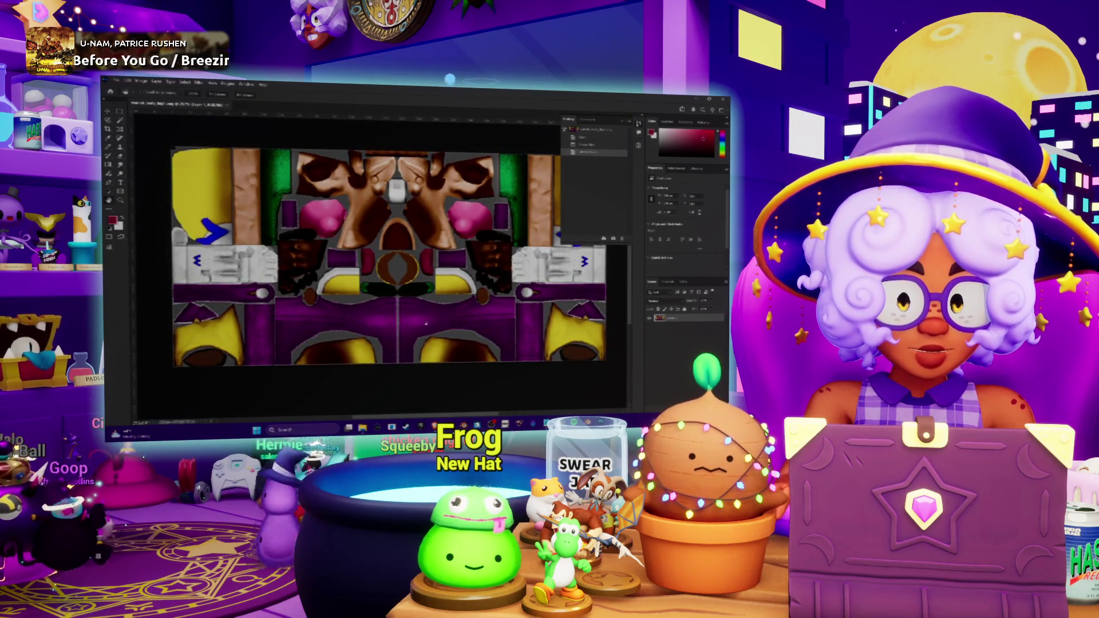
key("alt+Tab")
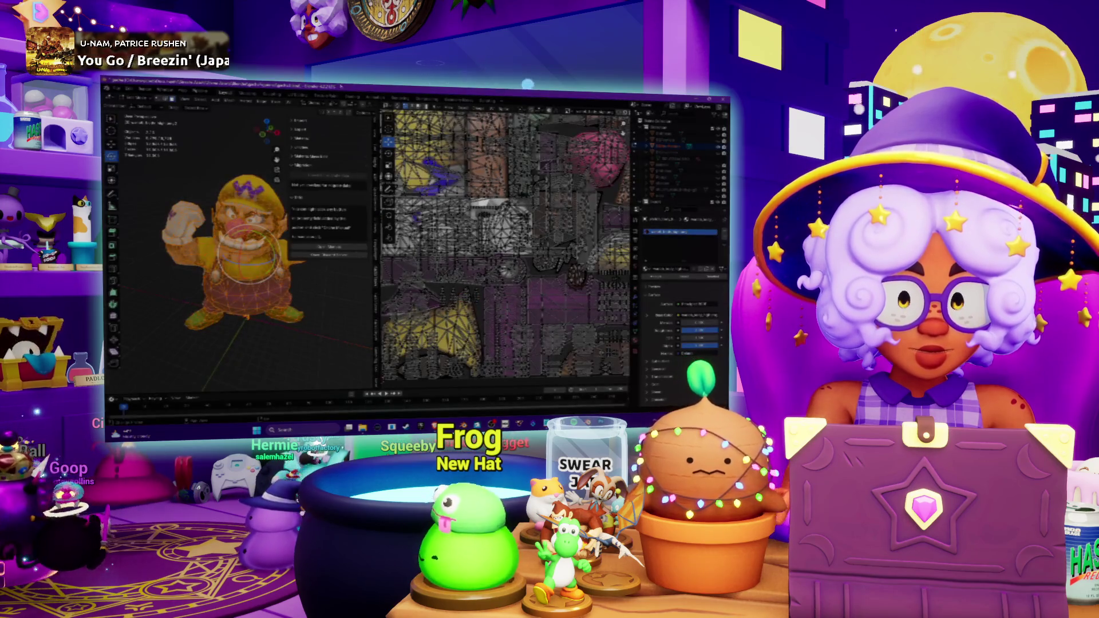
Change the UV area to the Shader Editor, load the new texture into the image node, and widen the 3D view.
left_click(387, 106)
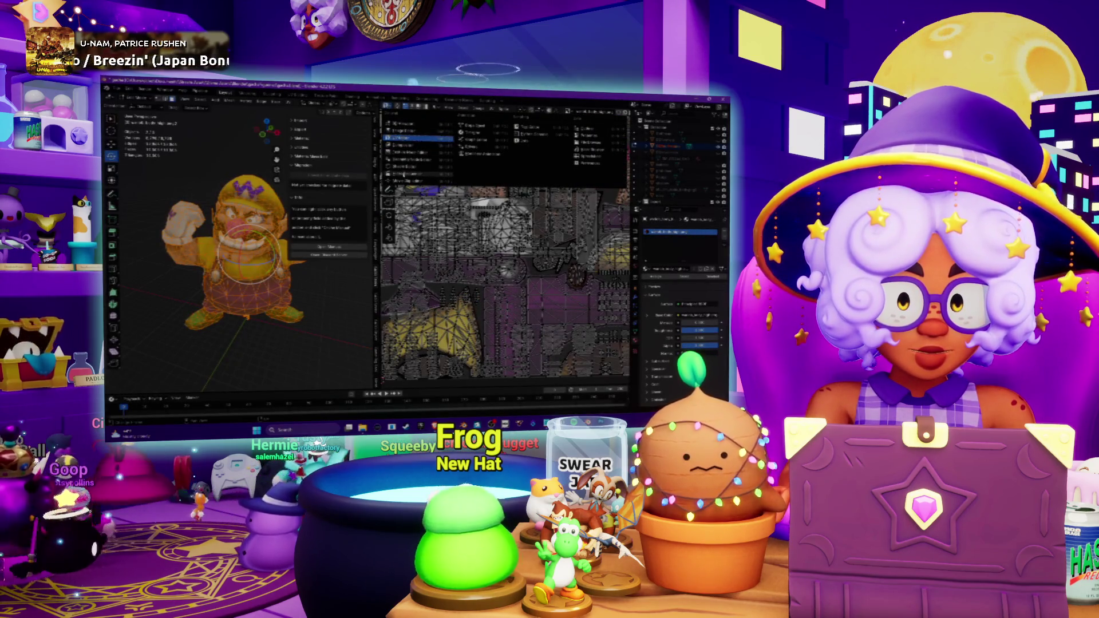
left_click(403, 167)
left_click(511, 251)
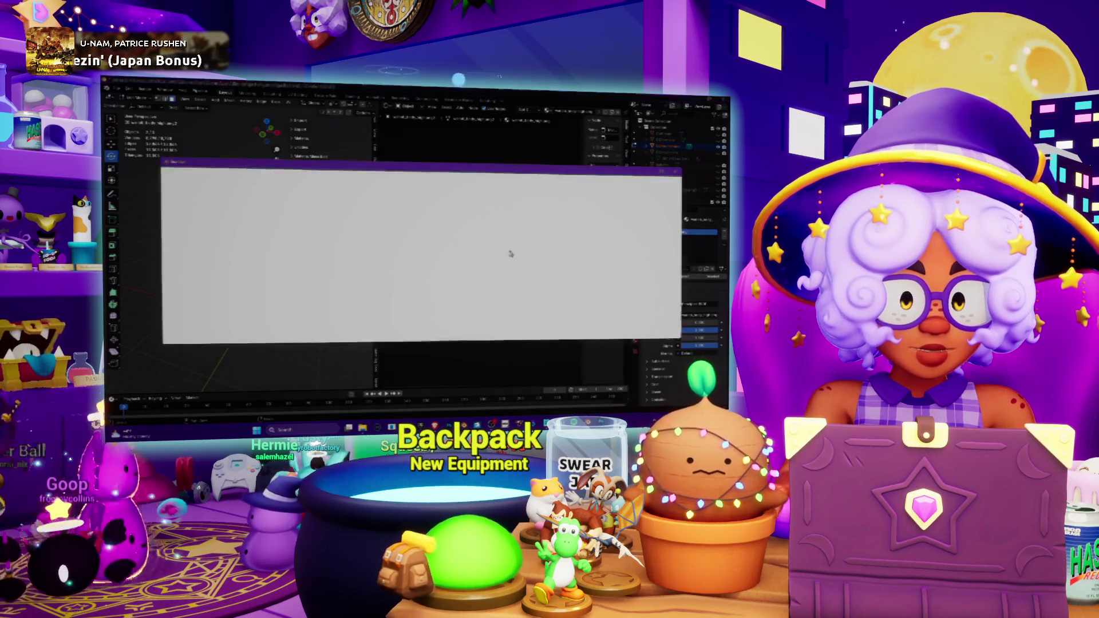
key("Return")
scroll(240, 240, "up", 2)
scroll(240, 241, "up", 2)
scroll(241, 240, "up", 5)
mouse_move(245, 250)
middle_mouse_down()
mouse_move(279, 257)
mouse_move(262, 259)
middle_mouse_up()
left_click_drag(373, 257, 533, 257)
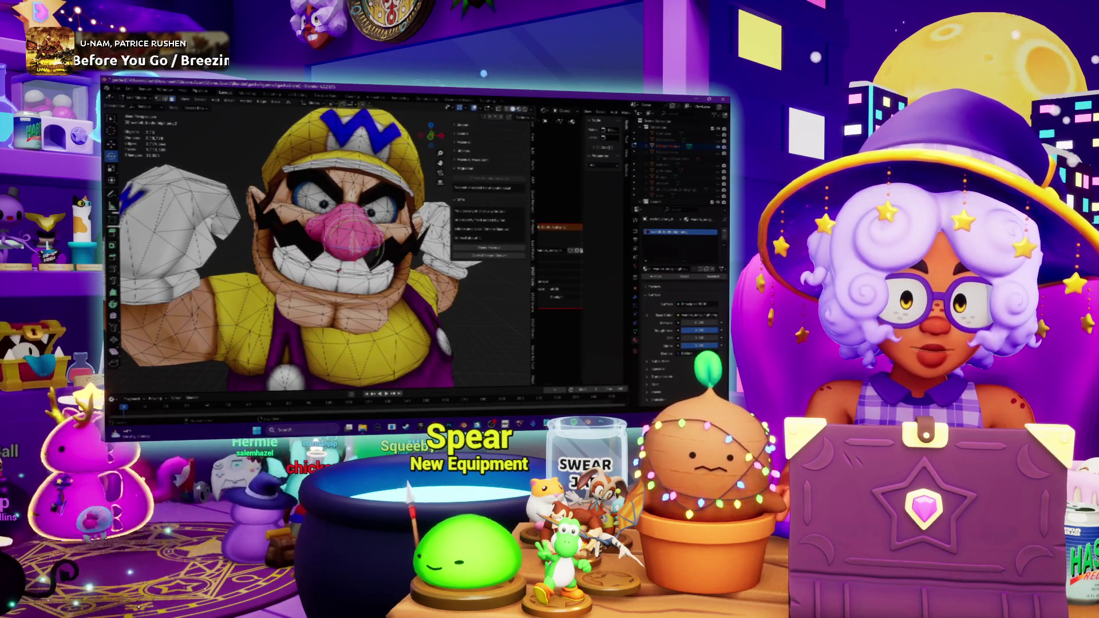
Set Material Preview shading and run an operation from the Face menu on Wario's mesh.
middle_click_drag(327, 257, 293, 275)
key("z")
key("2")
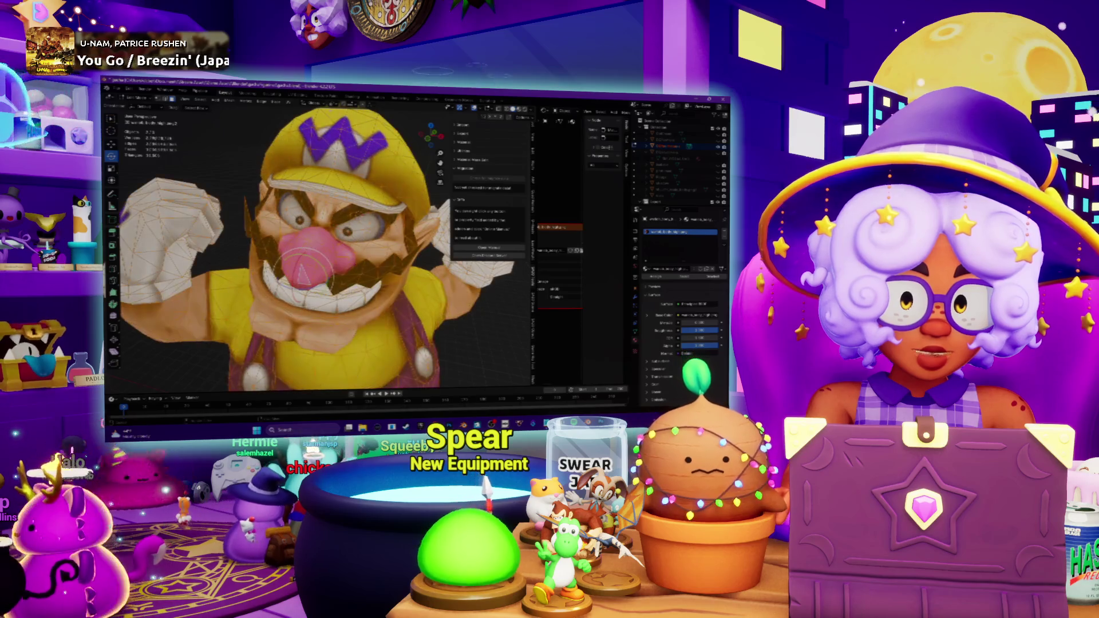
left_click(292, 102)
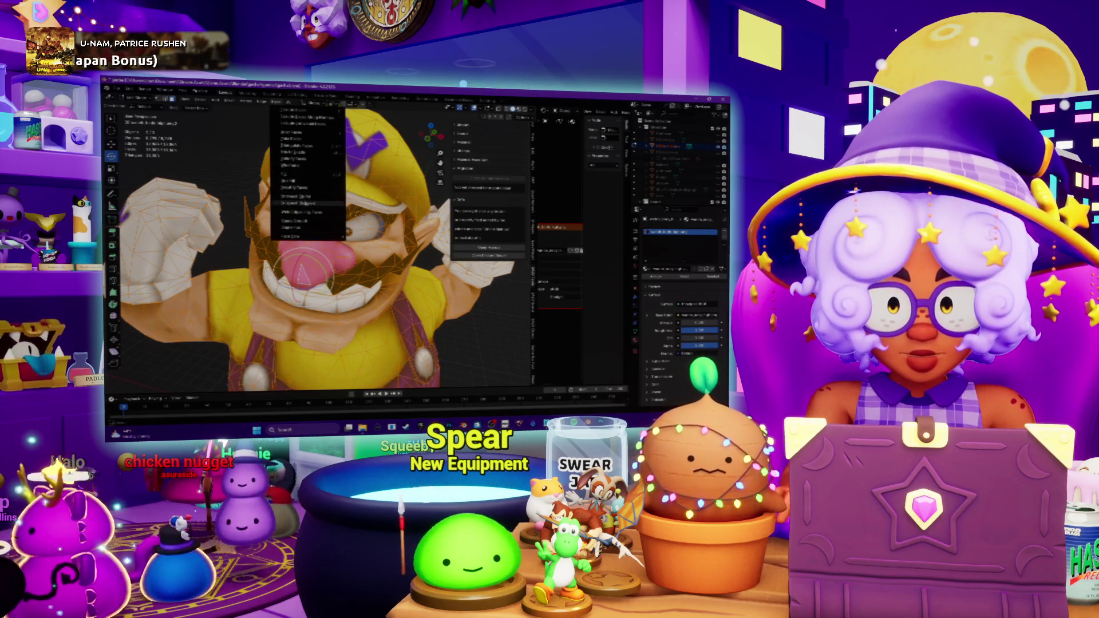
left_click(301, 153)
scroll(326, 250, "down", 5)
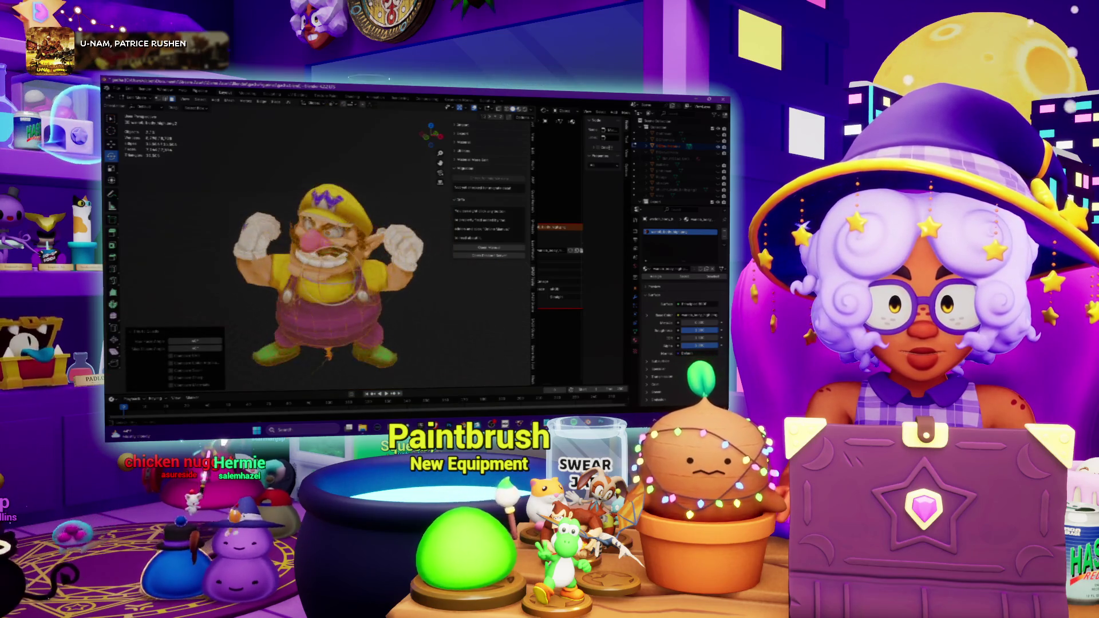
Orbit around Wario to check his face and body textures, then leave paint mode with Ctrl+Tab.
middle_click_drag(323, 282, 207, 283)
scroll(197, 283, "up", 5)
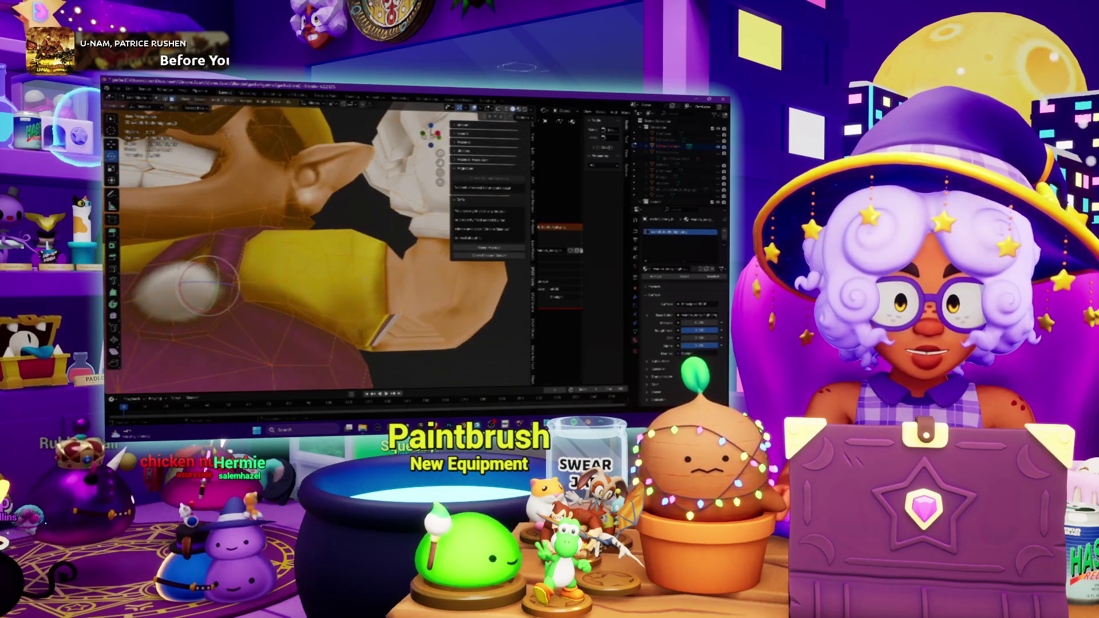
mouse_move(363, 278)
middle_mouse_down()
mouse_move(344, 284)
mouse_move(370, 276)
middle_mouse_up()
scroll(344, 283, "down", 5)
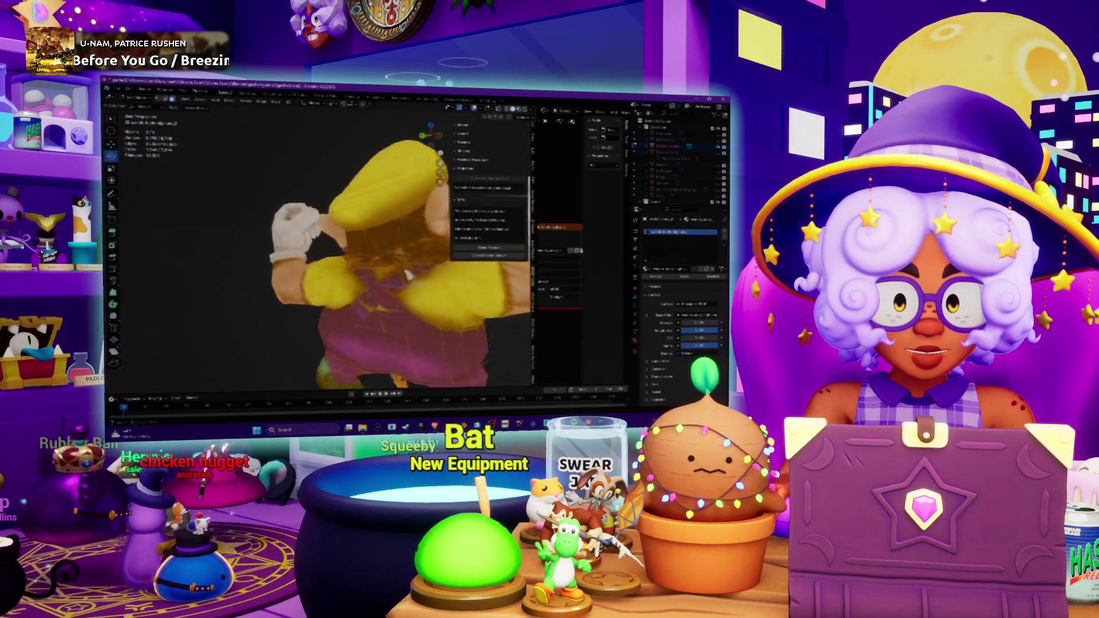
mouse_move(439, 217)
middle_mouse_down()
mouse_move(279, 214)
mouse_move(278, 232)
mouse_move(343, 254)
middle_mouse_up()
scroll(278, 214, "down", 4)
scroll(318, 258, "down", 3)
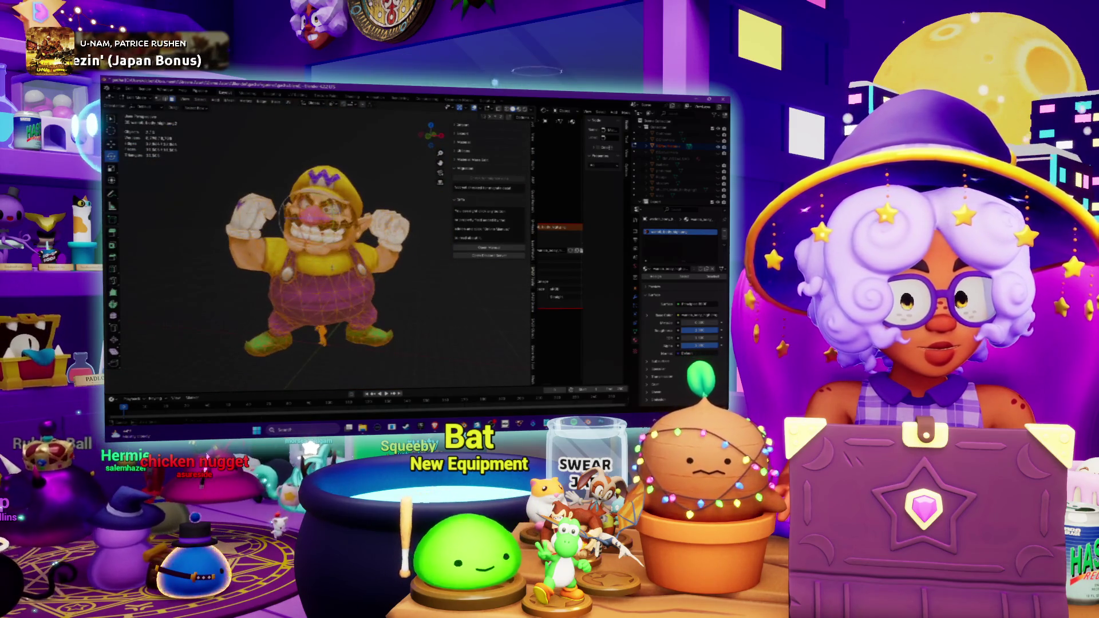
scroll(287, 217, "up", 5)
middle_click_drag(288, 216, 265, 227)
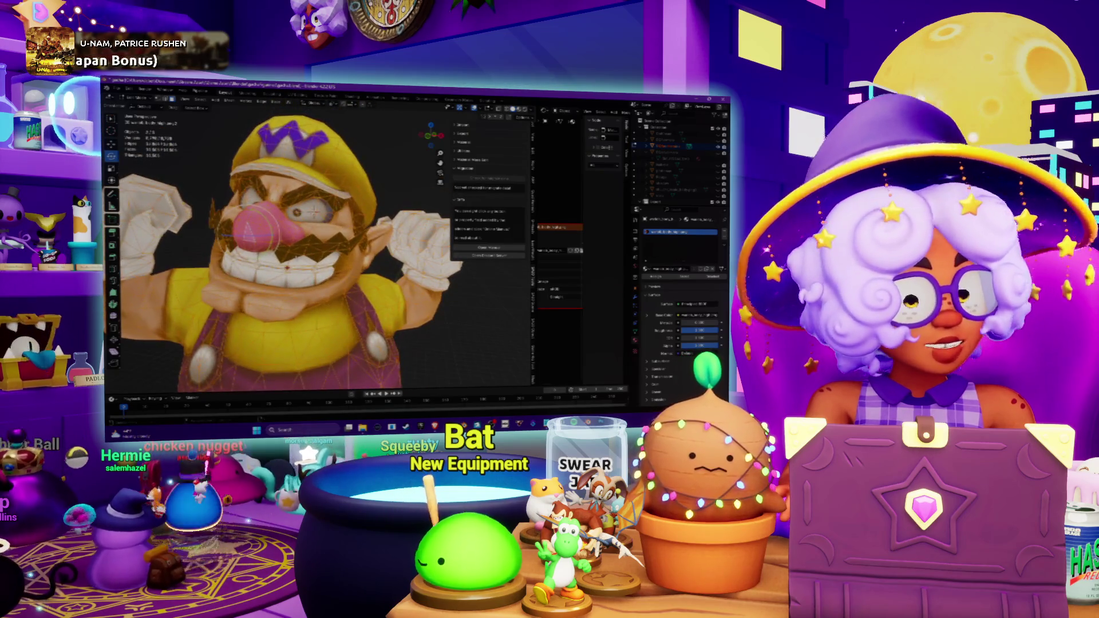
scroll(320, 309, "up", 4)
mouse_move(359, 213)
middle_mouse_down()
mouse_move(340, 177)
mouse_move(361, 146)
middle_mouse_up()
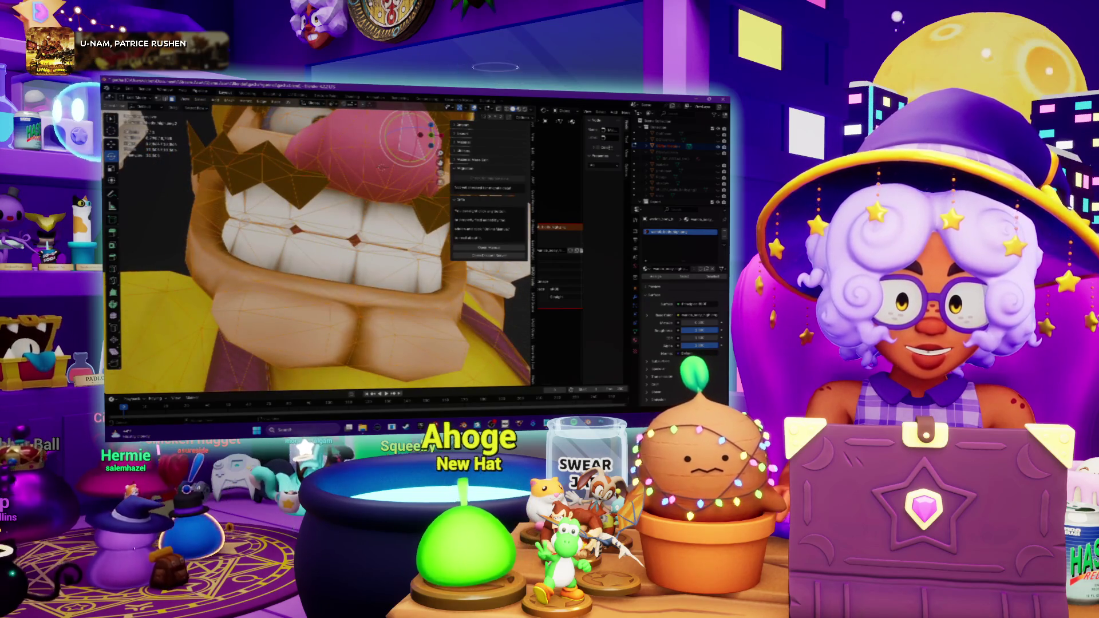
scroll(318, 245, "down", 5)
scroll(318, 244, "down", 5)
mouse_move(319, 245)
middle_mouse_down()
mouse_move(249, 244)
mouse_move(309, 245)
middle_mouse_up()
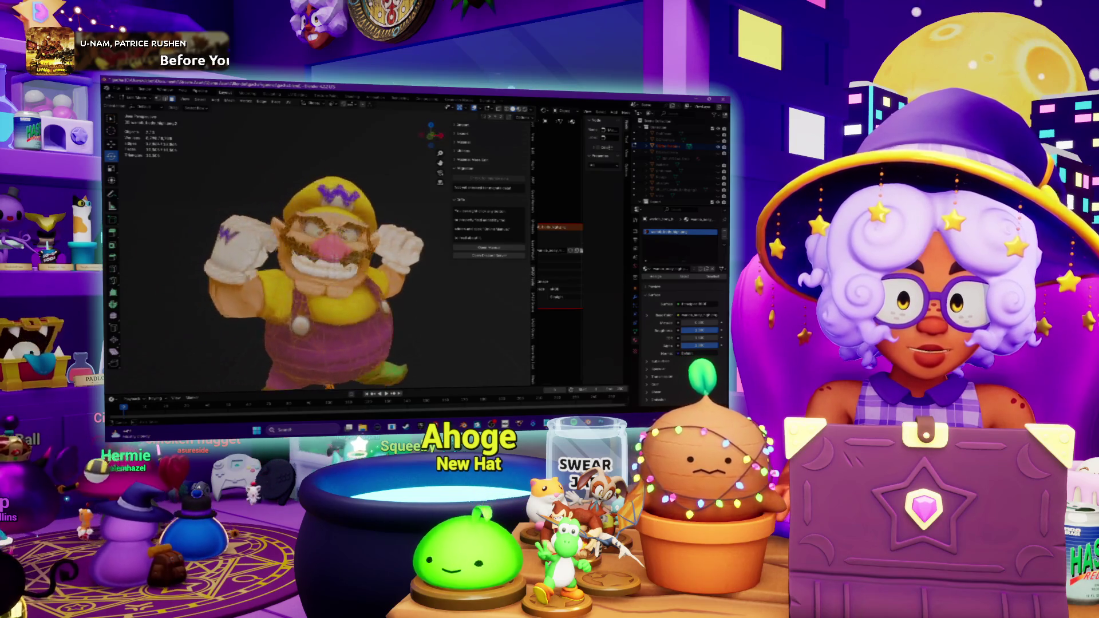
scroll(317, 258, "down", 3)
scroll(318, 257, "down", 2)
scroll(327, 249, "down", 1)
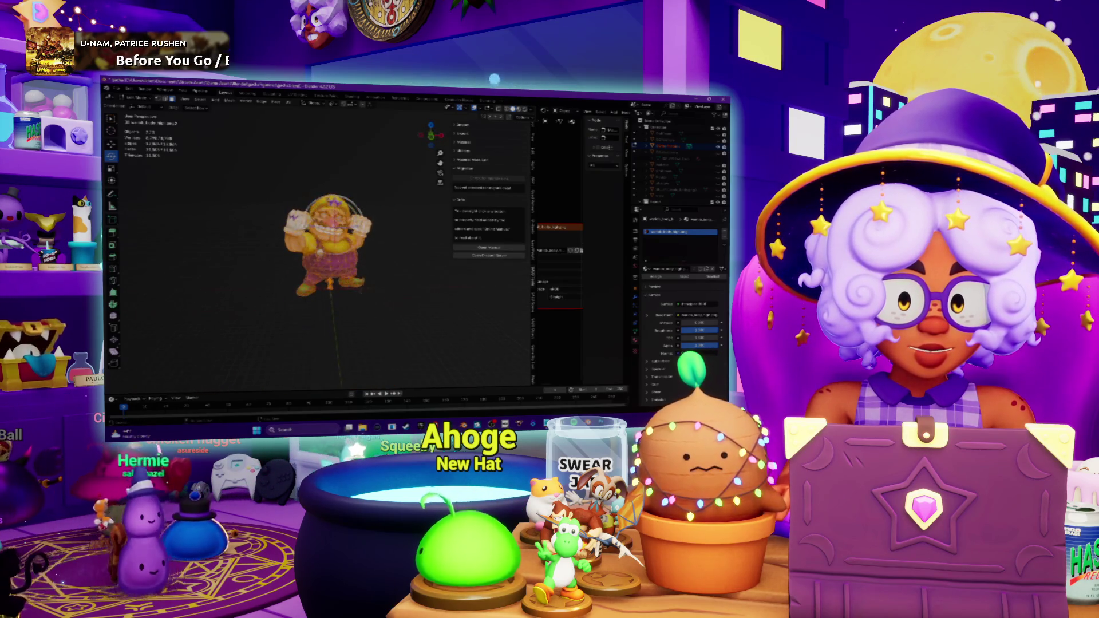
key("ctrl+Tab")
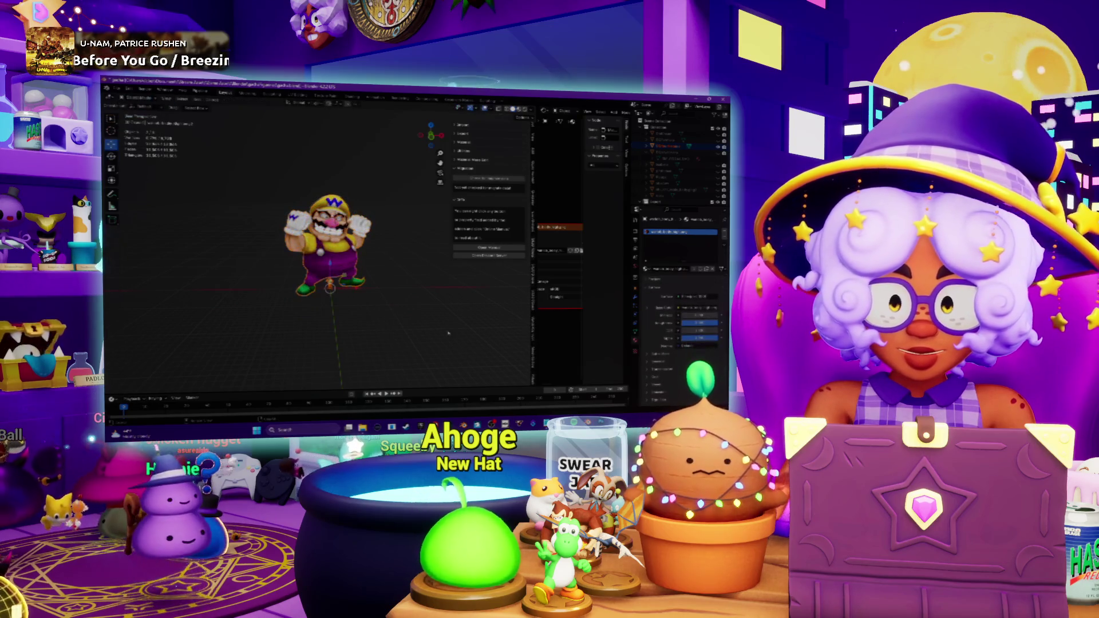
key("ctrl+Tab")
key("ctrl+Tab")
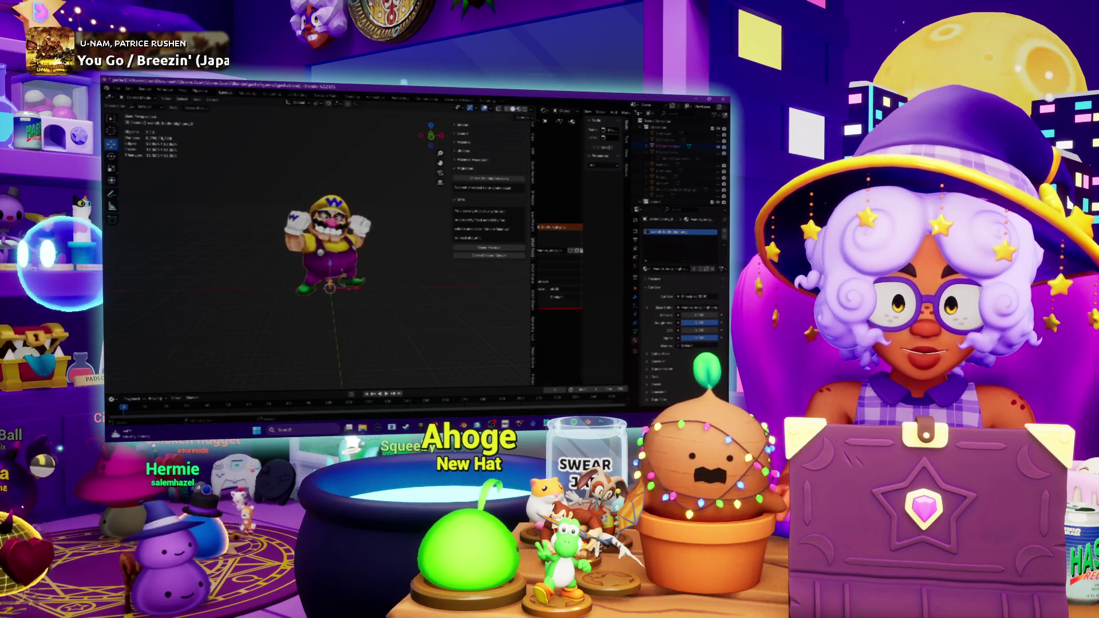
key("ctrl+Tab")
key("ctrl+Tab")
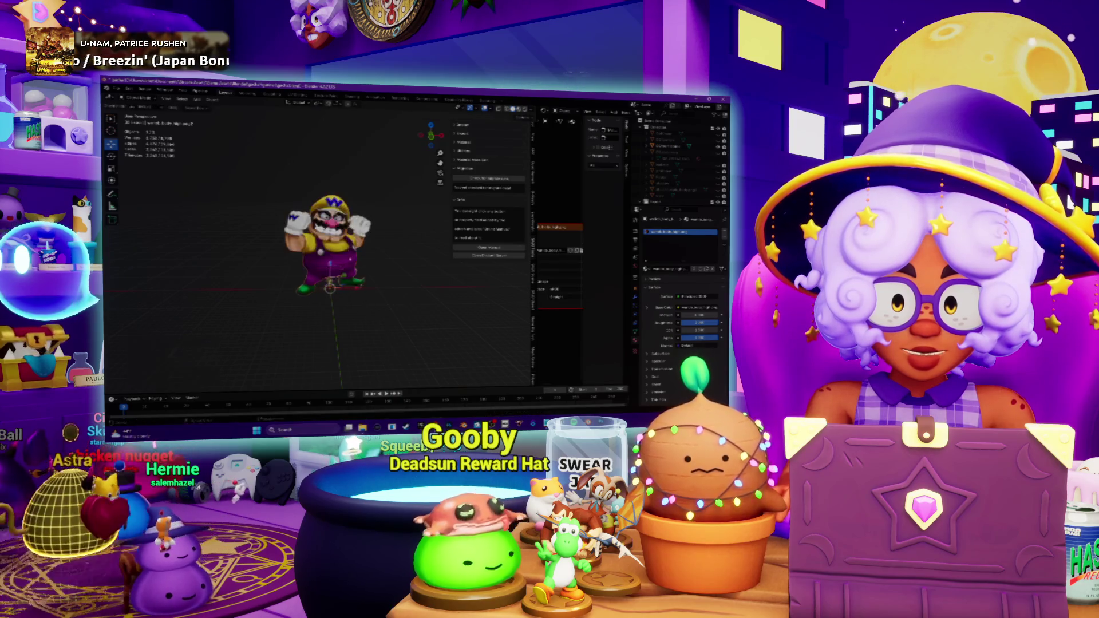
scroll(327, 250, "up", 2)
scroll(327, 249, "up", 2)
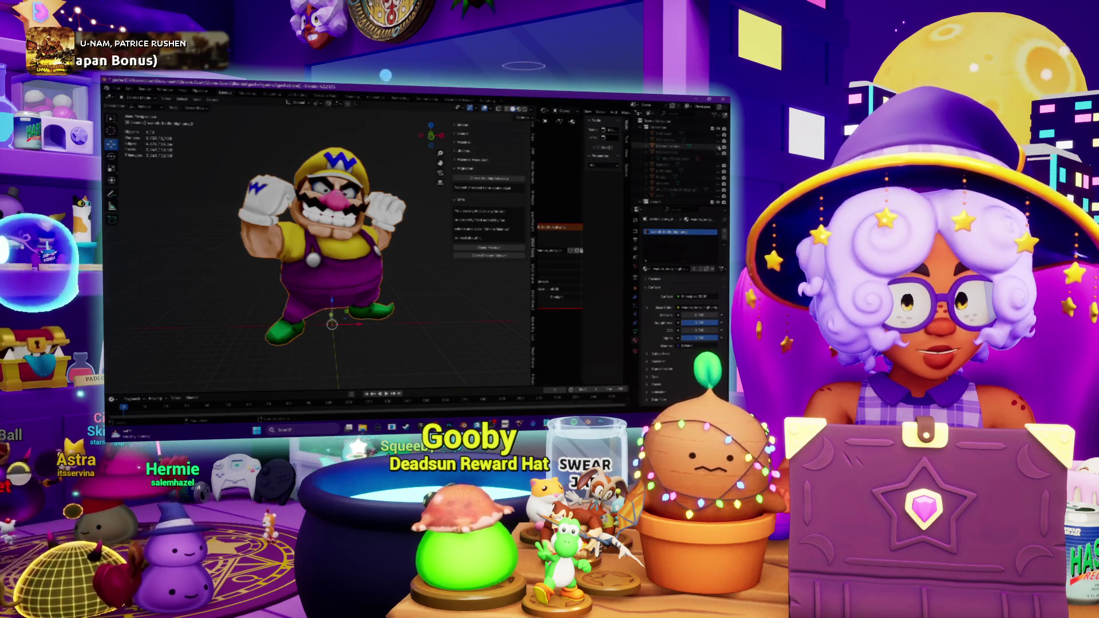
left_click(211, 102)
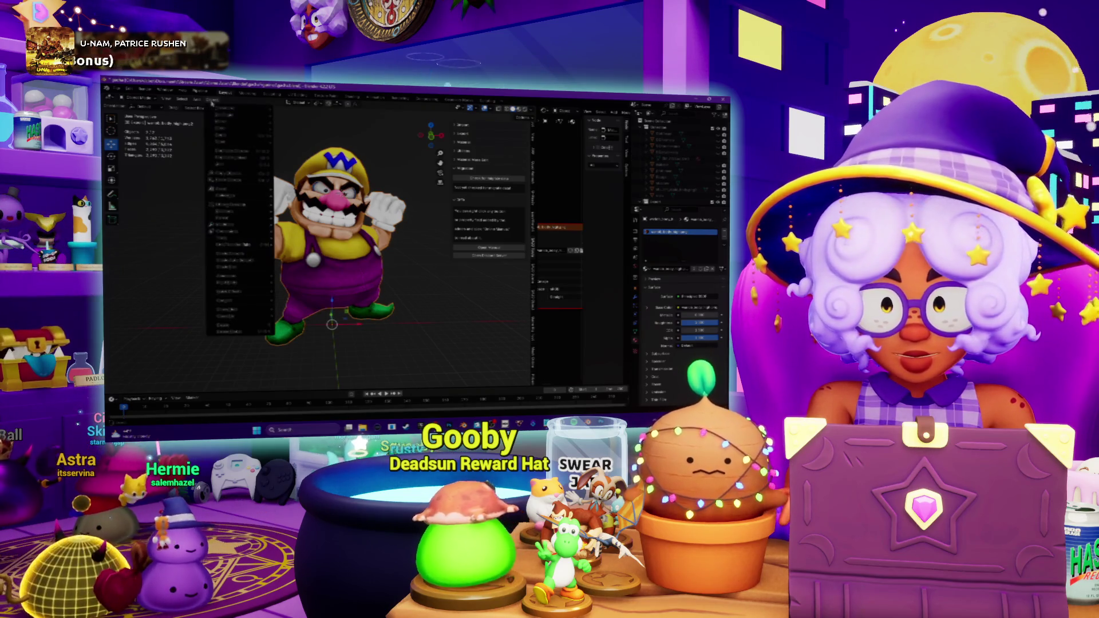
left_click(230, 167)
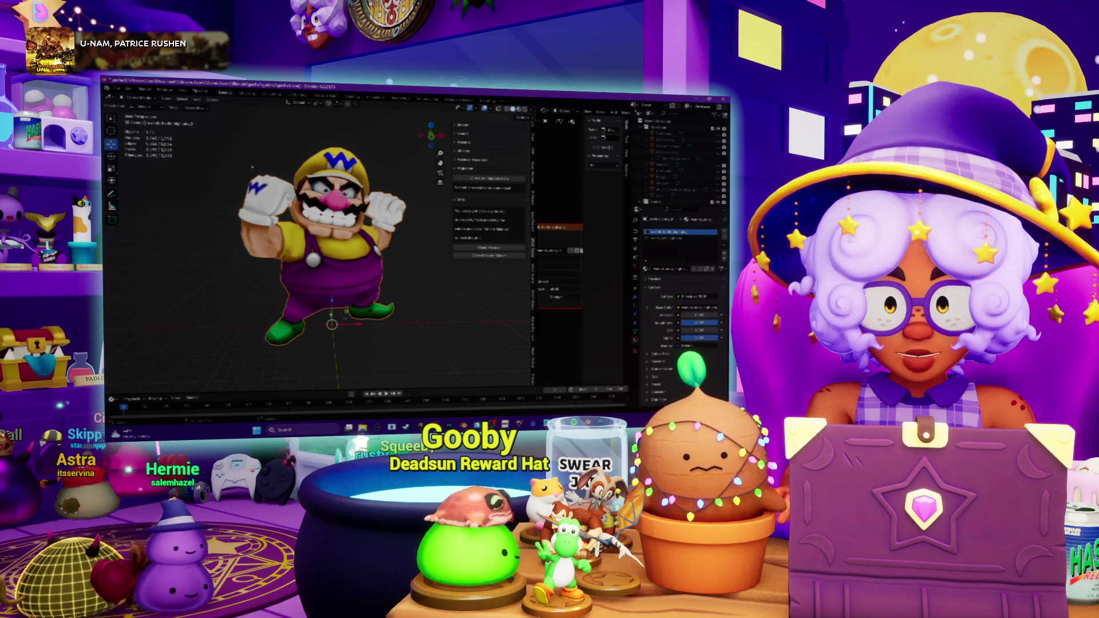
key("space")
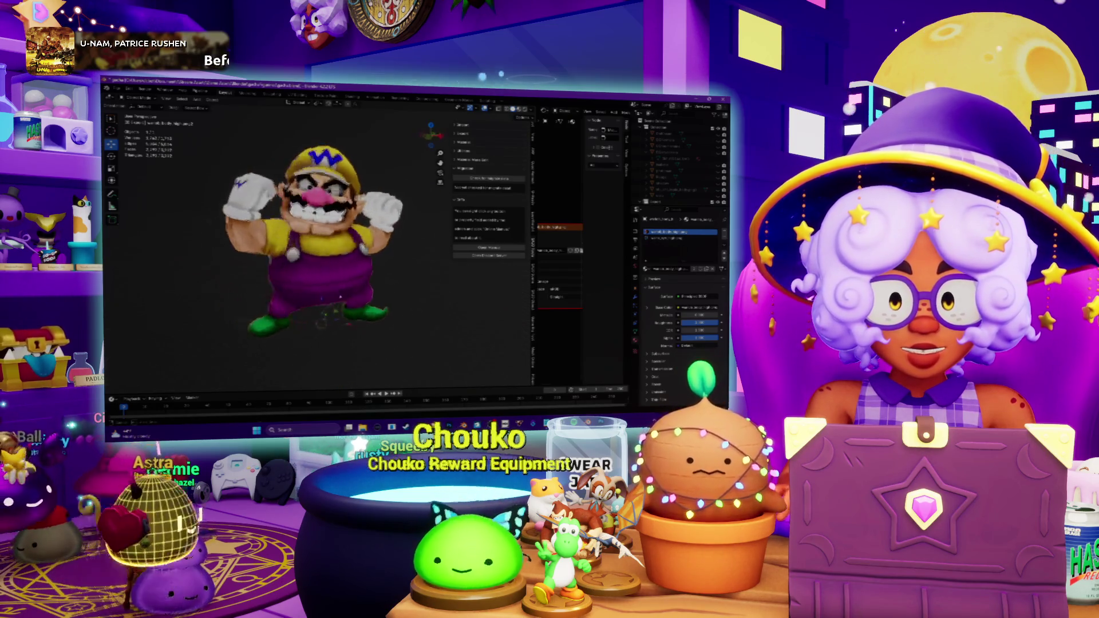
key("g")
left_click(364, 136)
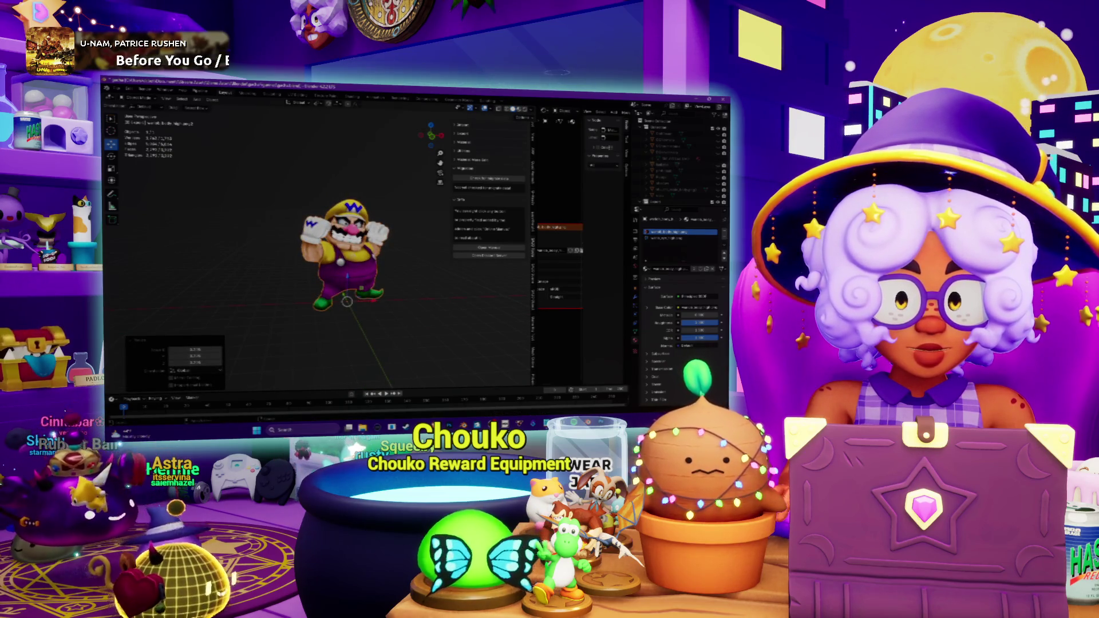
scroll(353, 257, "up", 2)
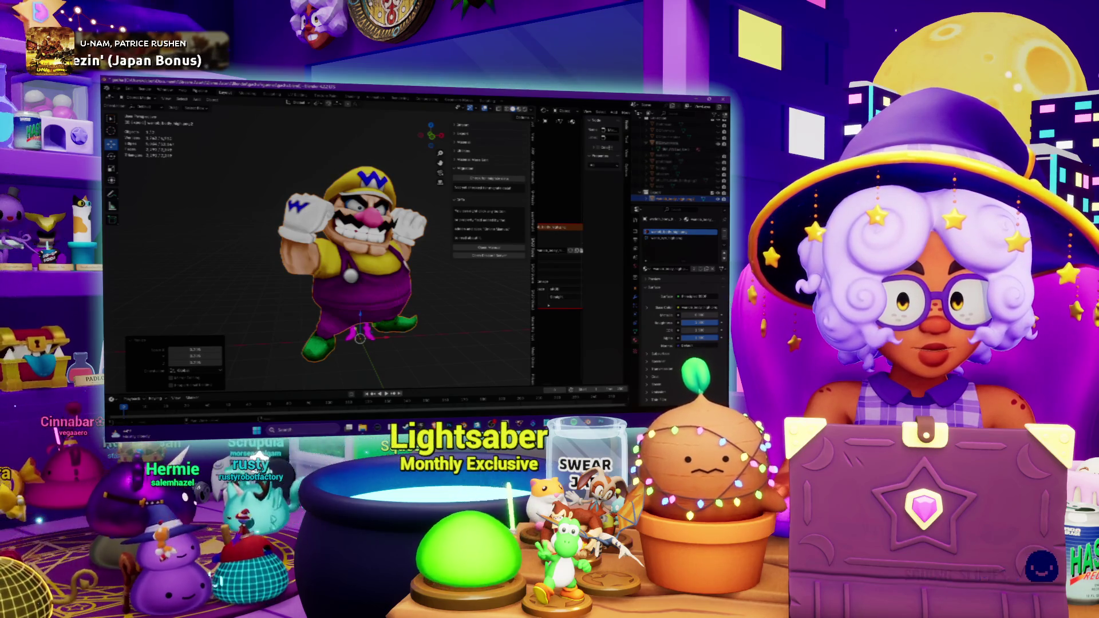
scroll(360, 258, "down", 4)
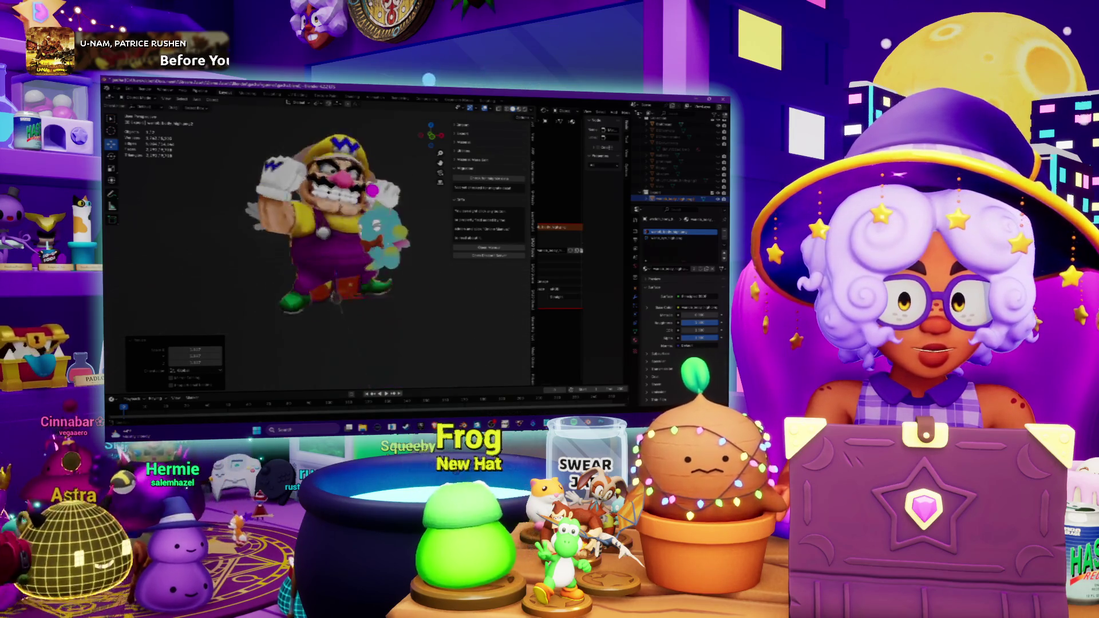
scroll(343, 223, "up", 3)
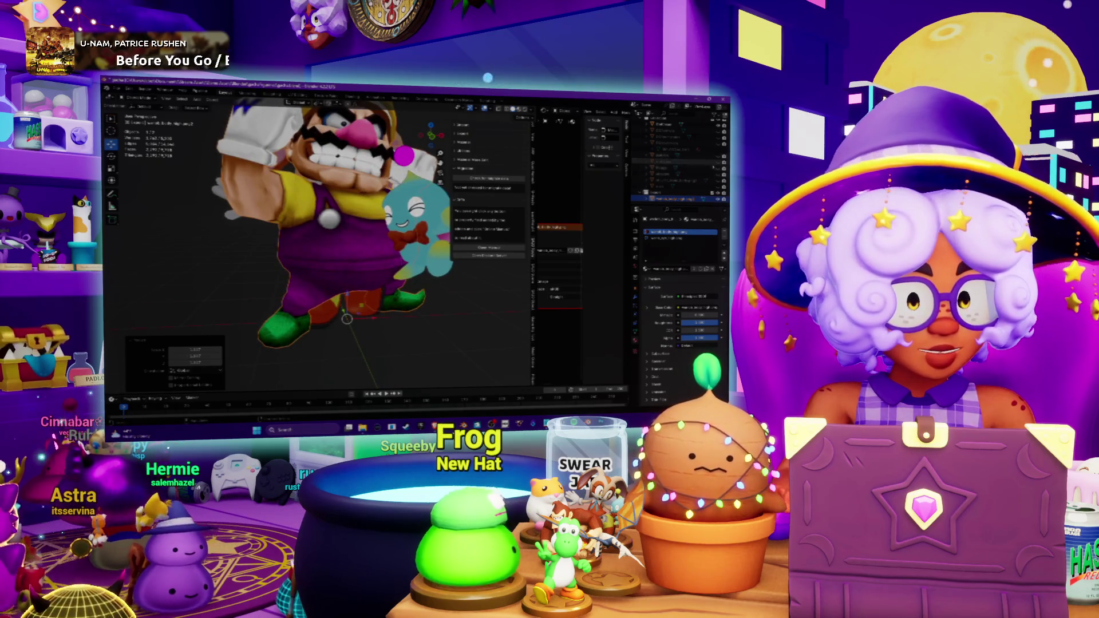
mouse_move(344, 258)
middle_mouse_down()
mouse_move(314, 305)
mouse_move(318, 283)
middle_mouse_up()
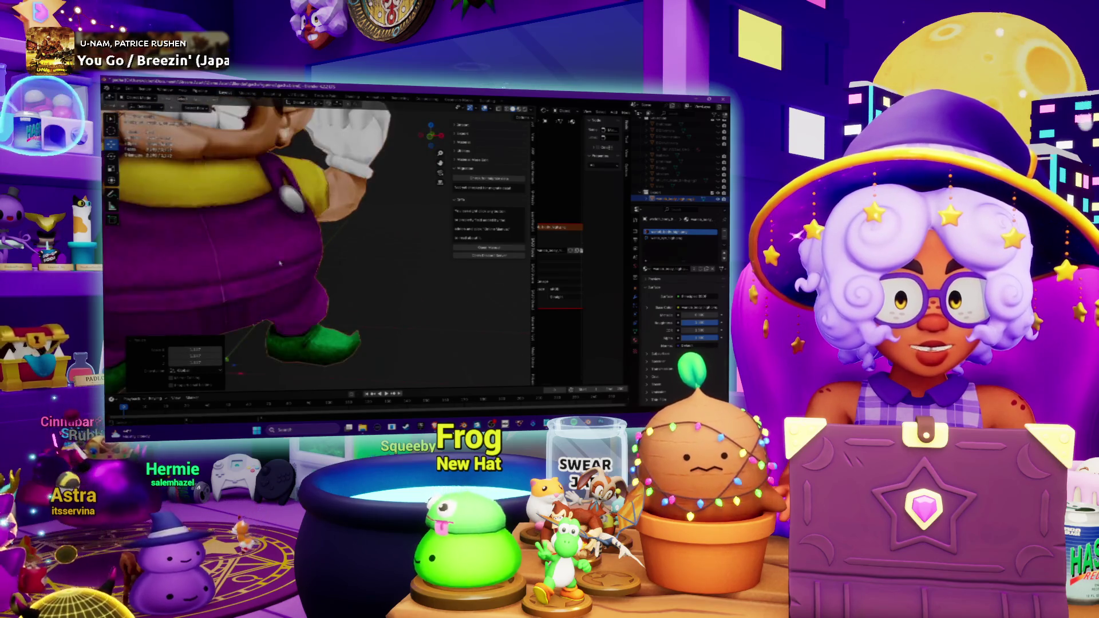
scroll(324, 265, "up", 3)
scroll(324, 264, "down", 5, "shift")
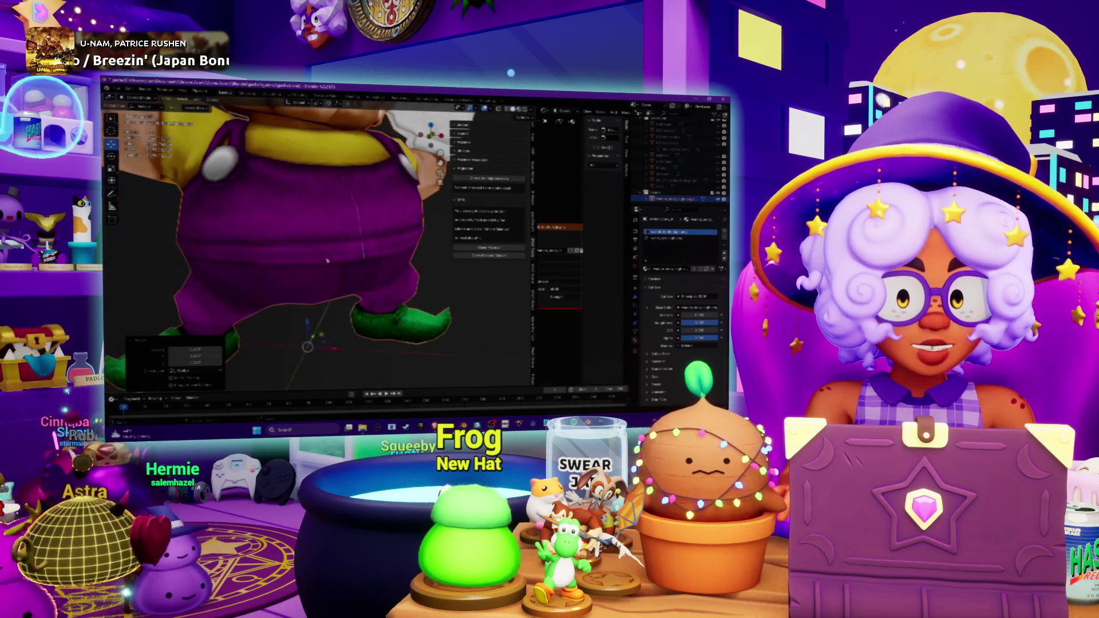
scroll(322, 247, "down", 6)
scroll(321, 246, "up", 2)
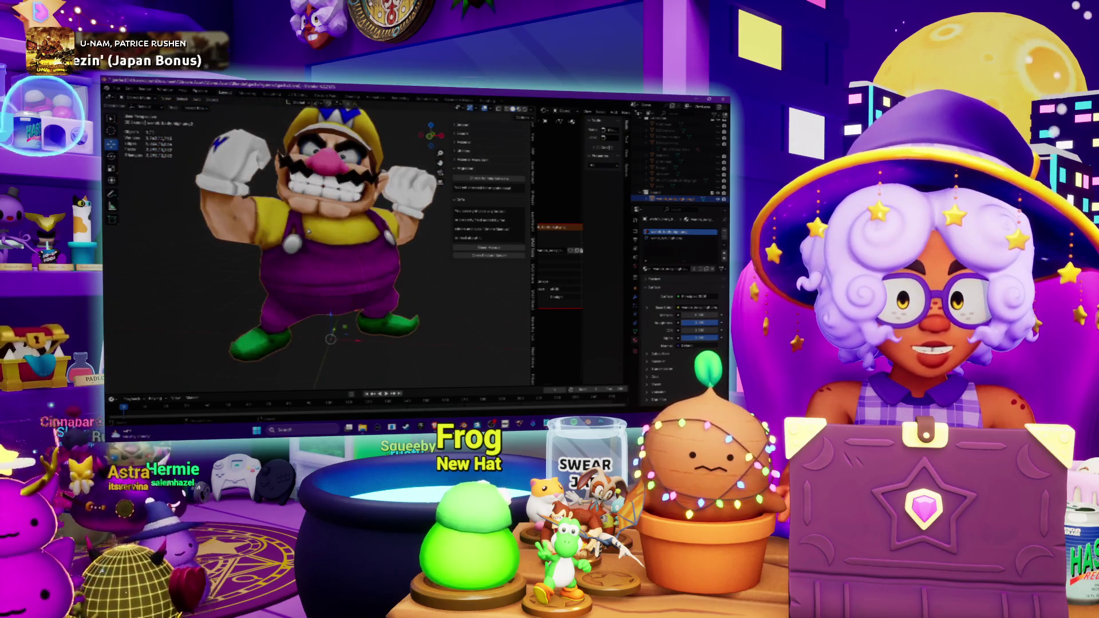
scroll(321, 246, "up", 1)
key("Tab")
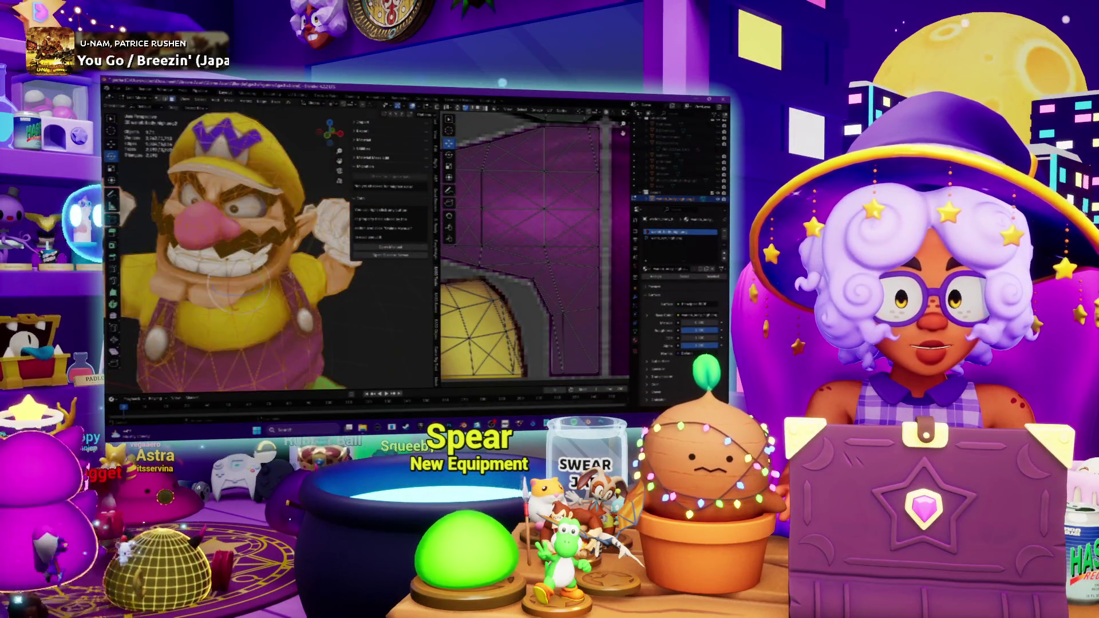
Toggle Edit Mode to view the plain texture, recentre it, and return to editing the UVs.
middle_click_drag(238, 286, 217, 182)
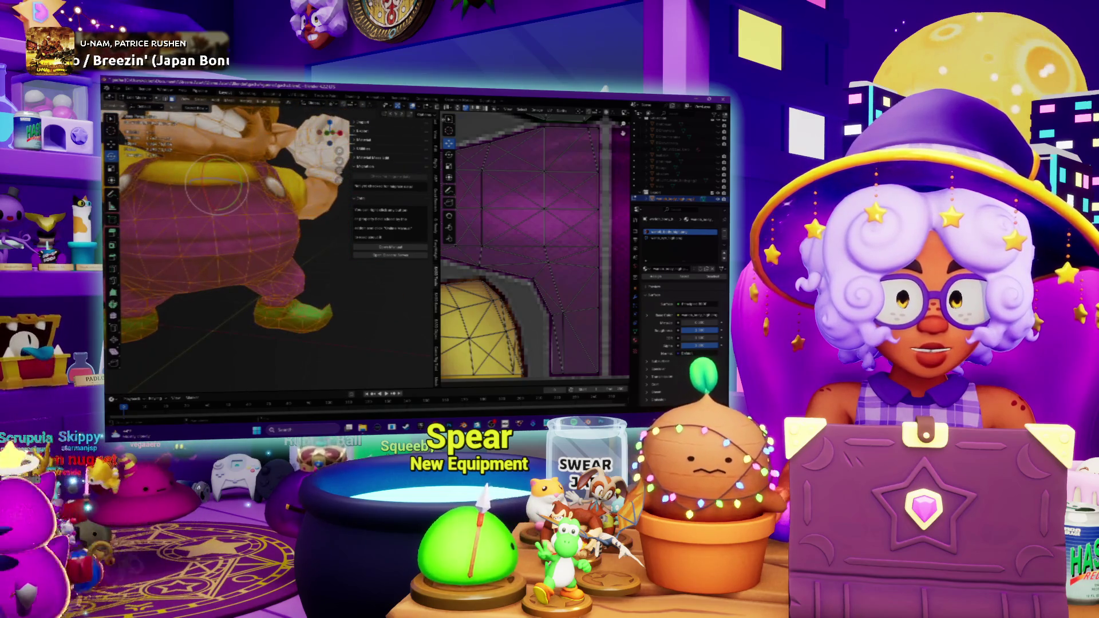
key("Tab")
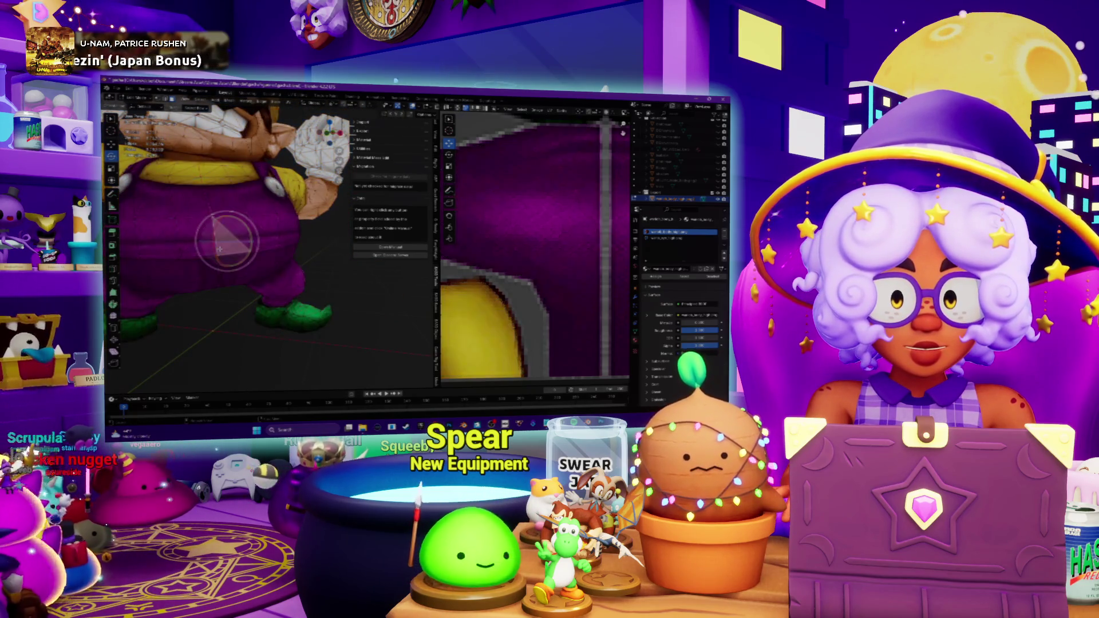
scroll(542, 271, "down", 3)
scroll(541, 270, "down", 3)
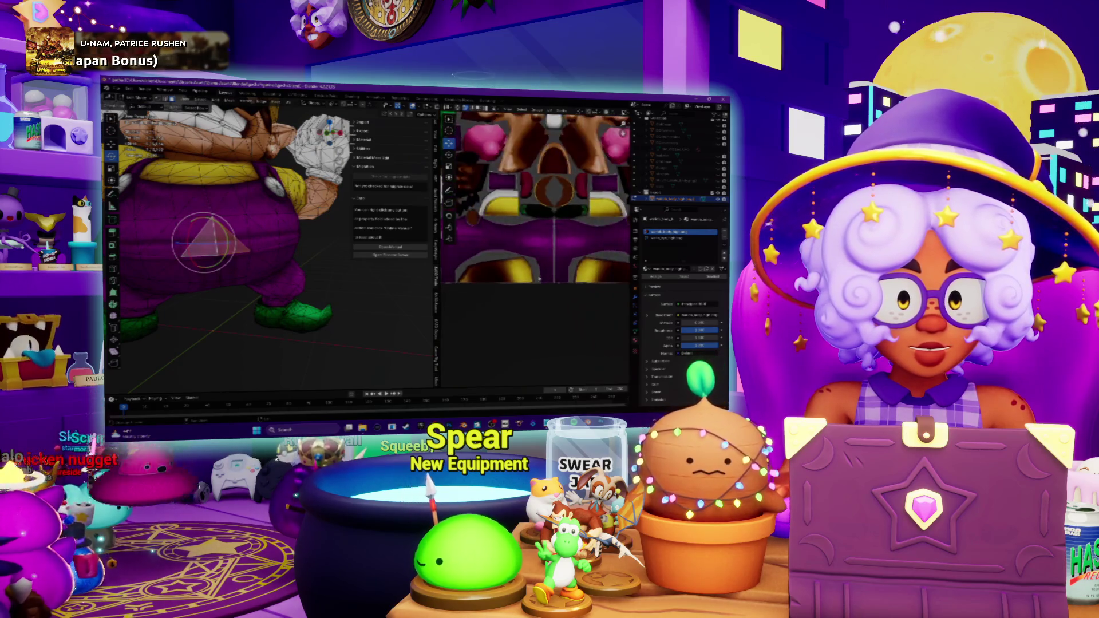
scroll(541, 271, "down", 2)
middle_click_drag(541, 223, 551, 218)
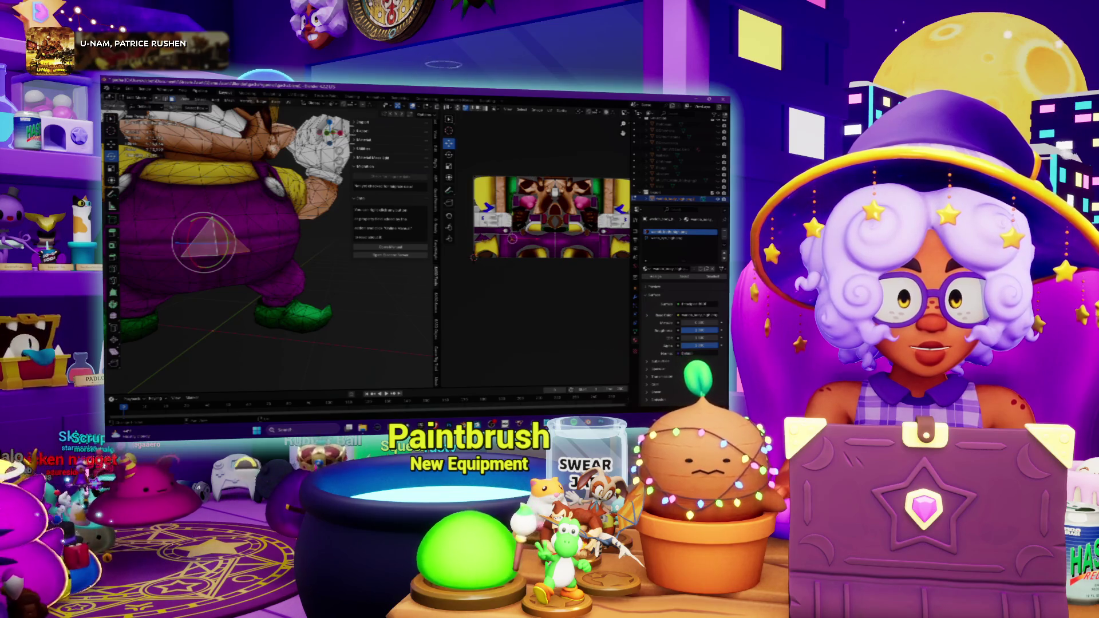
scroll(511, 239, "up", 2)
scroll(516, 233, "up", 2)
scroll(528, 220, "up", 2)
scroll(545, 204, "up", 2)
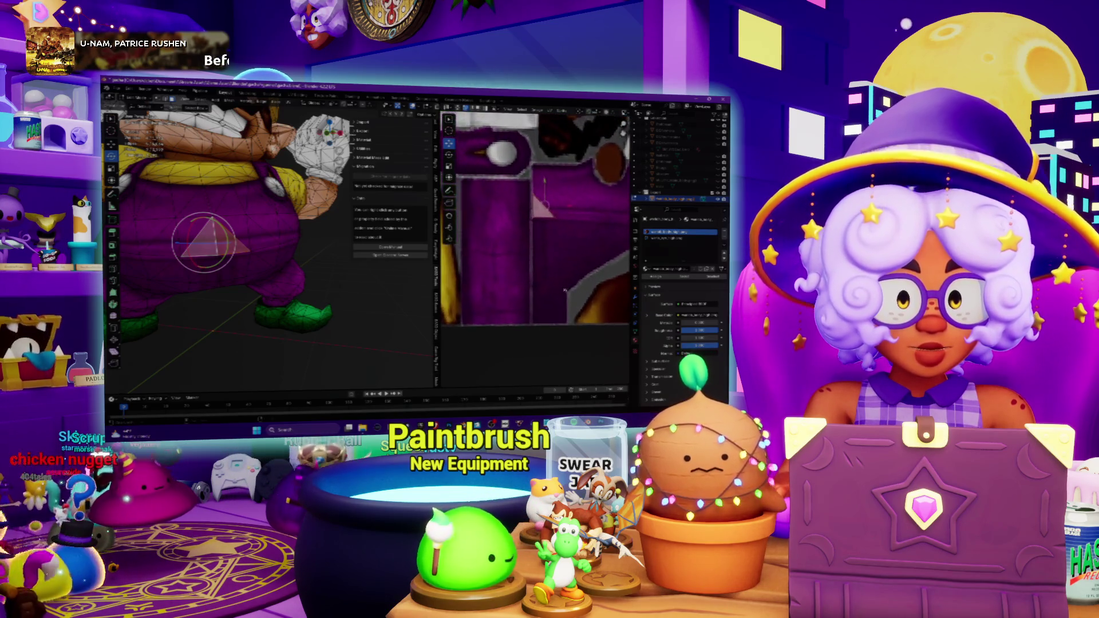
scroll(546, 204, "up", 2)
scroll(550, 193, "up", 1)
key("Tab")
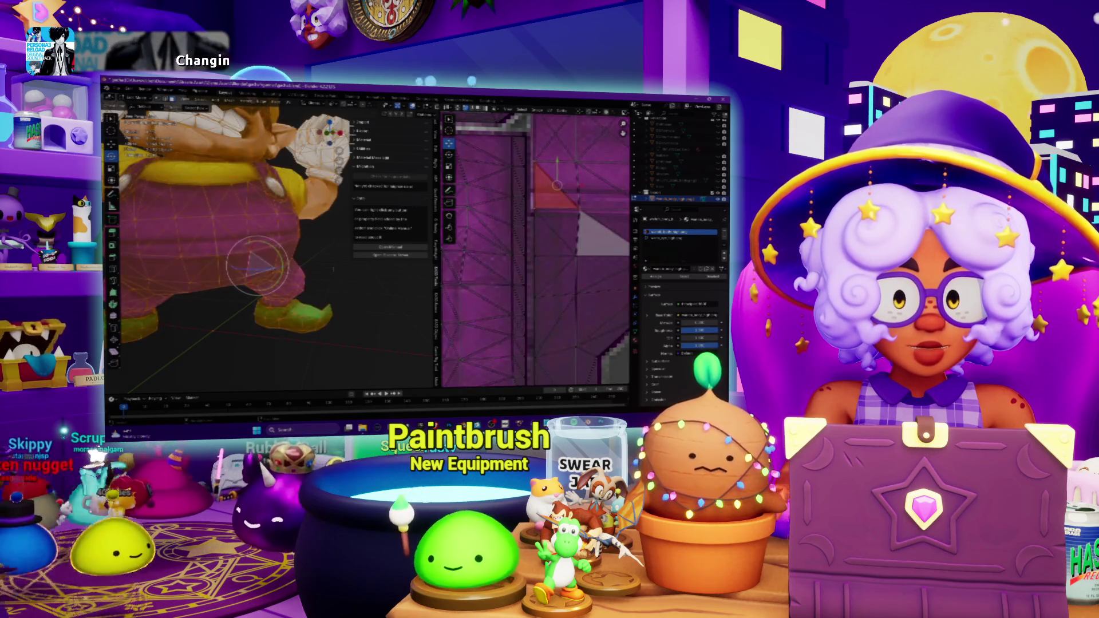
scroll(557, 185, "down", 3)
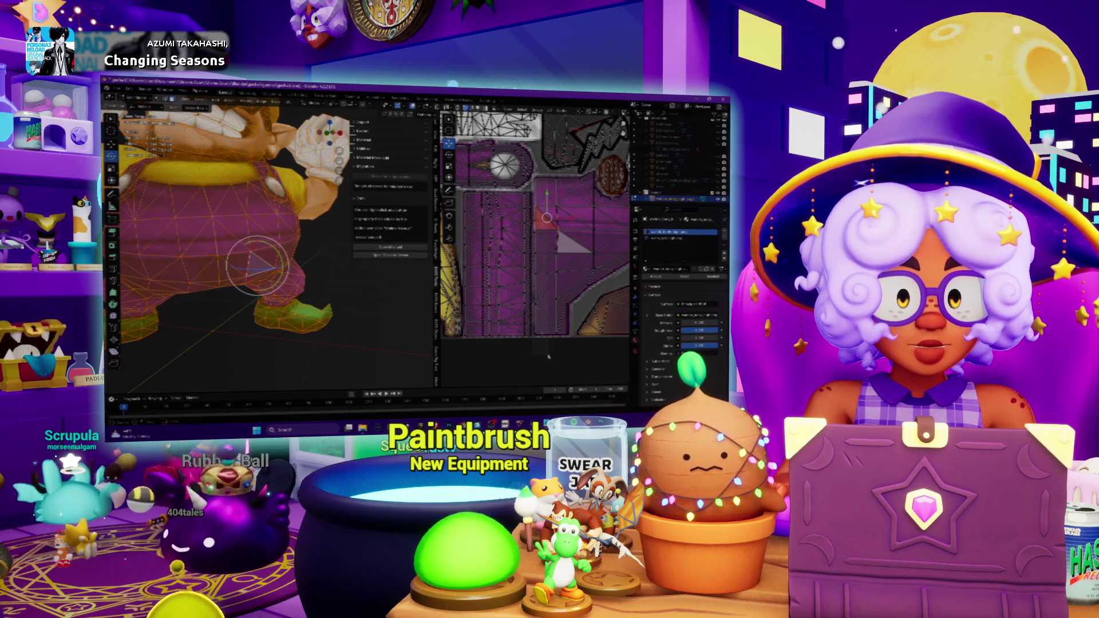
scroll(560, 302, "up", 3)
scroll(562, 268, "up", 2)
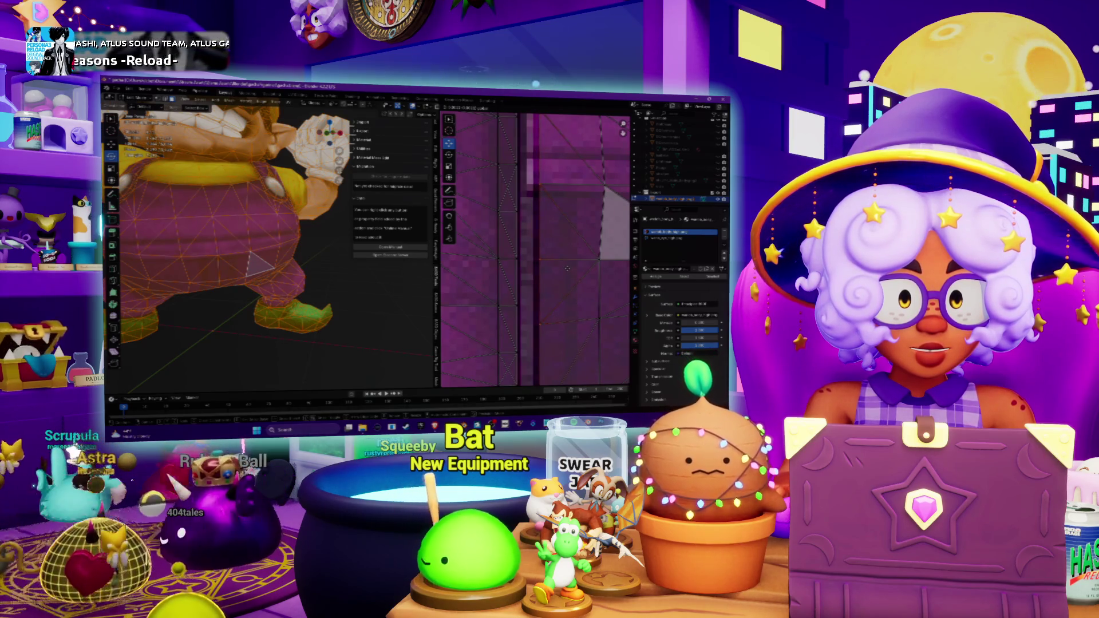
Run a UV menu operation on the overalls faces, then exit Edit Mode to the textured model.
left_click(550, 109)
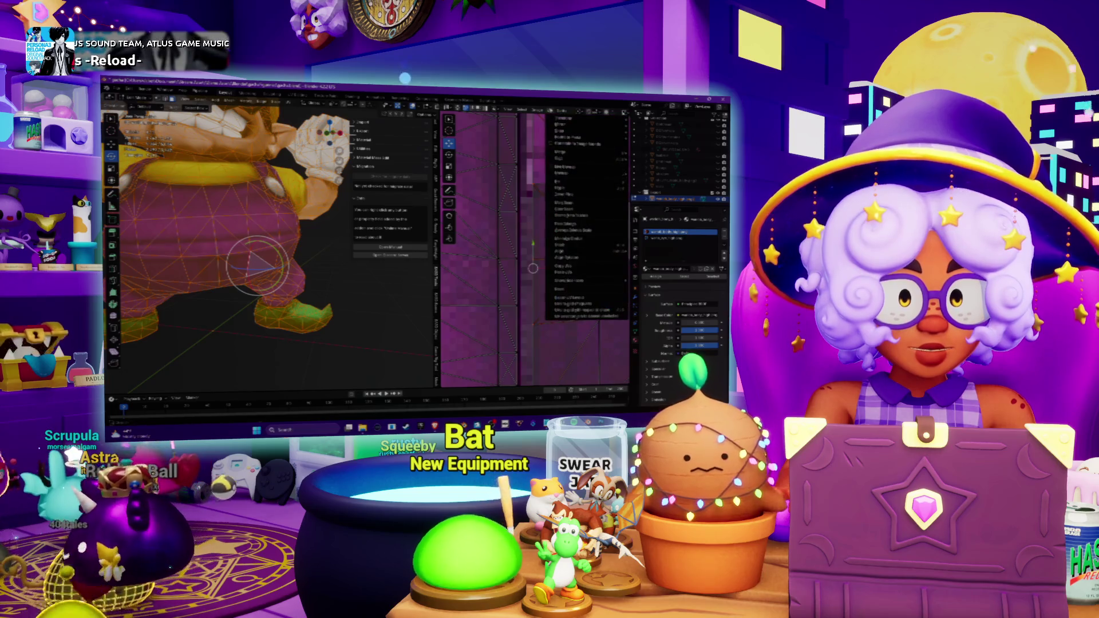
left_click(568, 158)
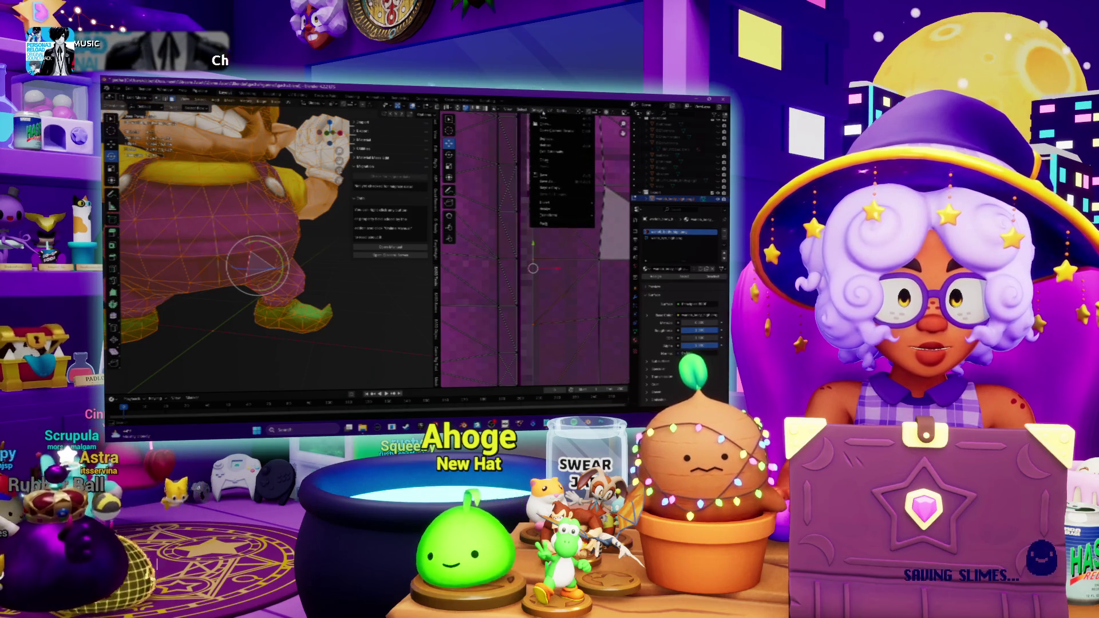
left_click(559, 259)
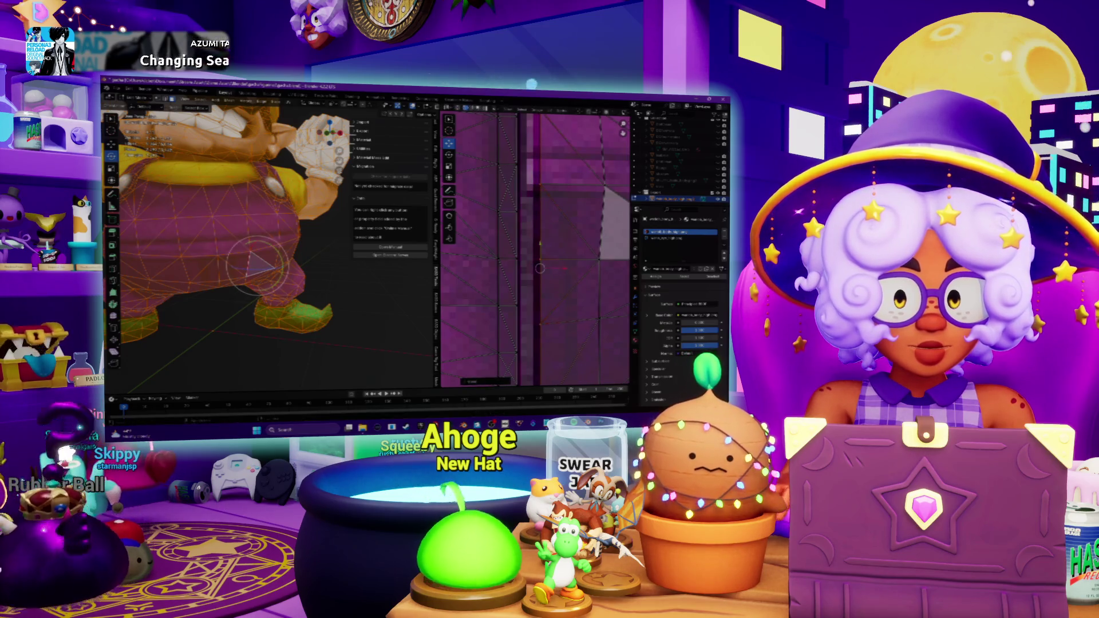
left_click(378, 298)
middle_click_drag(375, 290, 374, 286)
scroll(375, 287, "up", 3)
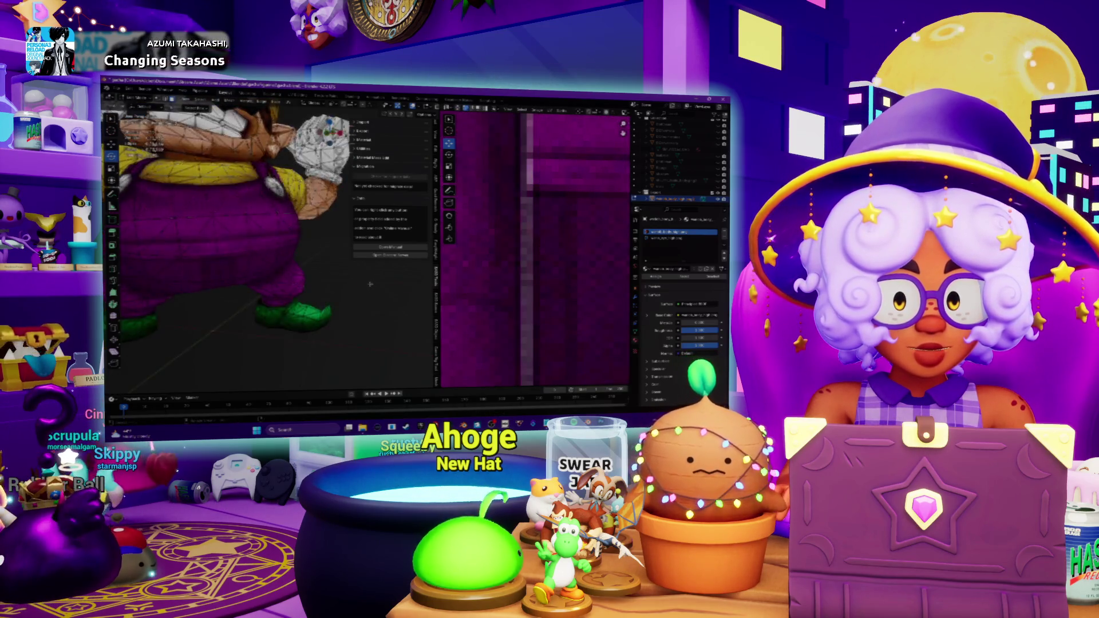
scroll(374, 286, "up", 2)
scroll(374, 284, "up", 3, "ctrl")
Frame Wario in view and enable the Statistics overlay in the viewport.
key("Home")
left_click(129, 97)
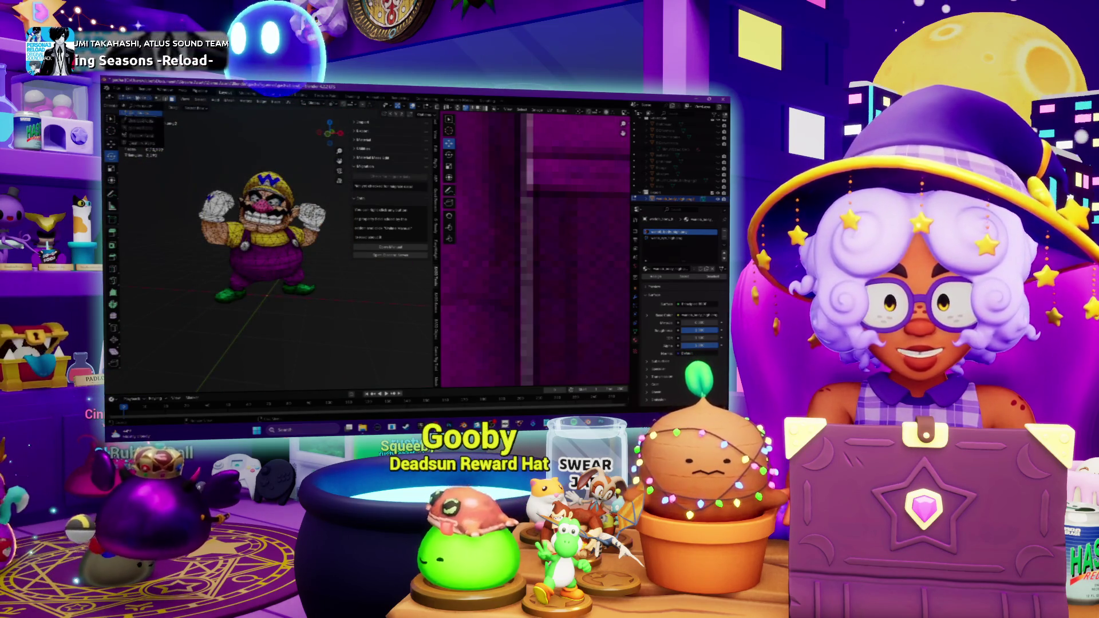
left_click(129, 116)
scroll(279, 249, "down", 3)
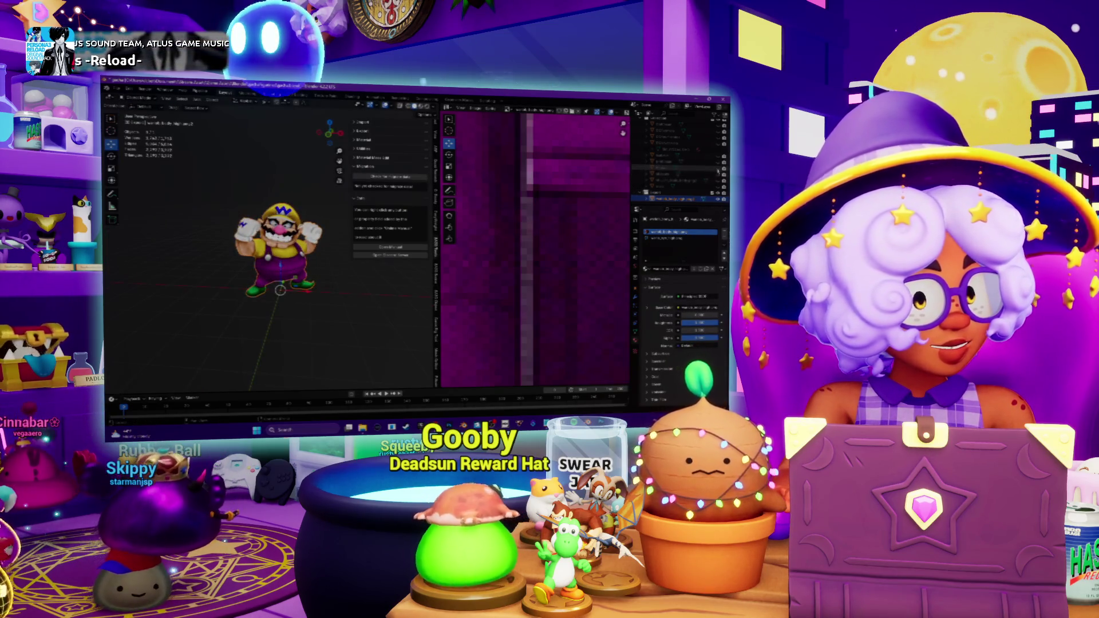
middle_click_drag(253, 279, 314, 292)
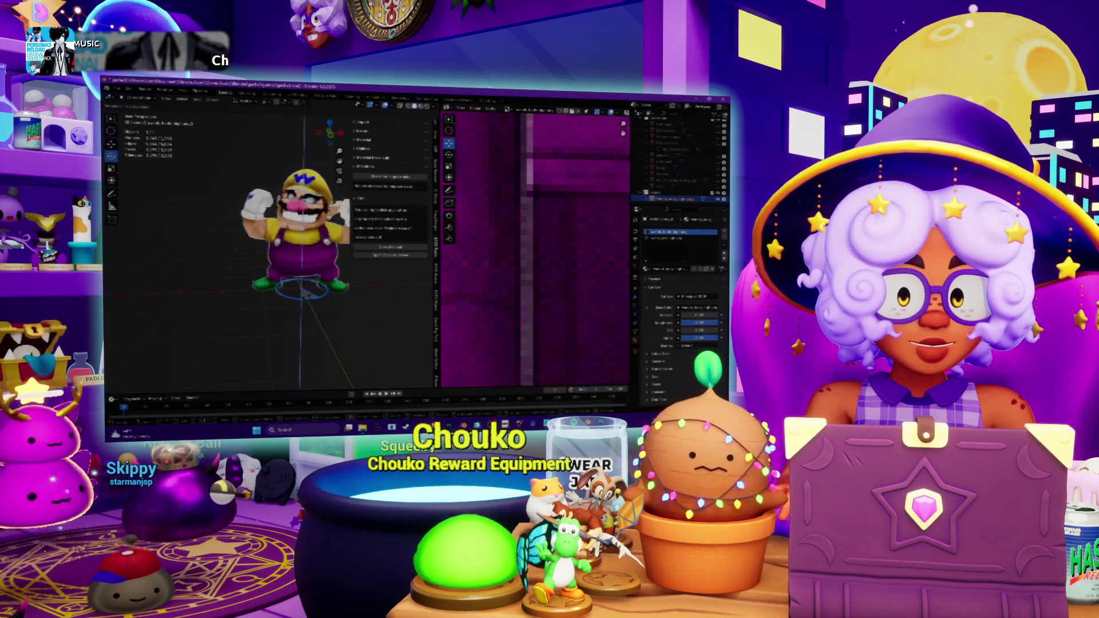
Apply Wario's object transforms from the Object menu and enter Edit Mode to show his UVs.
key("r")
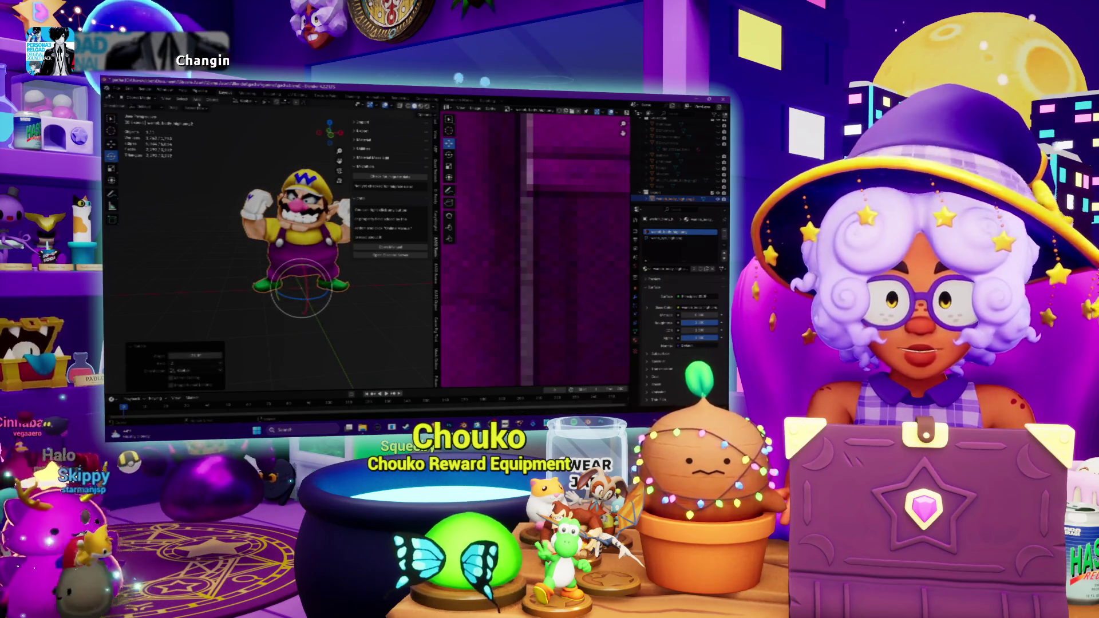
left_click(216, 101)
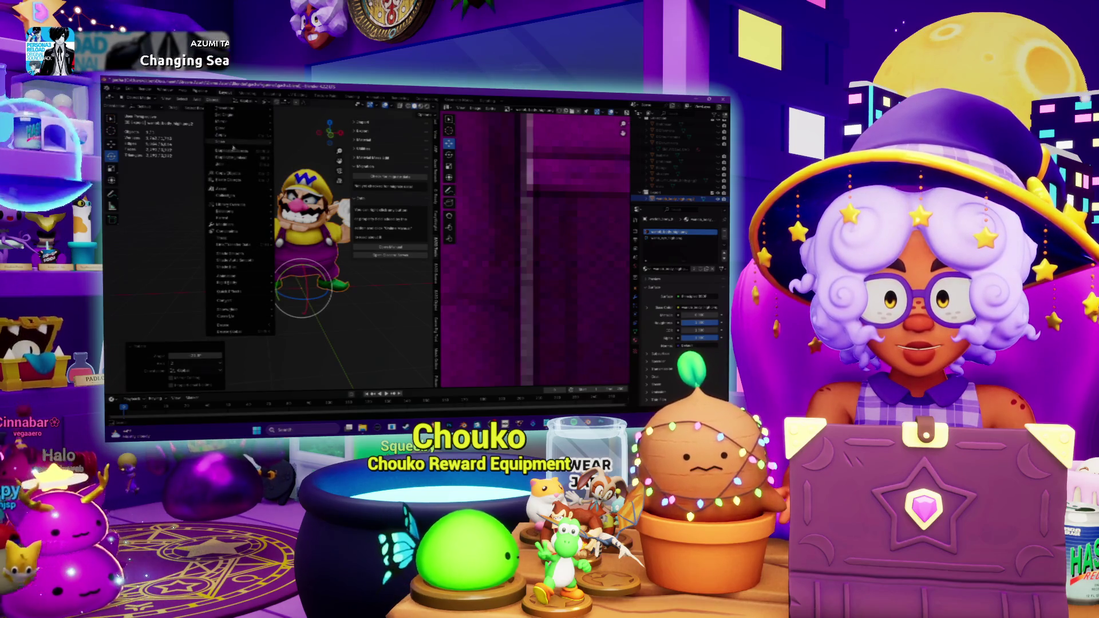
left_click(288, 158)
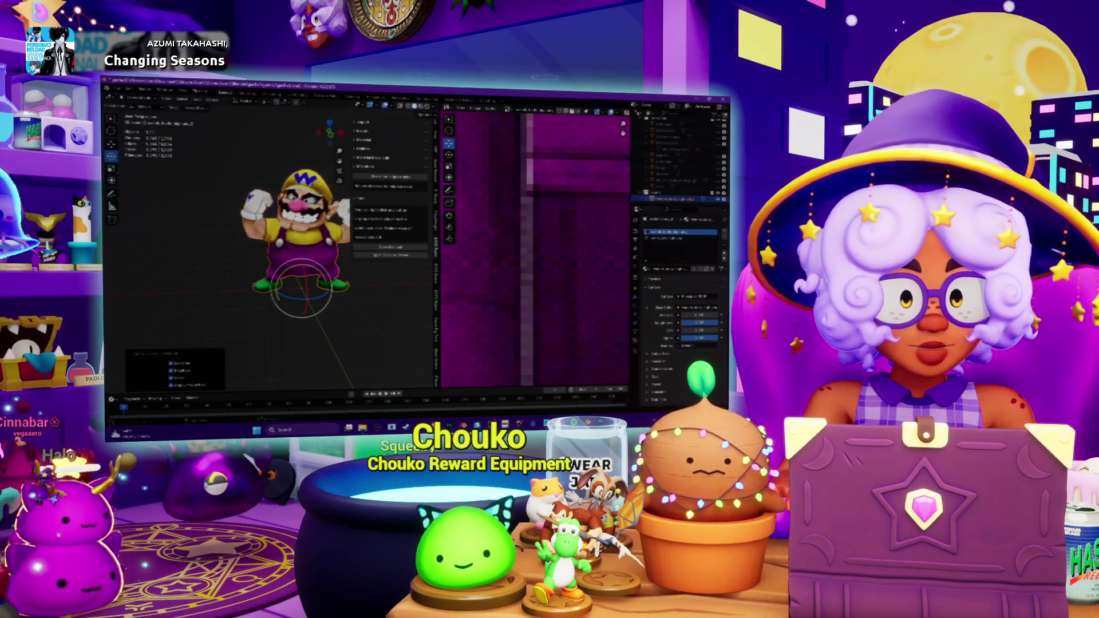
scroll(535, 248, "down", 3)
scroll(536, 249, "down", 2)
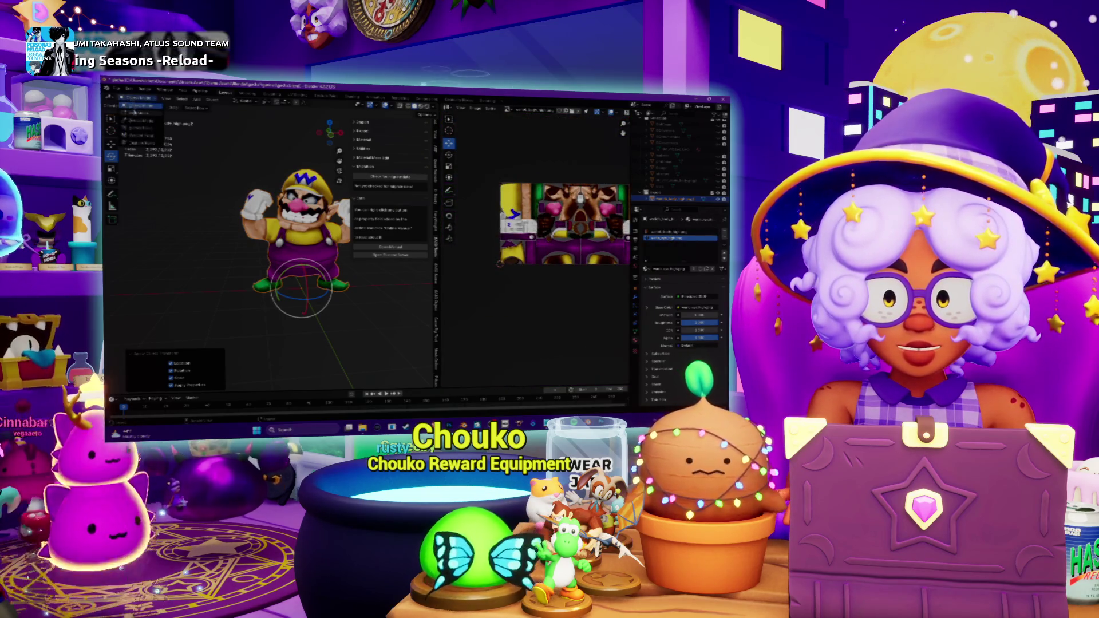
key("Tab")
scroll(535, 234, "up", 1)
scroll(535, 234, "up", 1)
scroll(535, 235, "up", 1)
scroll(535, 233, "up", 1)
scroll(535, 234, "up", 1)
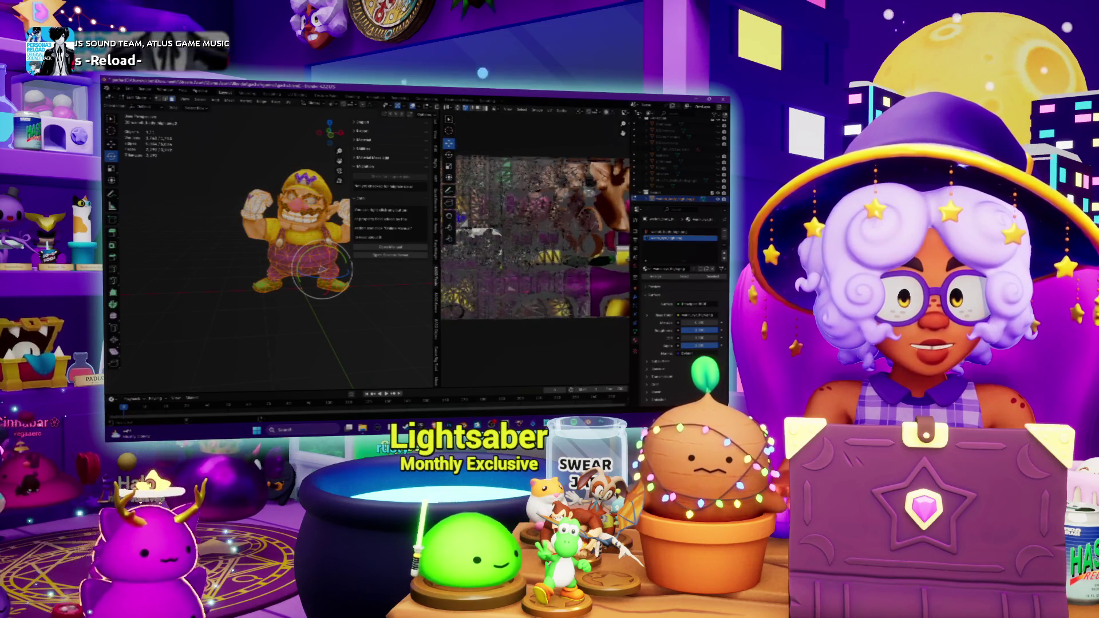
scroll(535, 234, "up", 1)
scroll(535, 234, "up", 1)
scroll(535, 234, "up", 1)
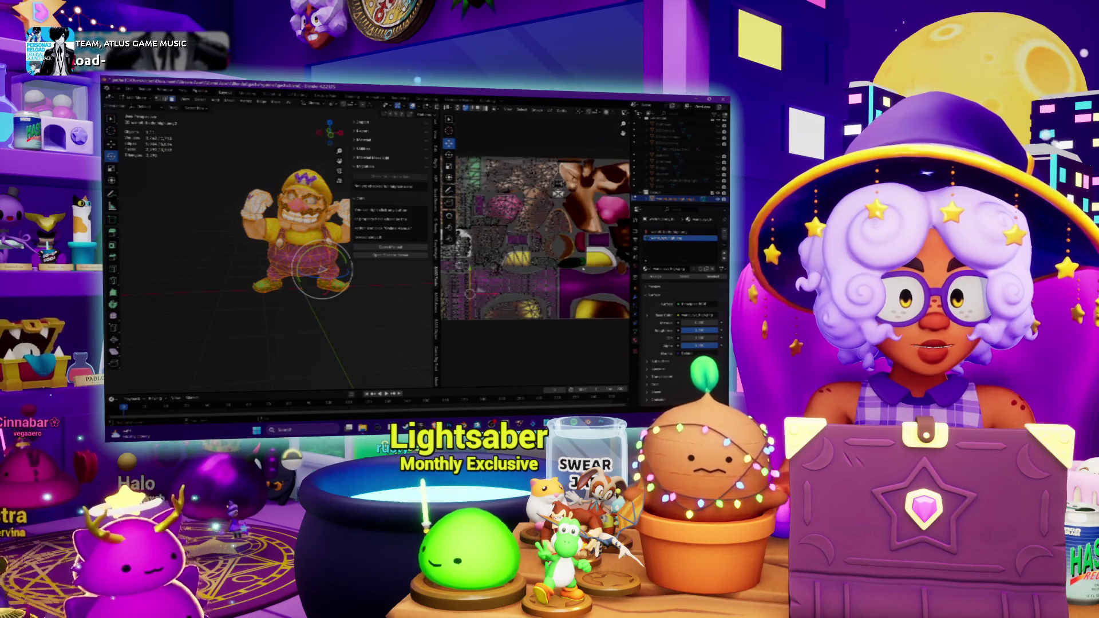
scroll(535, 234, "up", 1)
scroll(535, 234, "up", 1)
scroll(535, 234, "up", 1)
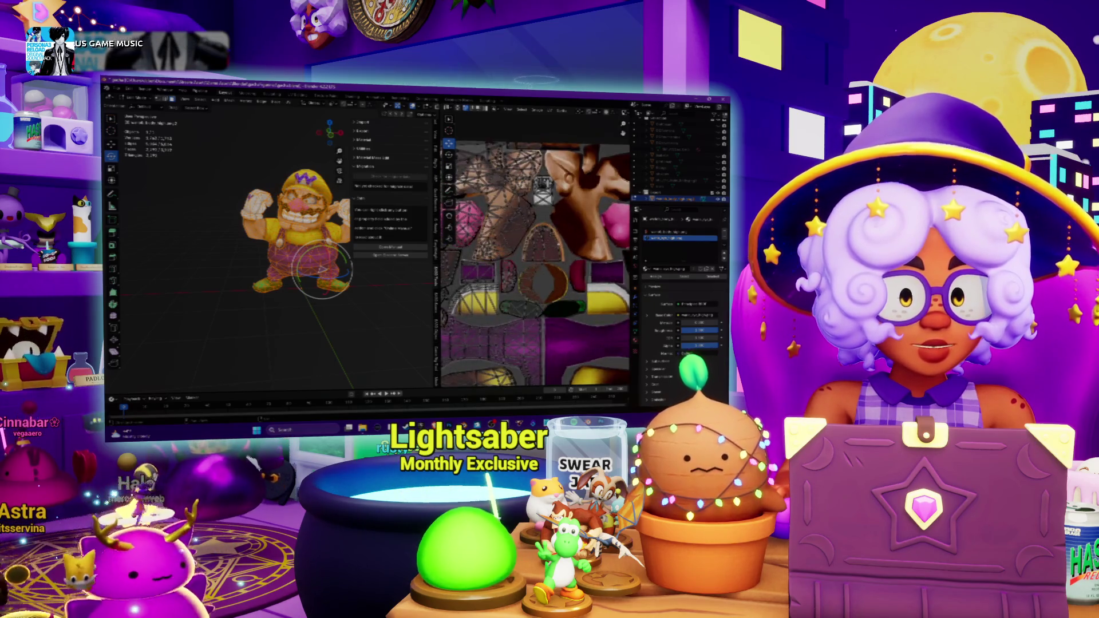
scroll(535, 265, "down", 2)
scroll(494, 260, "up", 1)
scroll(493, 260, "up", 1)
scroll(494, 261, "up", 1)
scroll(494, 261, "up", 1)
scroll(495, 263, "up", 1)
scroll(516, 262, "up", 1)
scroll(541, 263, "up", 1)
scroll(567, 262, "up", 1)
scroll(568, 261, "down", 1)
scroll(565, 273, "down", 1)
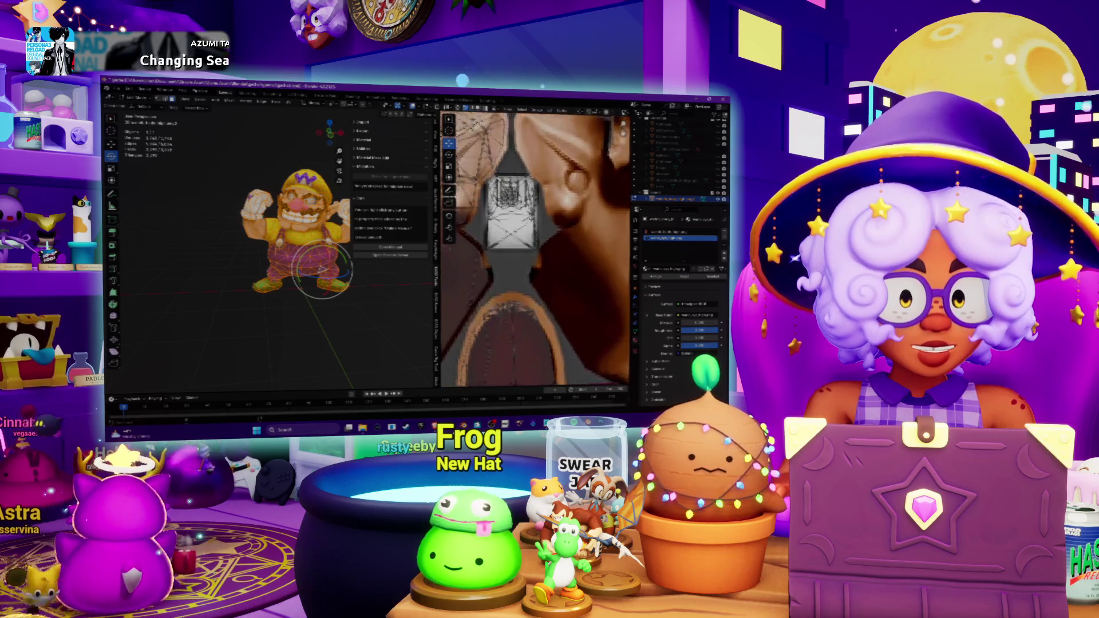
scroll(564, 285, "down", 1)
scroll(562, 309, "down", 1)
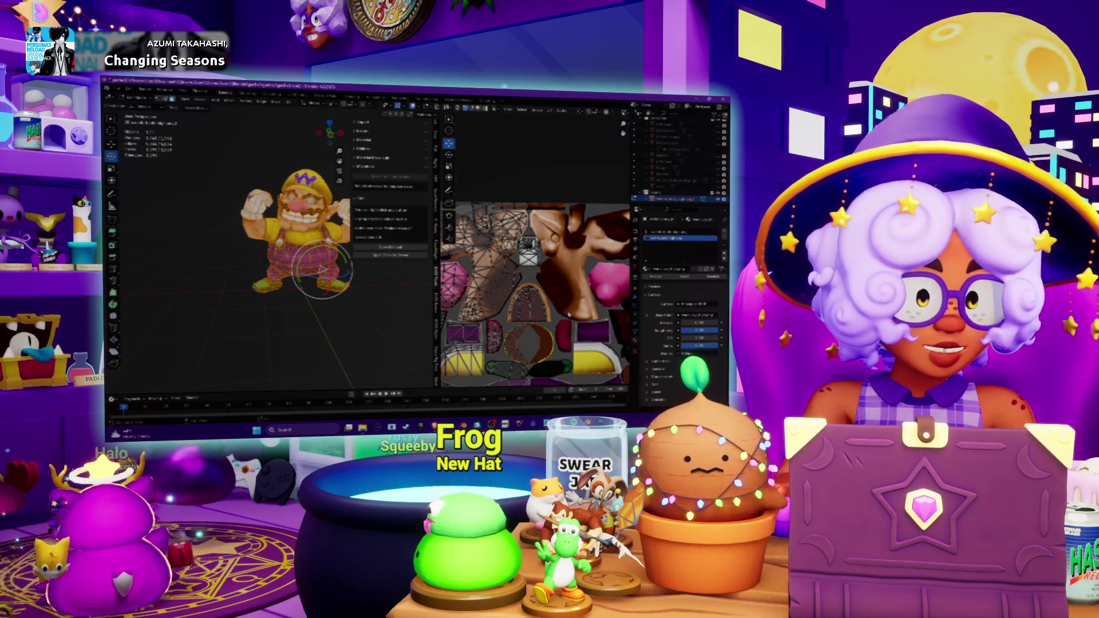
scroll(567, 284, "up", 1)
scroll(565, 258, "up", 1)
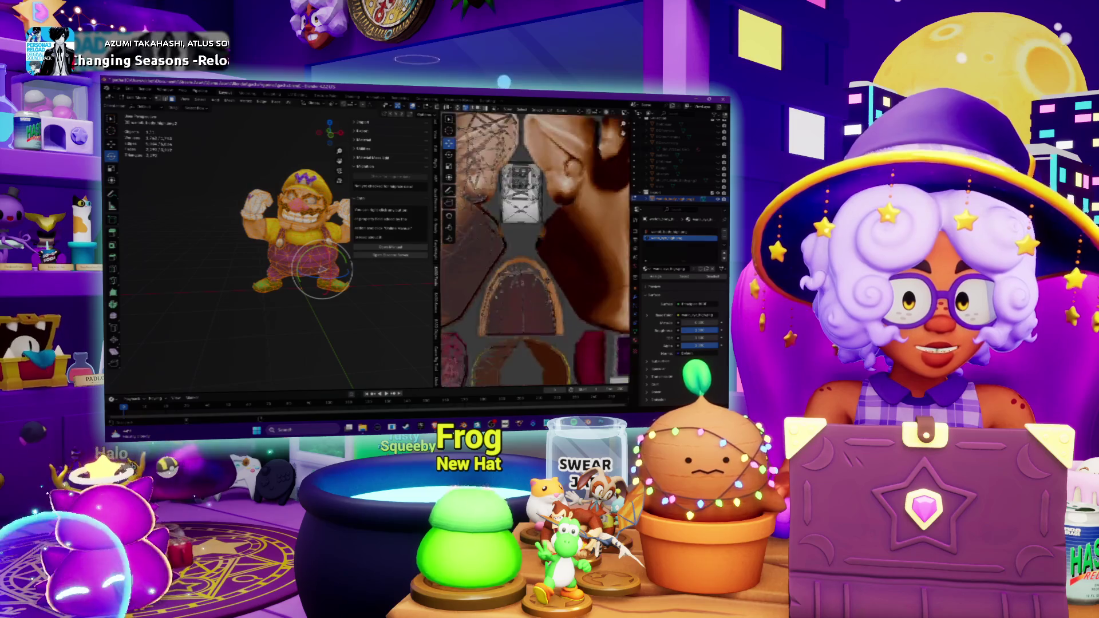
scroll(563, 232, "up", 1)
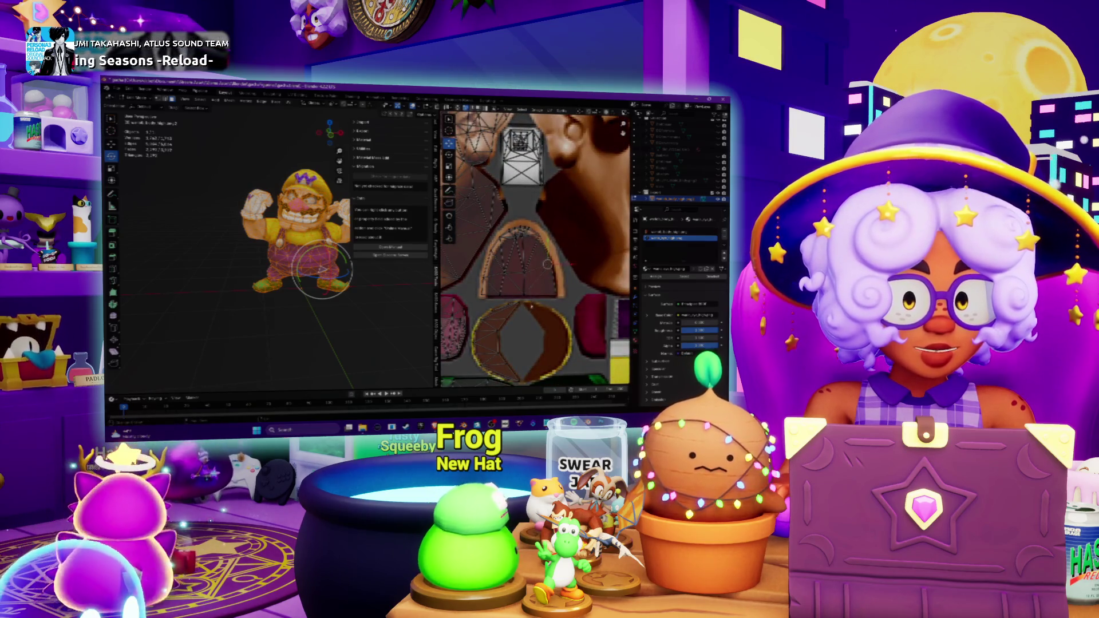
scroll(548, 265, "up", 1)
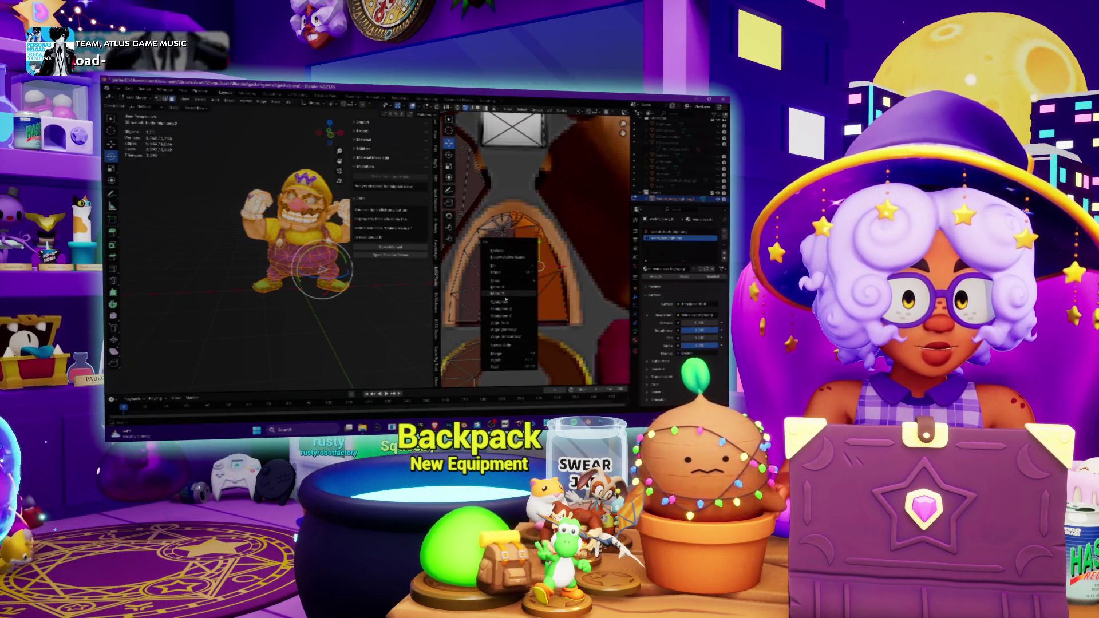
Slide the arch faces left, unwrap the eye UVs and scale the island to fit inside the white patch.
left_click(506, 287)
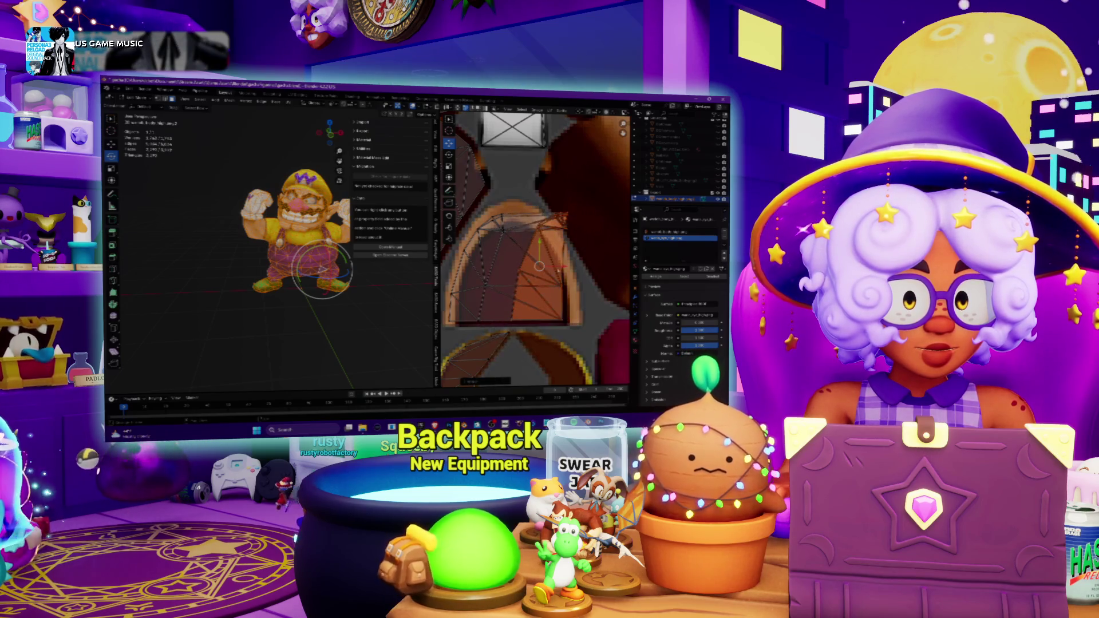
left_click_drag(538, 267, 481, 267)
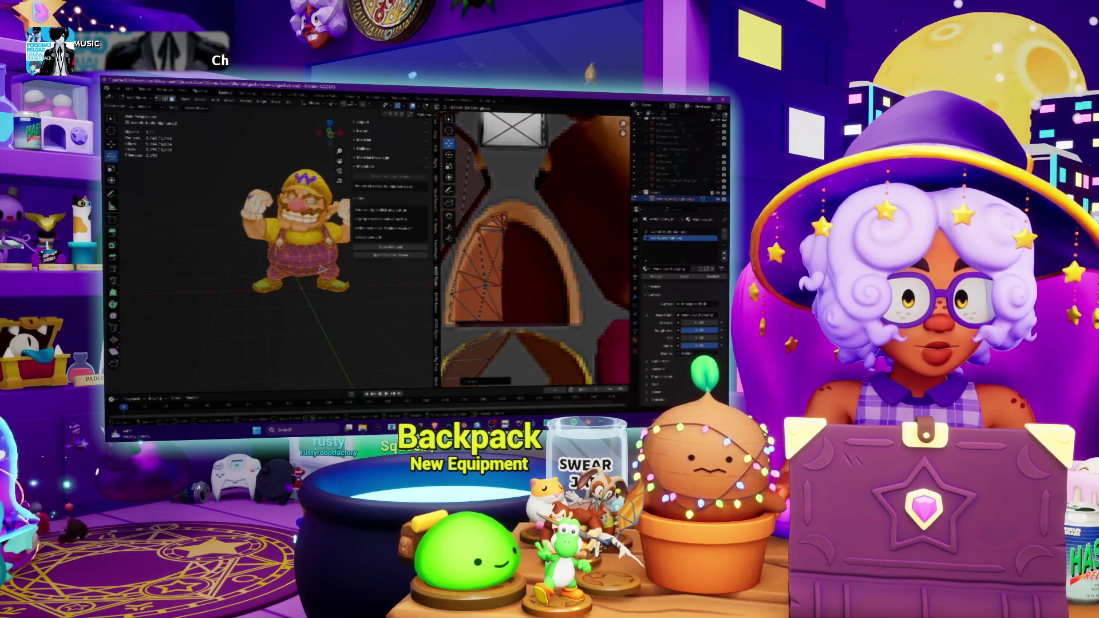
scroll(509, 238, "down", 3)
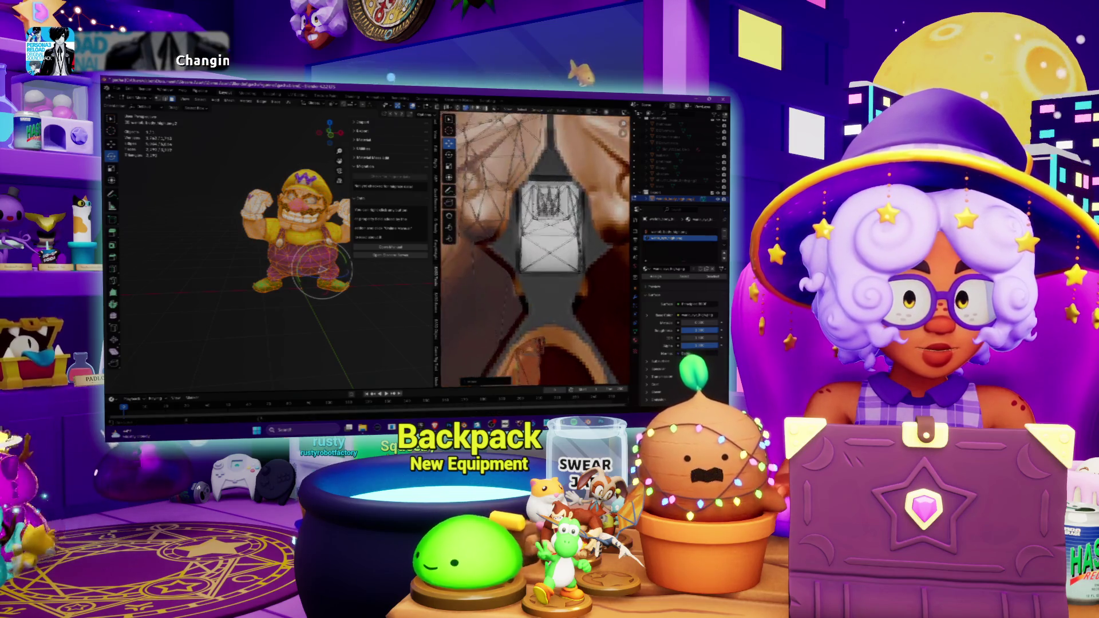
scroll(550, 275, "down", 1)
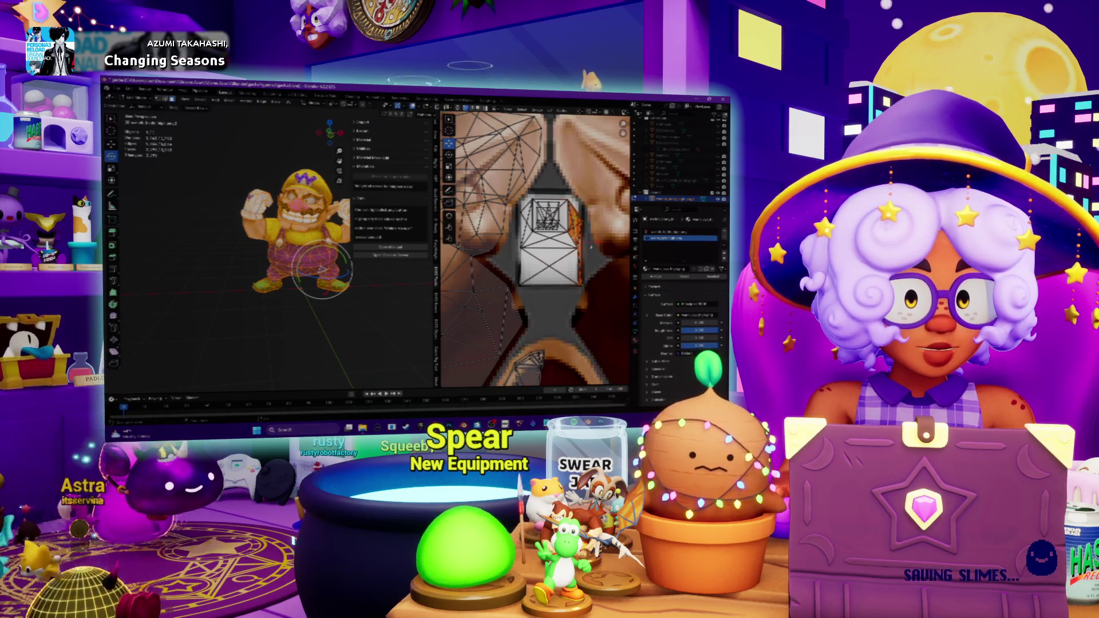
right_click(552, 241)
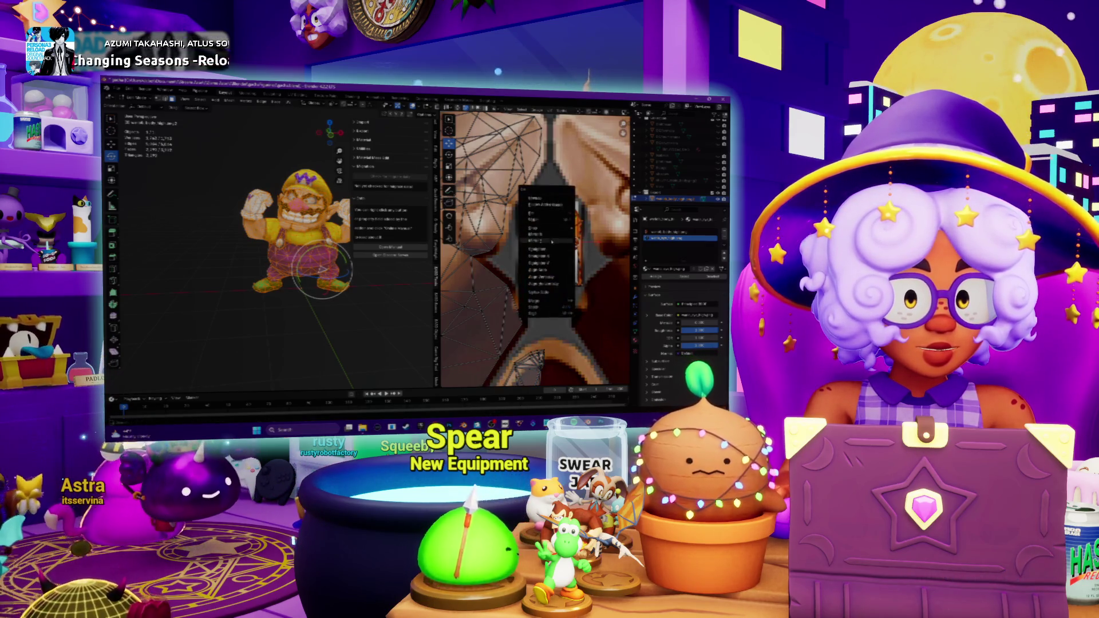
left_click(553, 236)
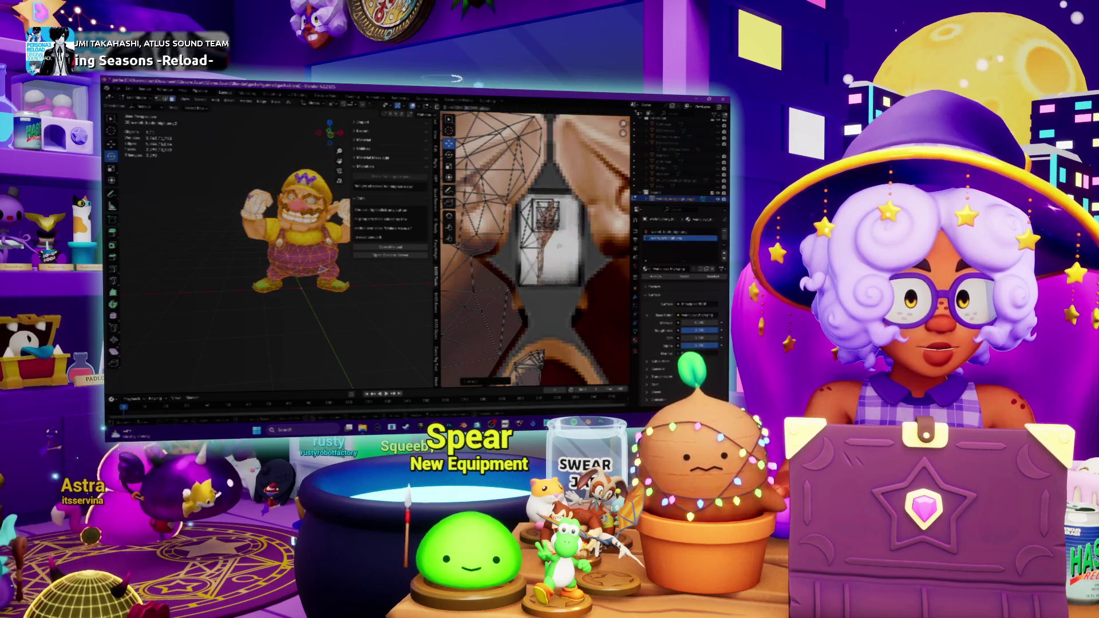
key("s")
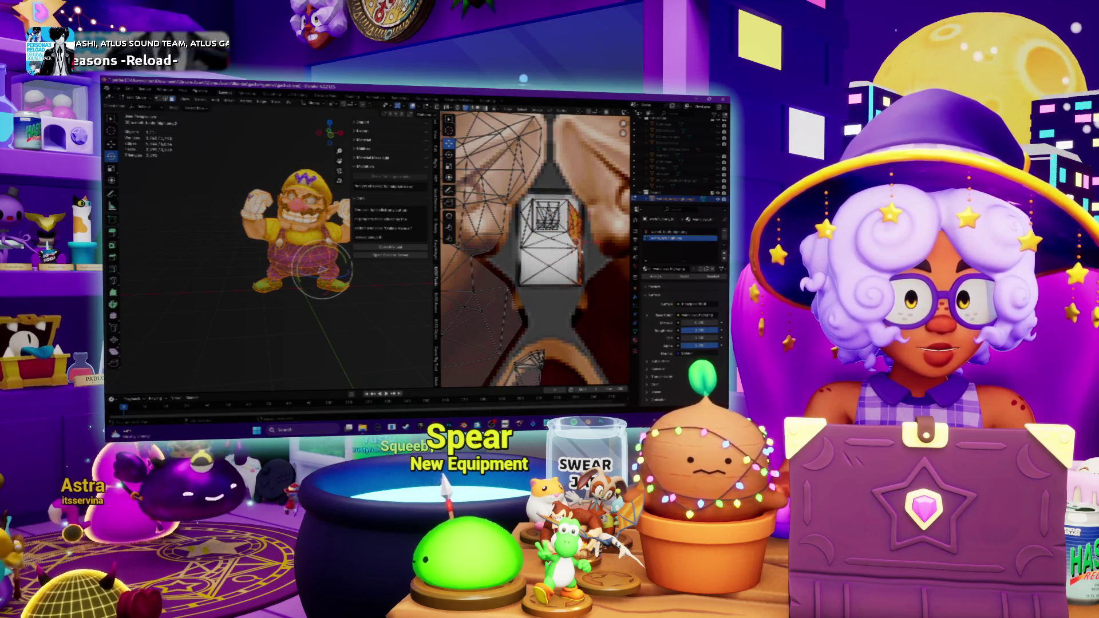
key("Return")
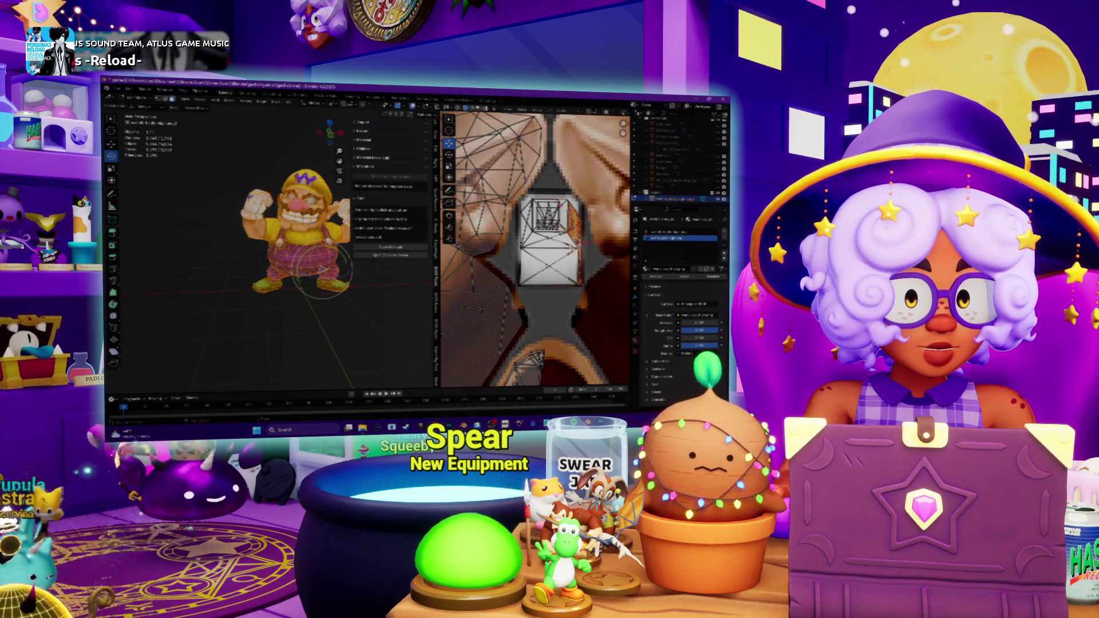
scroll(535, 247, "up", 2)
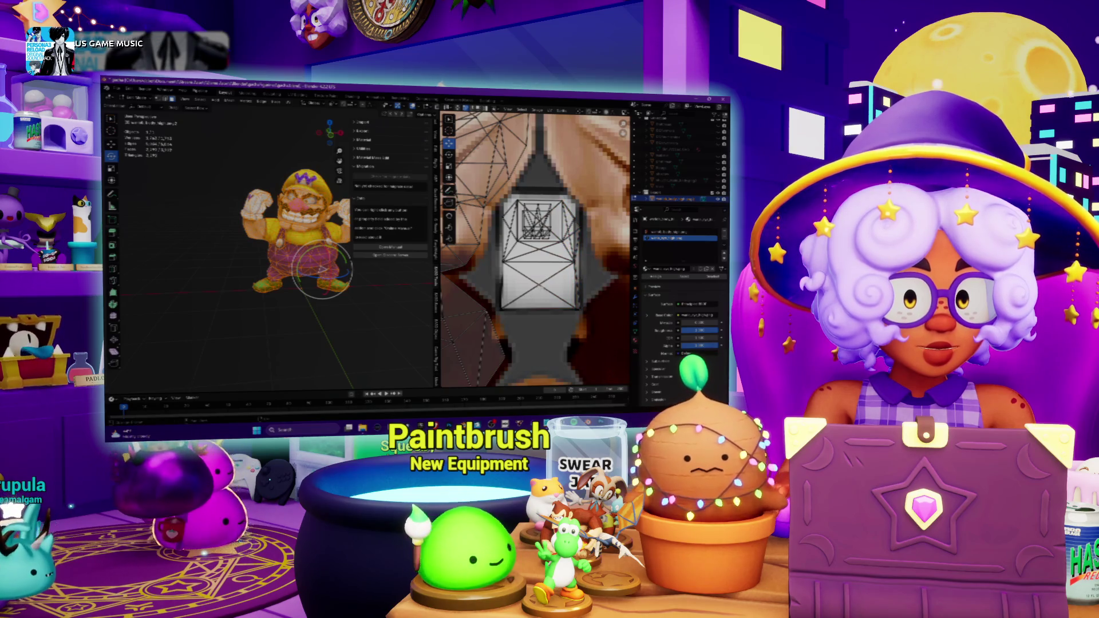
scroll(323, 267, "up", 4)
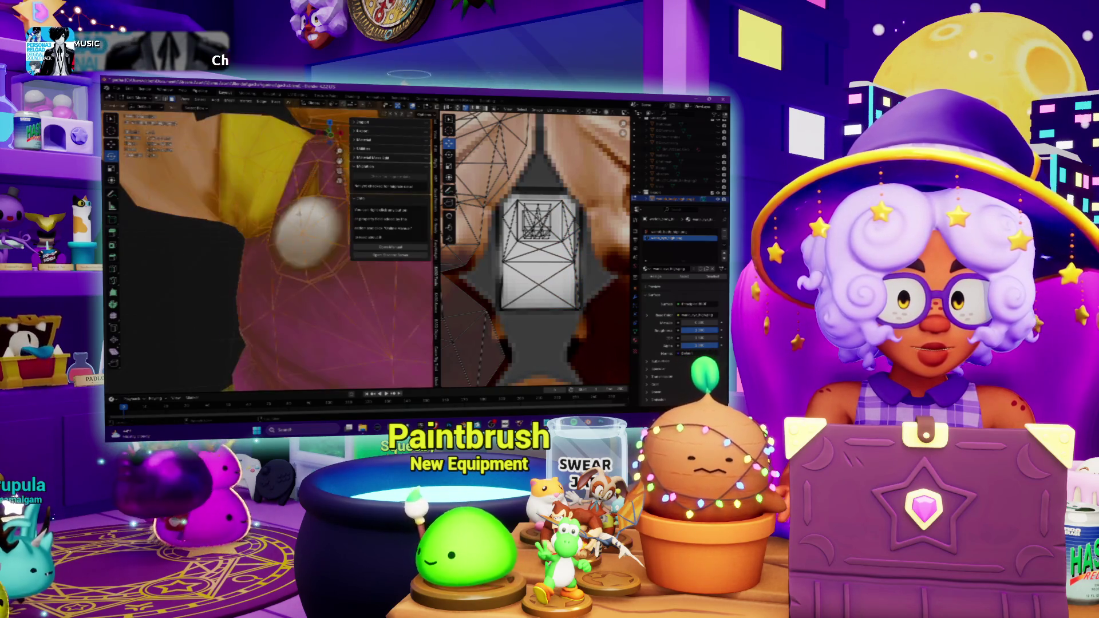
scroll(322, 267, "up", 4)
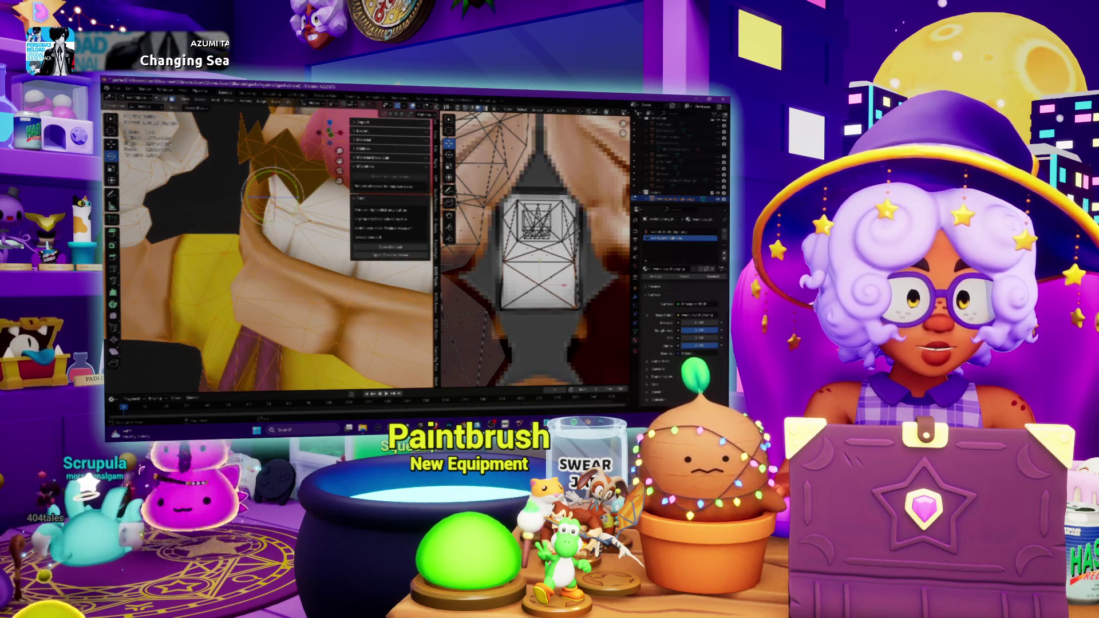
scroll(536, 249, "down", 3)
scroll(536, 249, "down", 3)
scroll(536, 250, "down", 3)
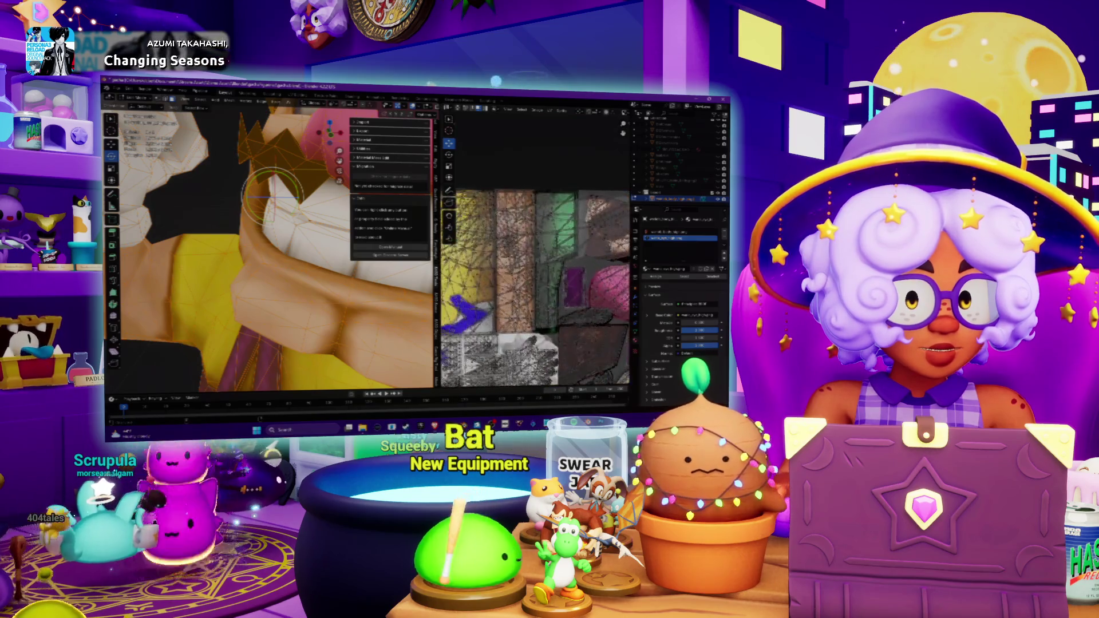
scroll(516, 109, "down", 1, "ctrl")
scroll(515, 109, "down", 1, "ctrl")
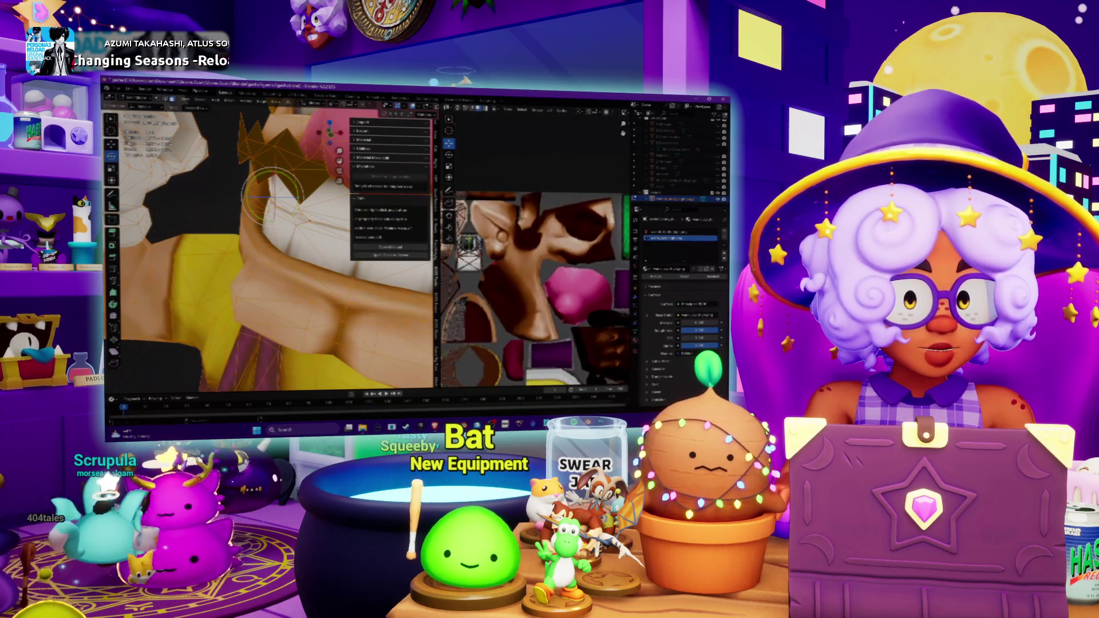
scroll(470, 252, "up", 2)
scroll(470, 252, "up", 2)
scroll(470, 252, "up", 1)
scroll(470, 252, "up", 1)
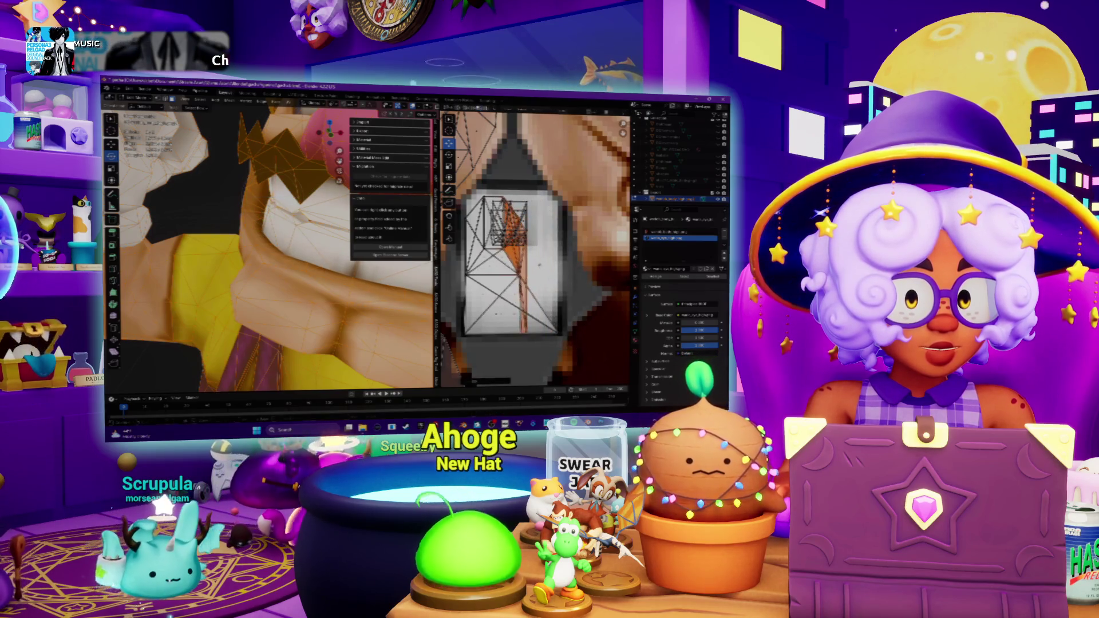
scroll(536, 249, "down", 1)
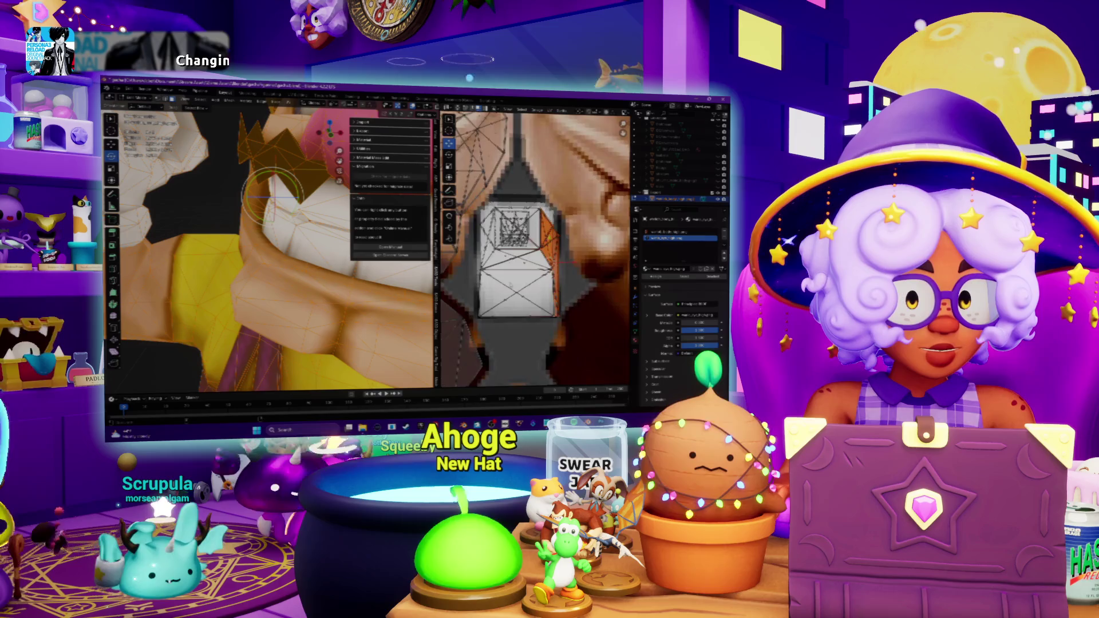
scroll(536, 249, "down", 1)
scroll(535, 249, "up", 1)
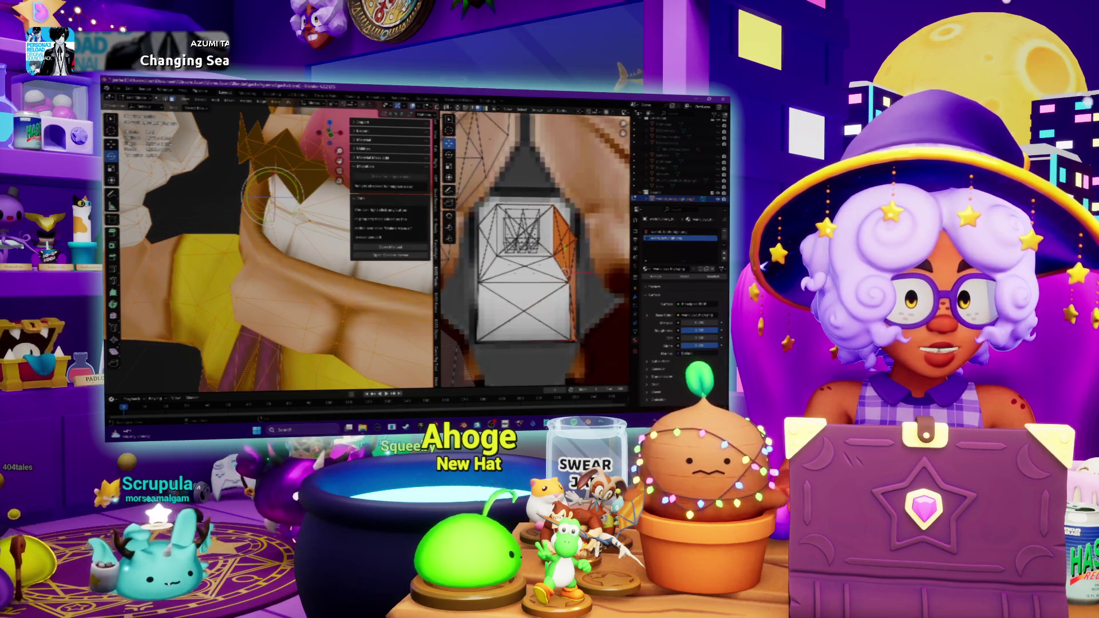
Select all eye UV faces, reposition the island as a narrow strip, then switch to Photoshop.
key("a")
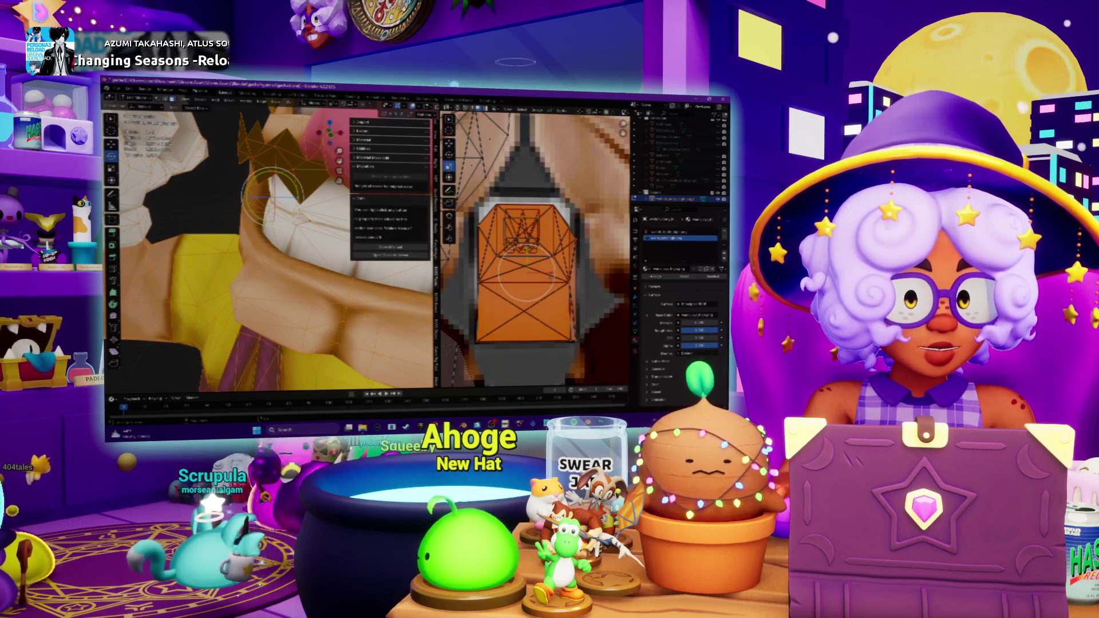
scroll(526, 274, "down", 2)
scroll(551, 251, "down", 1)
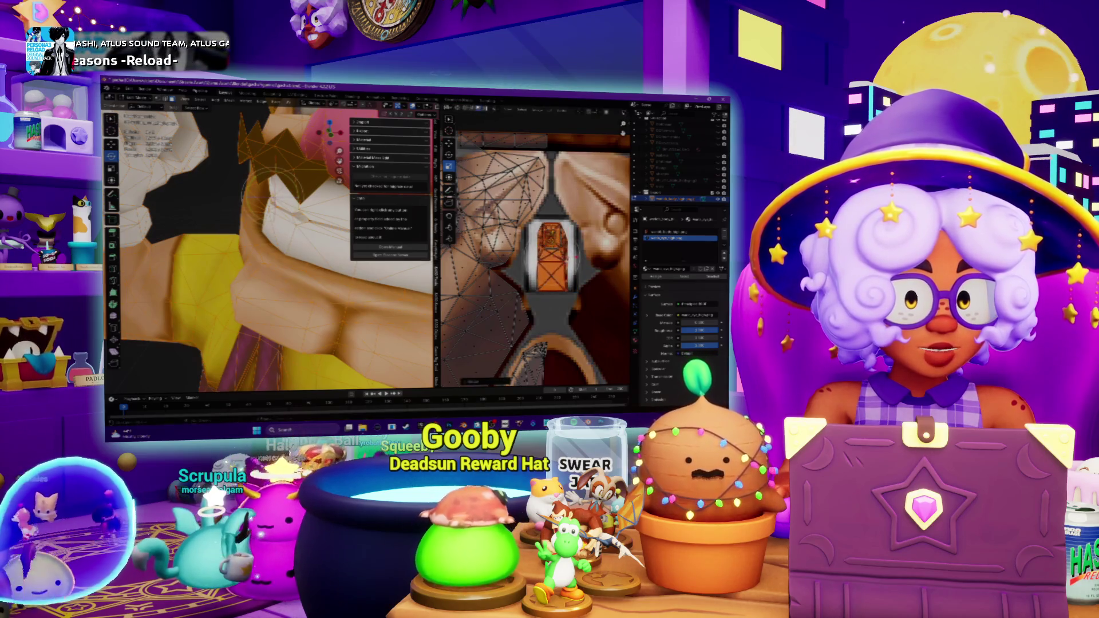
scroll(552, 257, "up", 2)
scroll(552, 257, "up", 1)
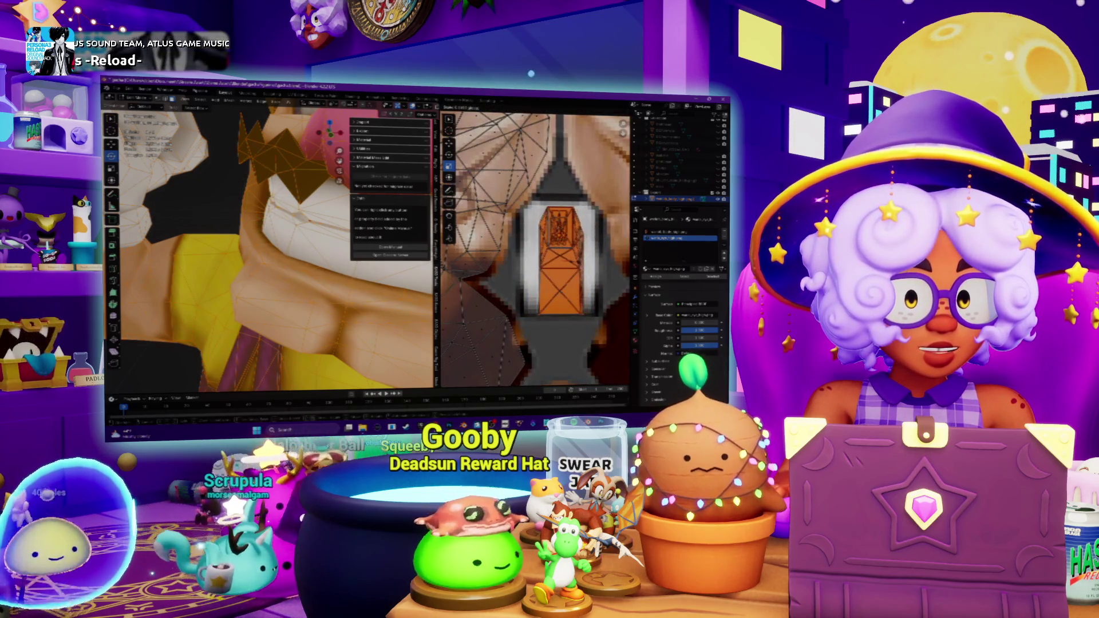
left_click(471, 382)
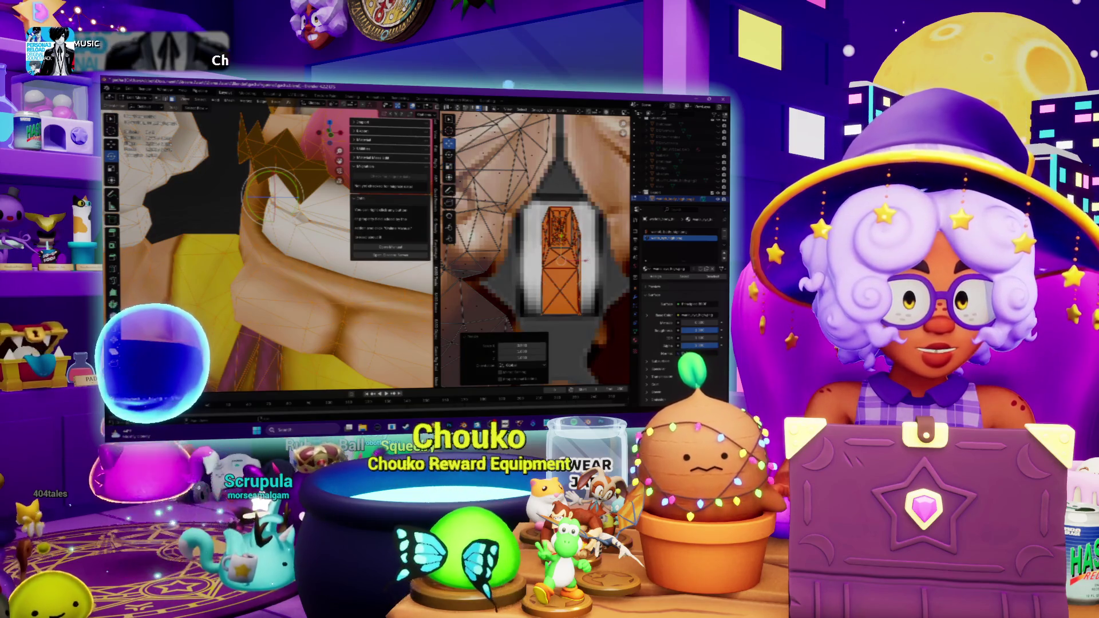
key("g")
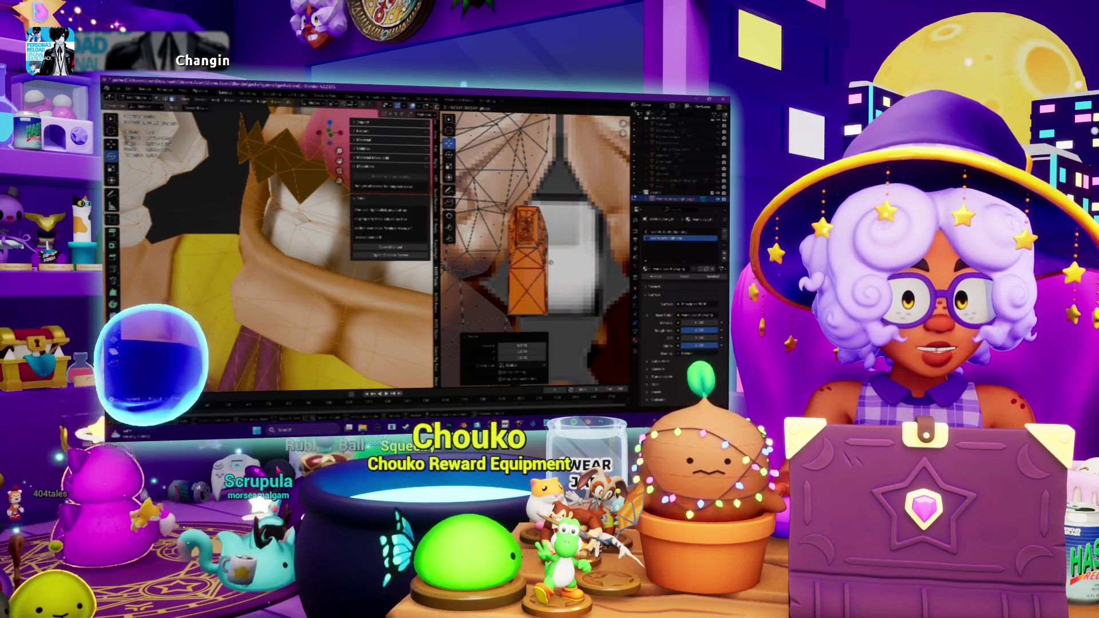
scroll(552, 263, "down", 3)
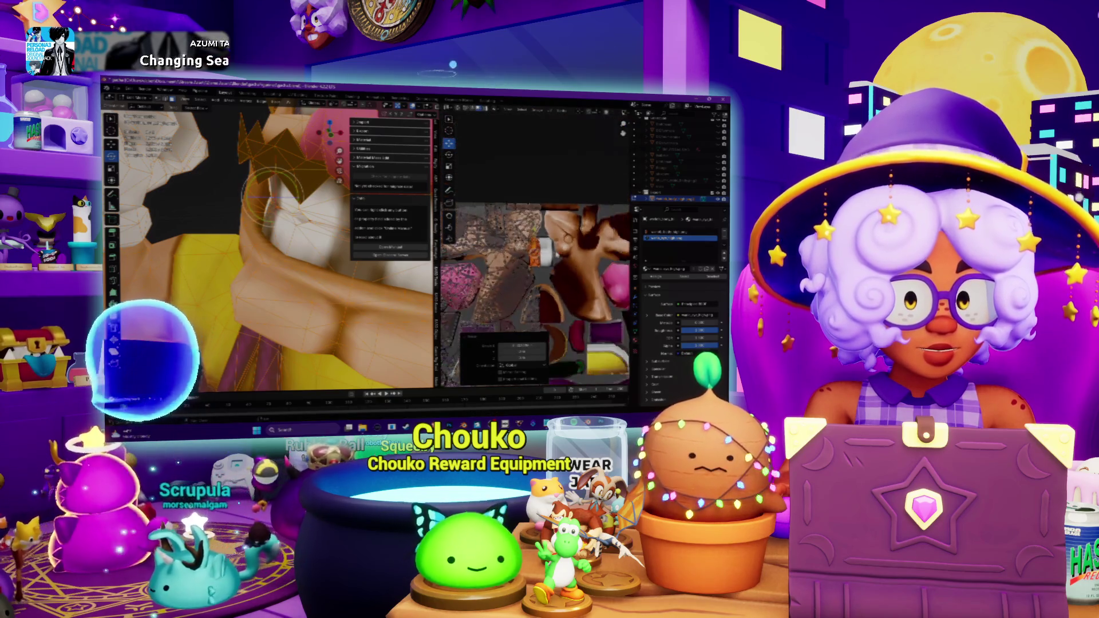
scroll(559, 248, "up", 2)
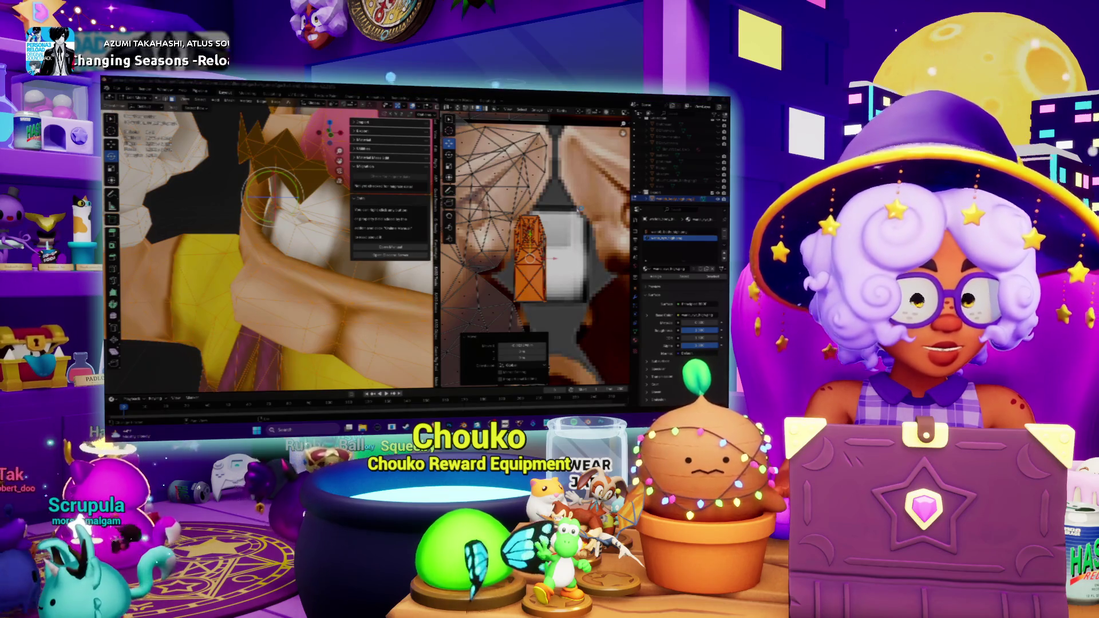
key("alt+Tab")
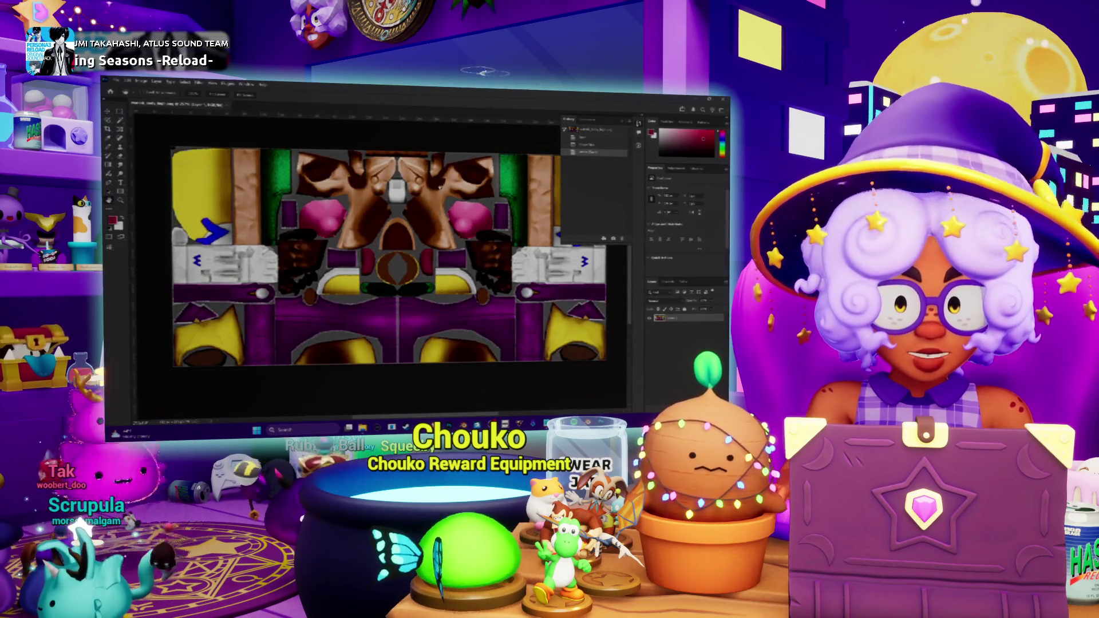
scroll(395, 169, "up", 5)
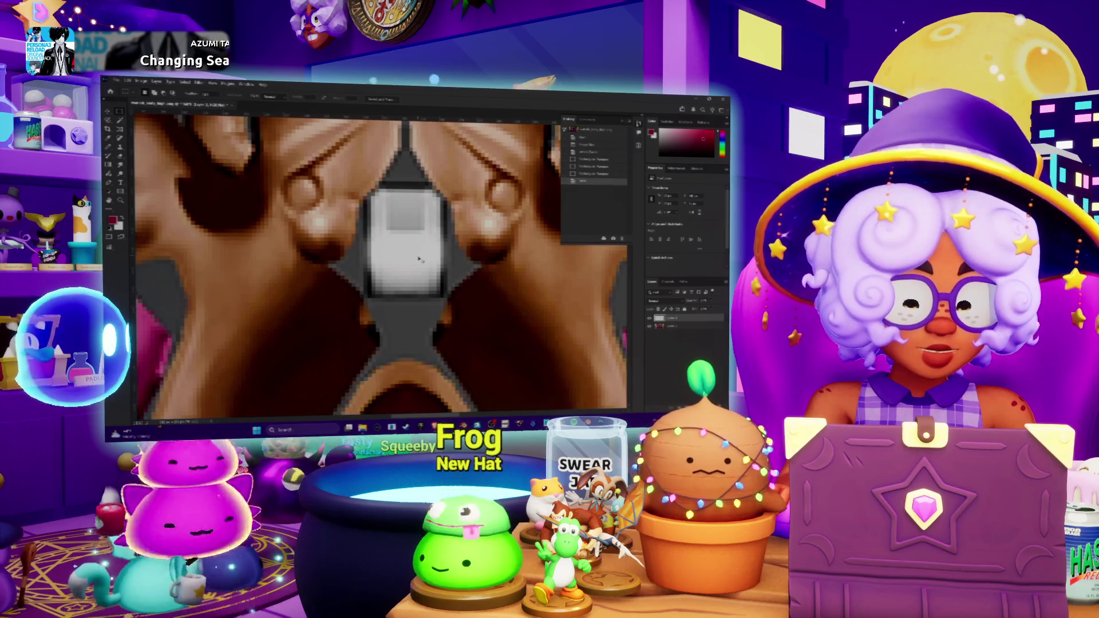
Resize the white centre piece, duplicate it and stretch both into tall eye shapes, then start Save As.
left_click_drag(447, 228, 453, 228)
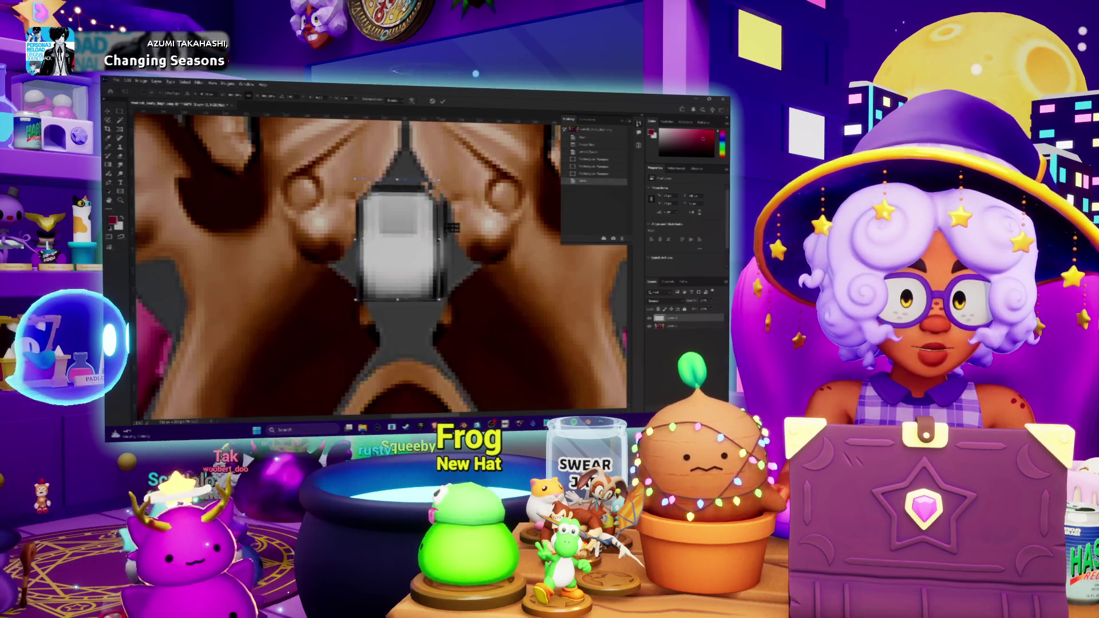
left_click_drag(355, 241, 367, 241)
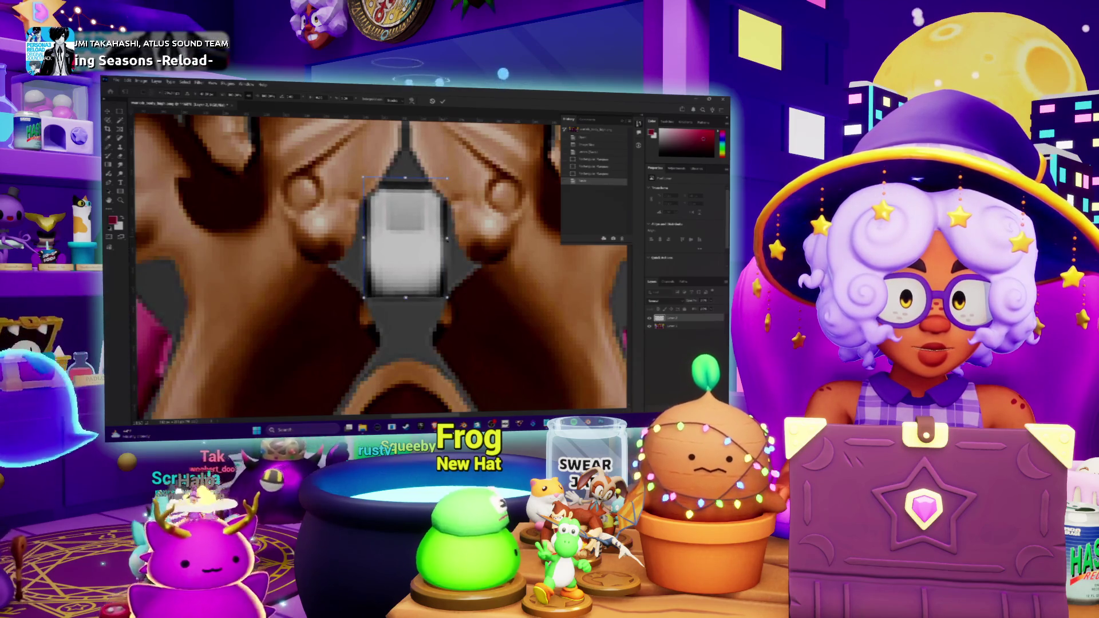
left_click_drag(405, 242, 430, 217)
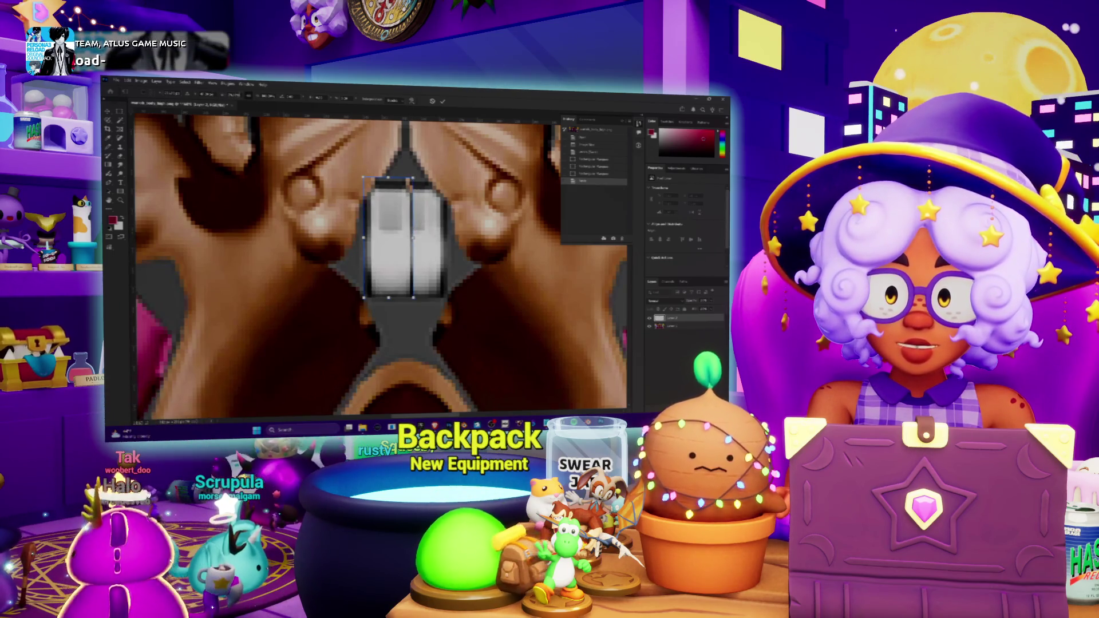
left_click_drag(430, 215, 391, 232)
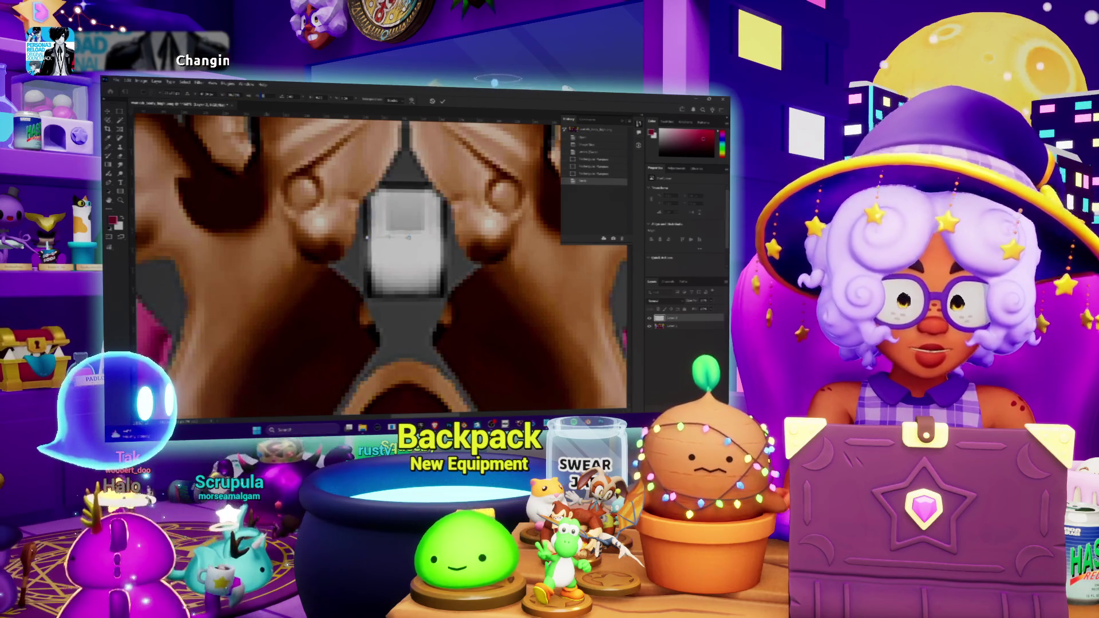
left_click_drag(391, 211, 404, 180)
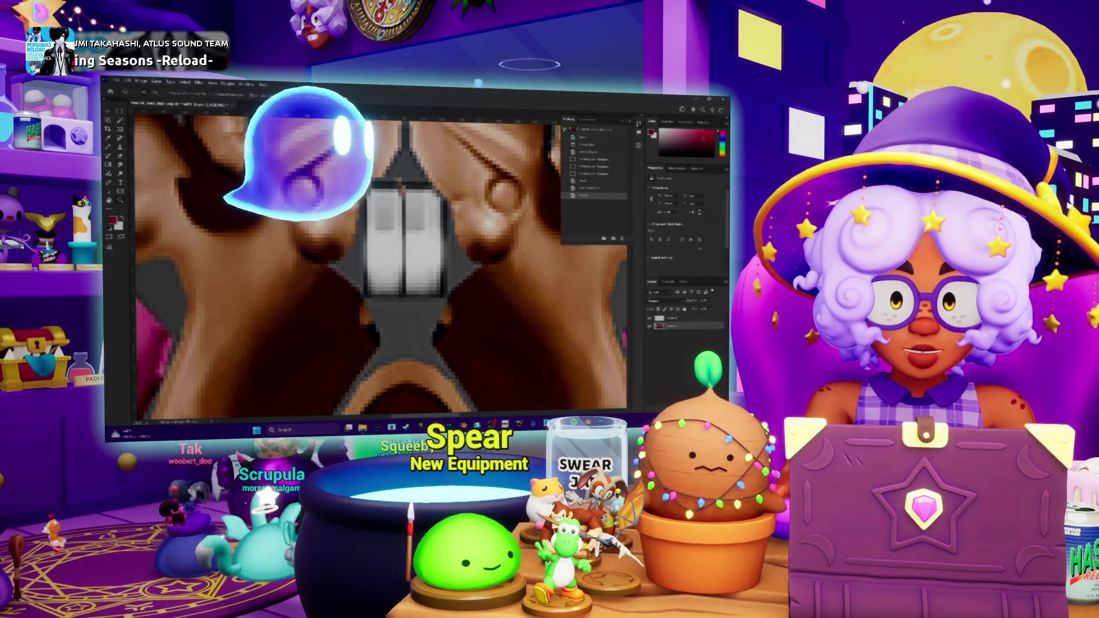
scroll(378, 257, "down", 3, "alt")
scroll(378, 258, "down", 2, "alt")
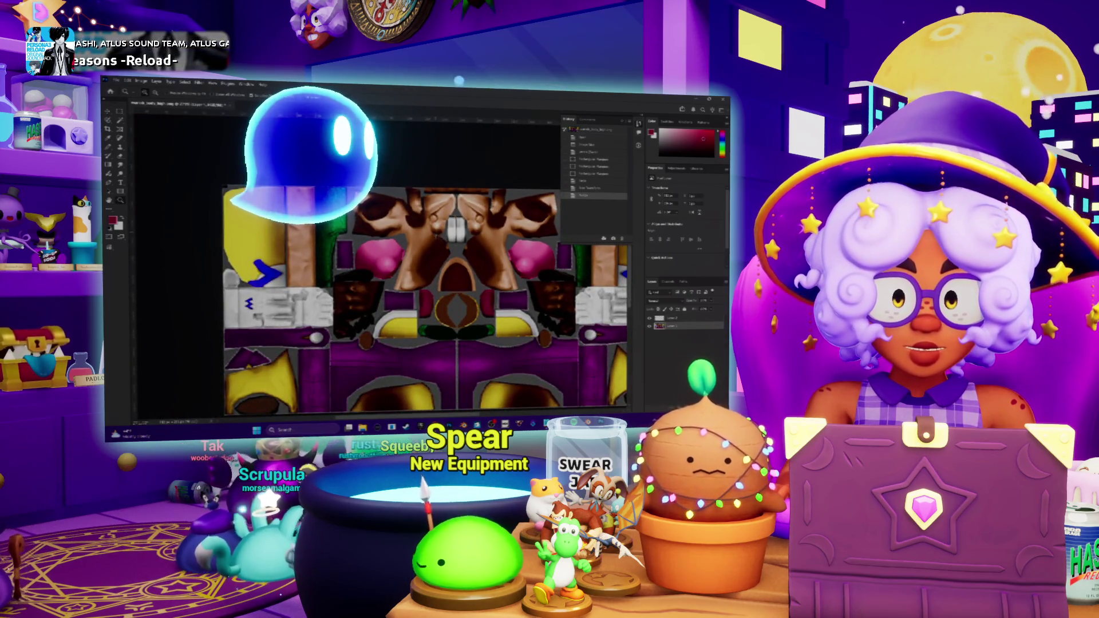
key("ctrl+shift+s")
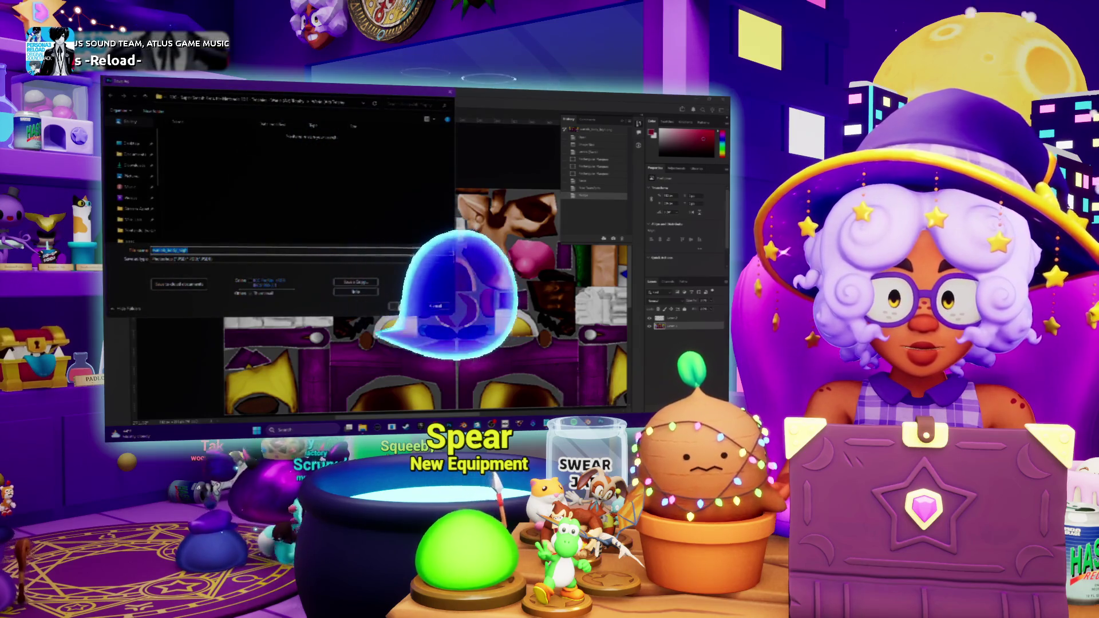
Cancel Save As and instead save a copy of the texture sheet as PNG.
left_click(301, 258)
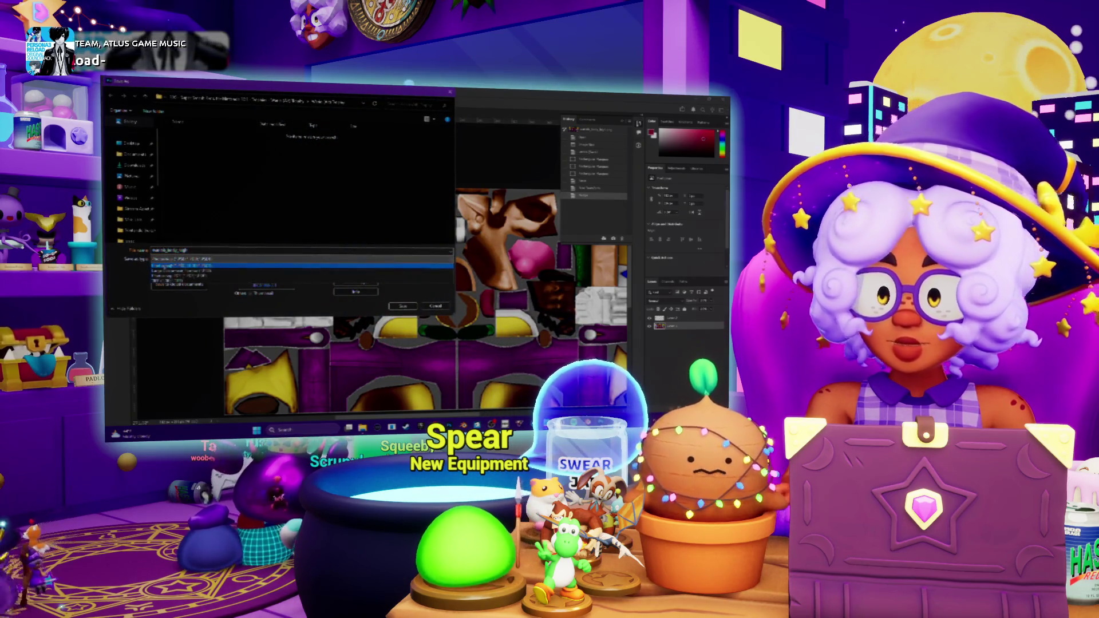
key("Return")
key("Return")
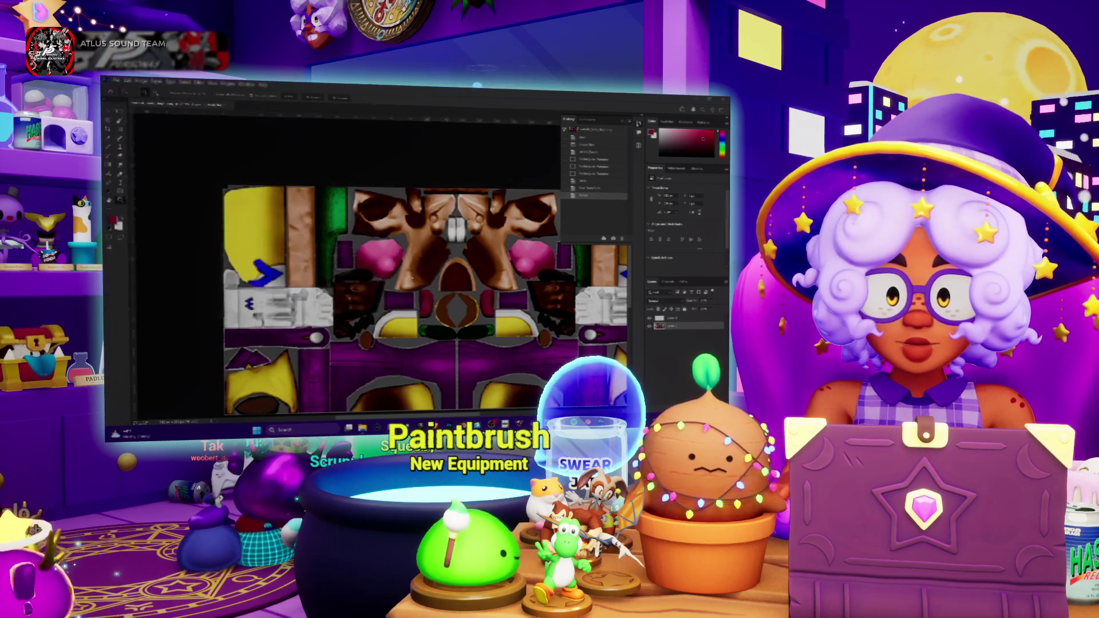
left_click(114, 83)
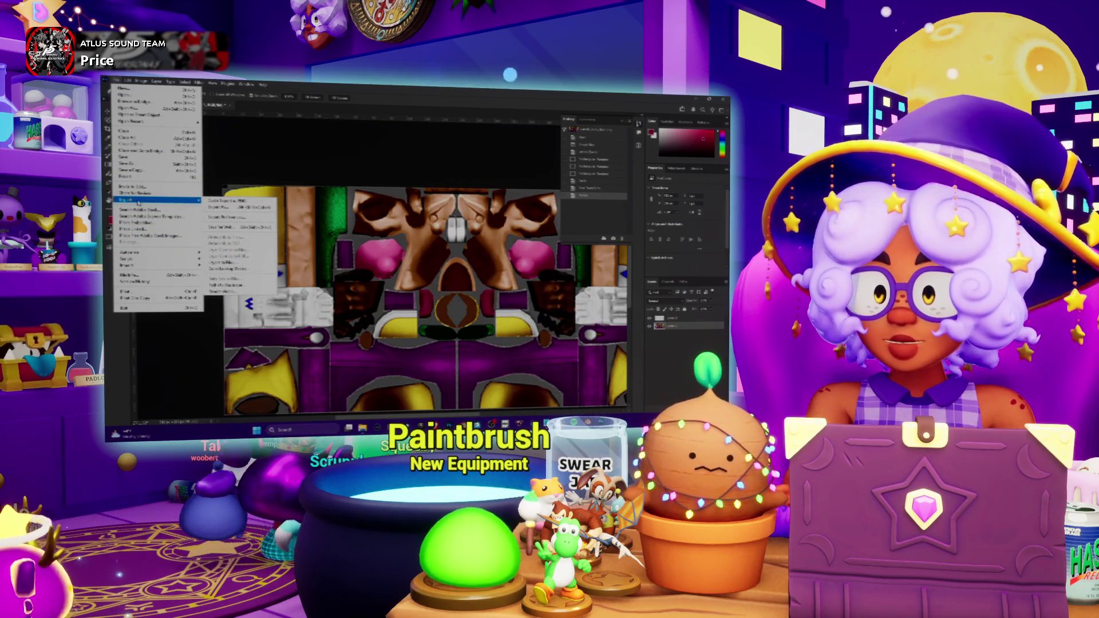
left_click(138, 171)
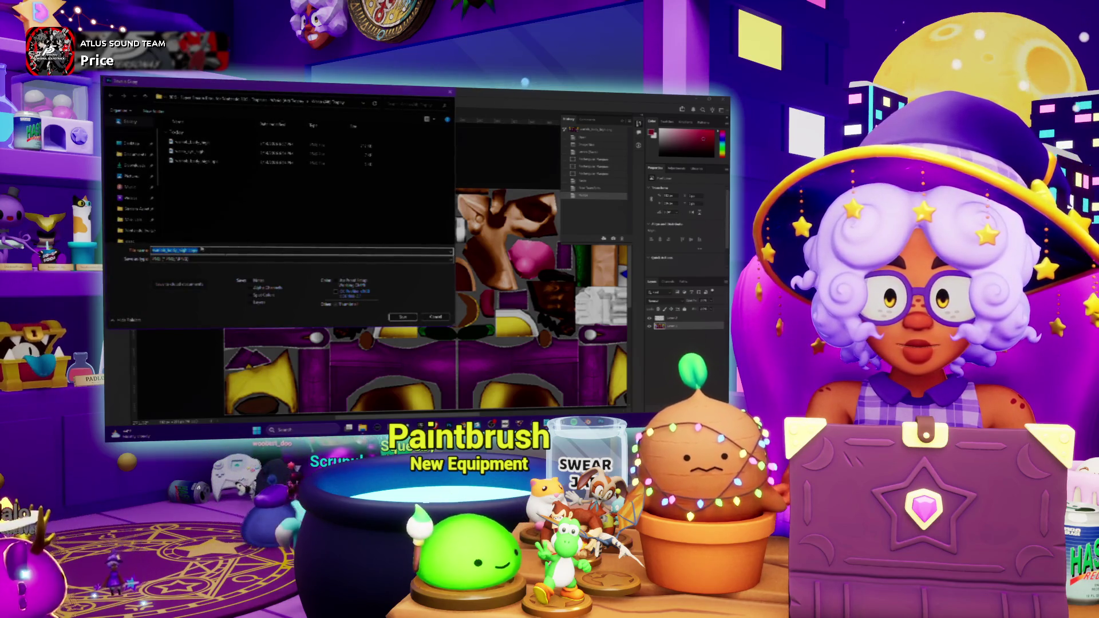
left_click(391, 317)
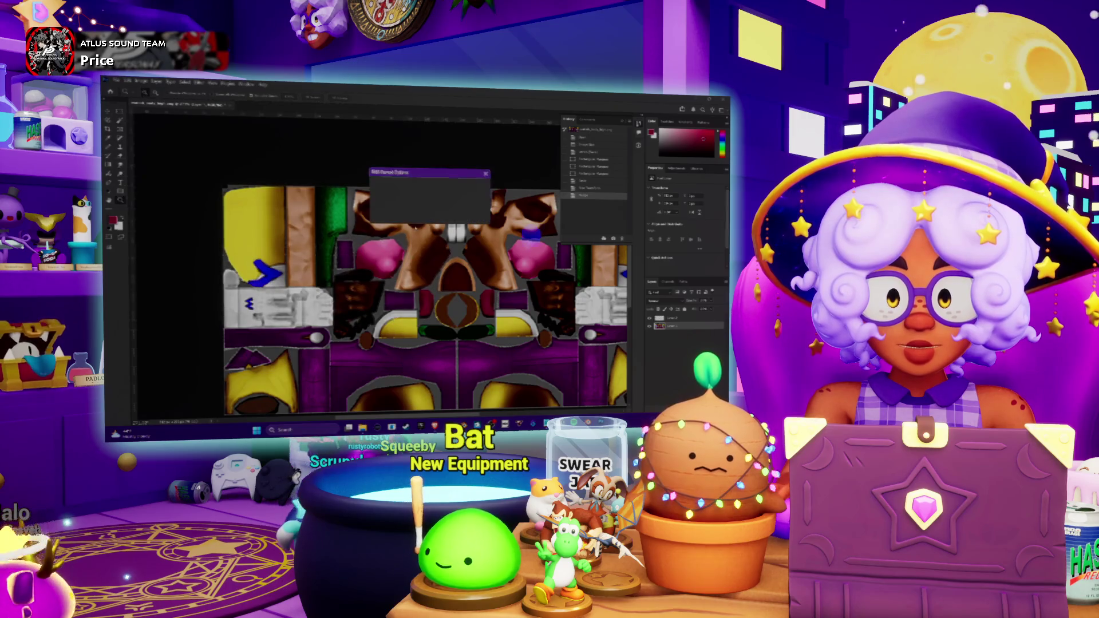
key("Return")
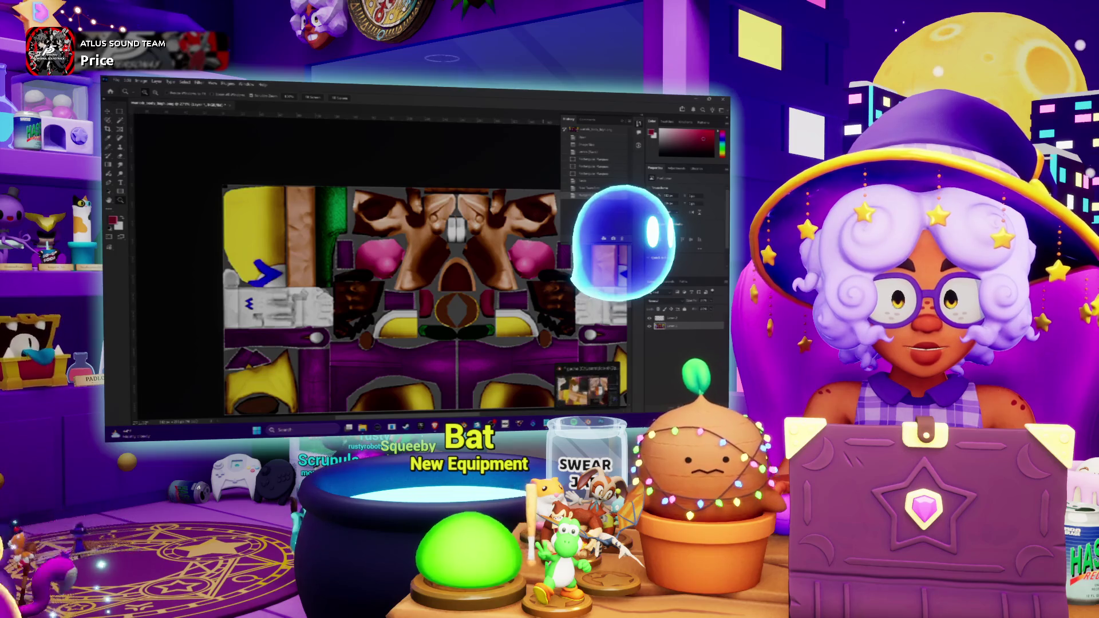
scroll(425, 292, "down", 1)
scroll(471, 266, "down", 3, "alt")
scroll(471, 266, "up", 1, "alt")
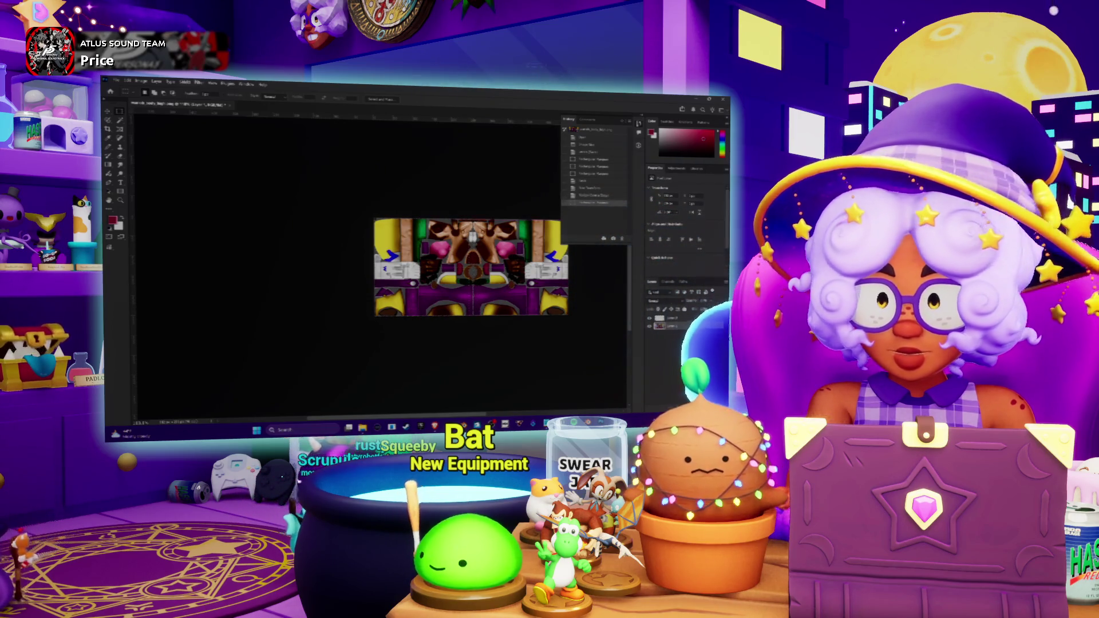
left_click(141, 82)
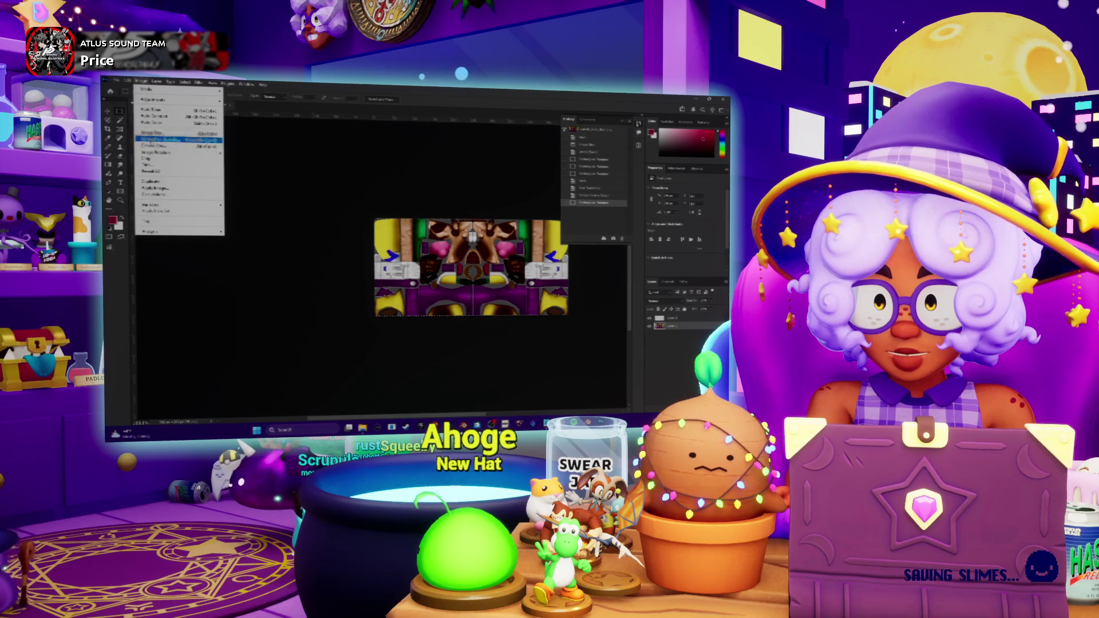
Set the canvas to a square size and proceed with clipping the texture.
left_click(164, 146)
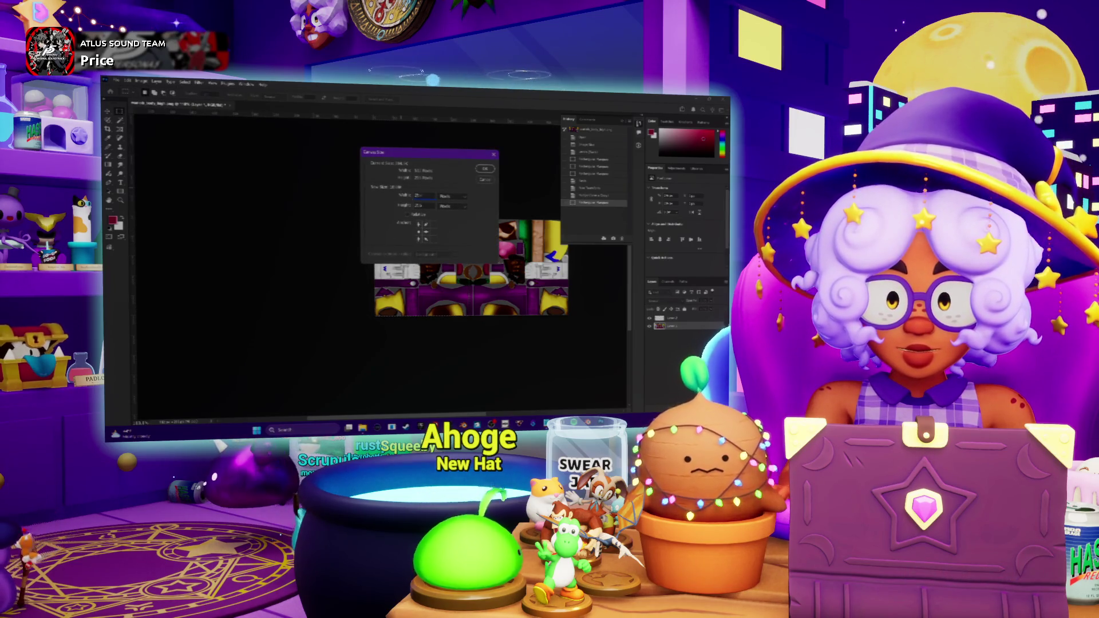
left_click(485, 169)
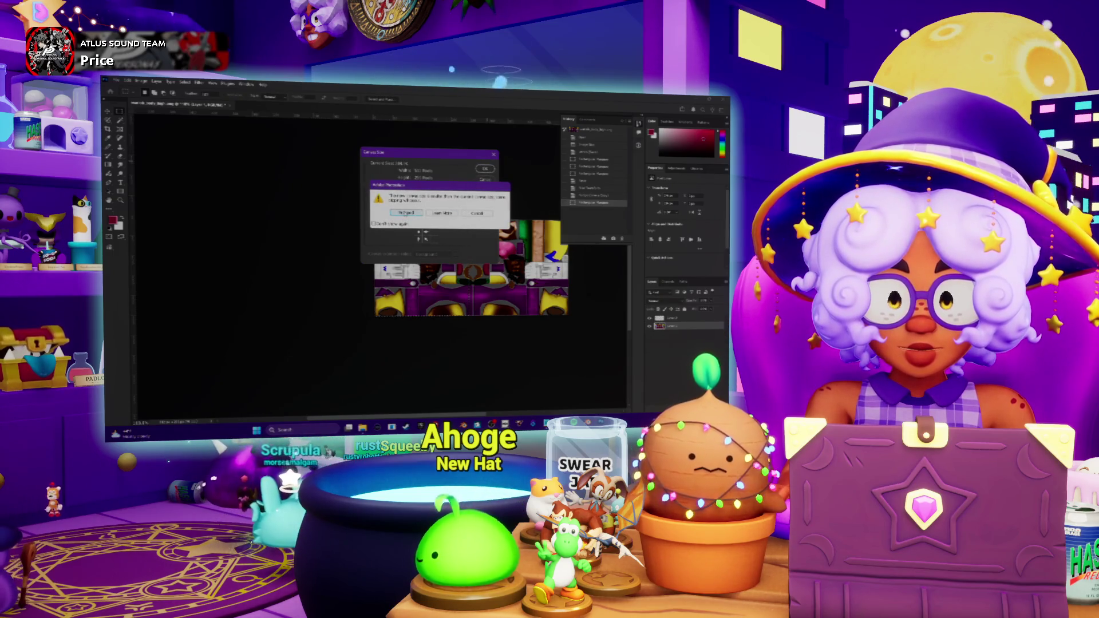
left_click(405, 212)
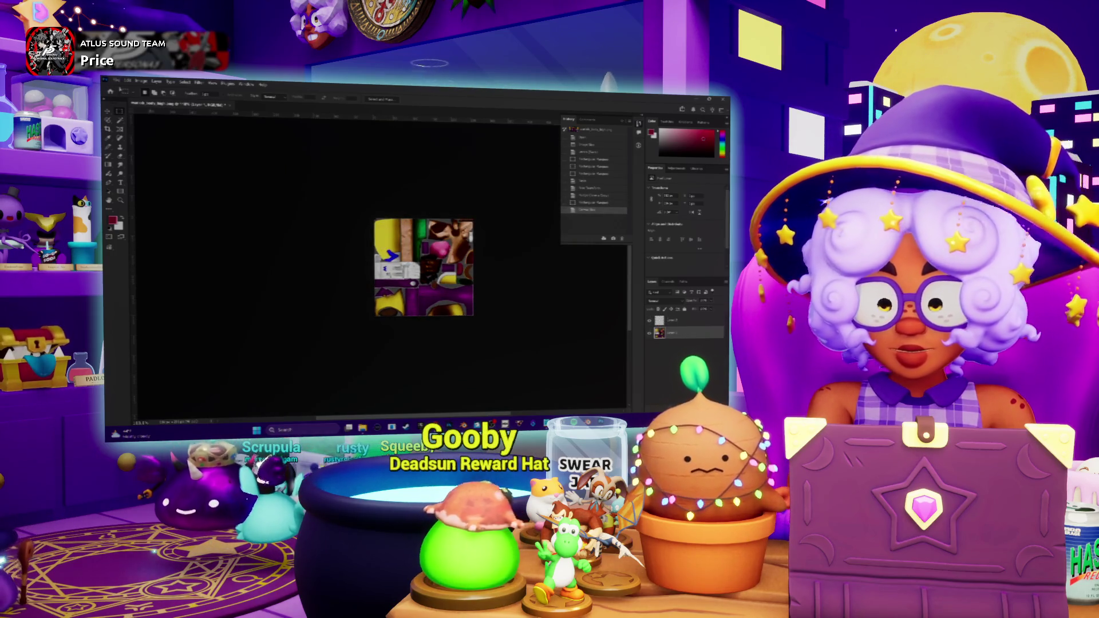
left_click(121, 83)
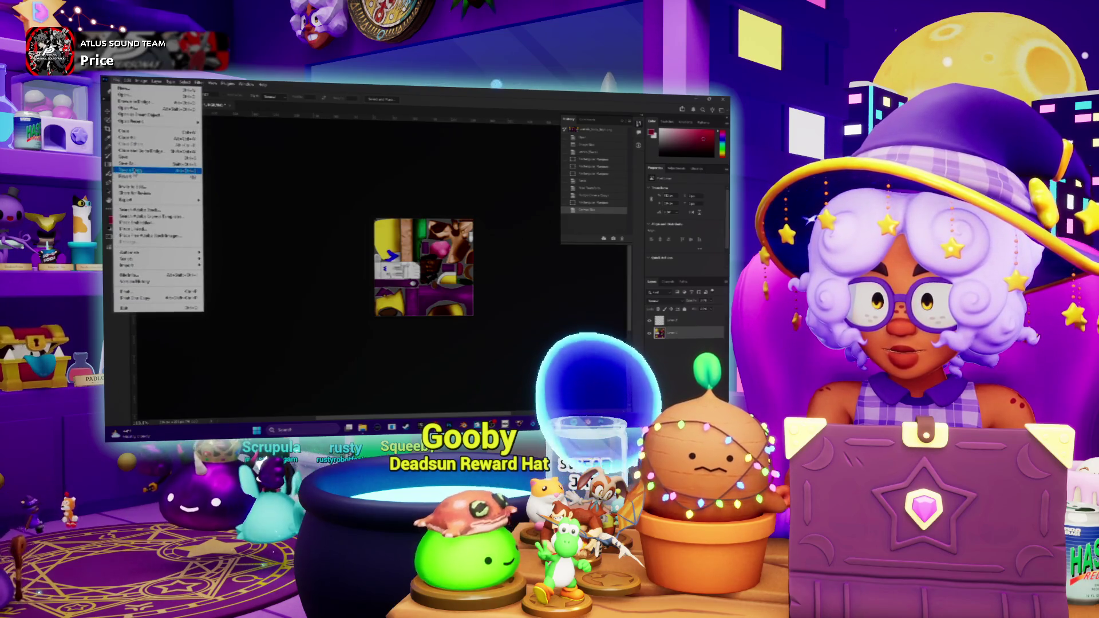
Save a copy over the existing PNG texture file, confirming the replace, then return to Blender.
left_click(155, 173)
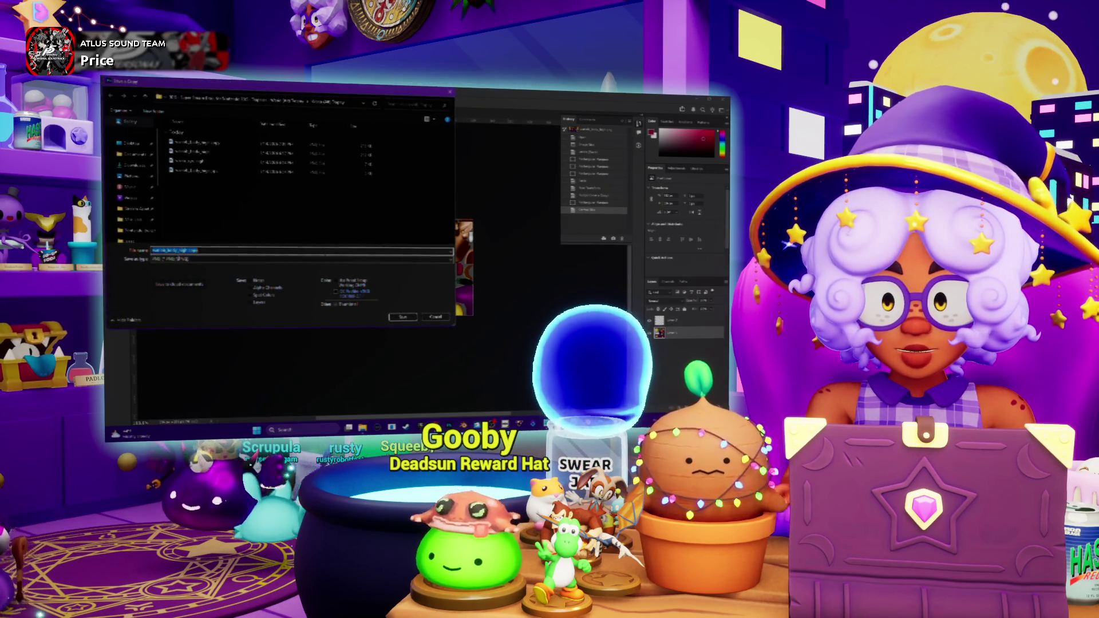
left_click(209, 152)
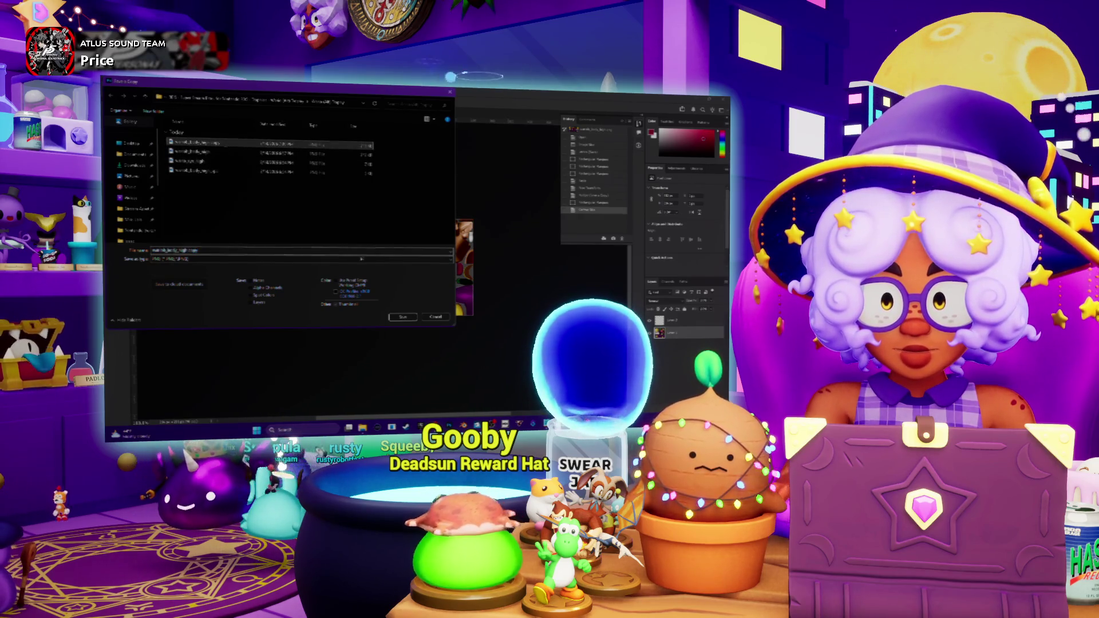
left_click(402, 317)
left_click(447, 257)
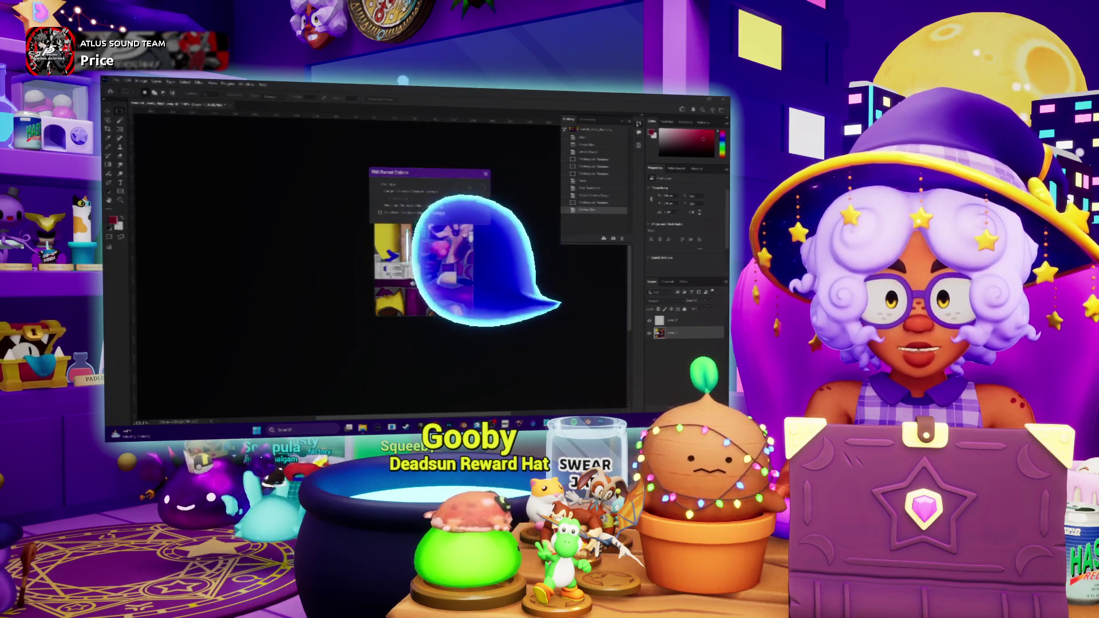
key("Return")
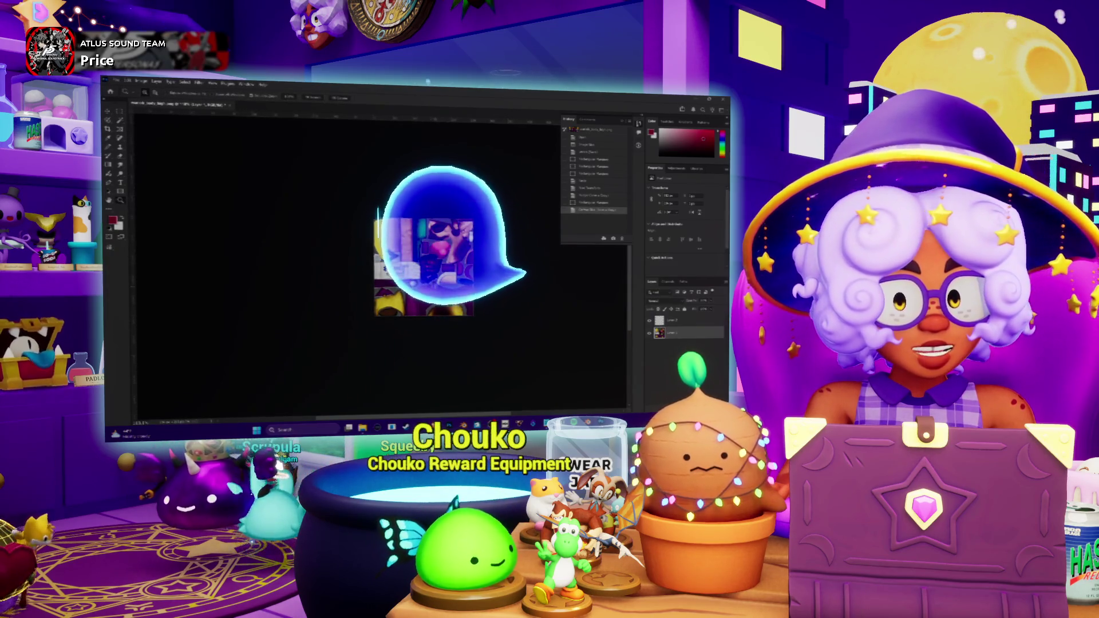
scroll(433, 243, "up", 3, "alt")
scroll(379, 221, "down", 2, "alt")
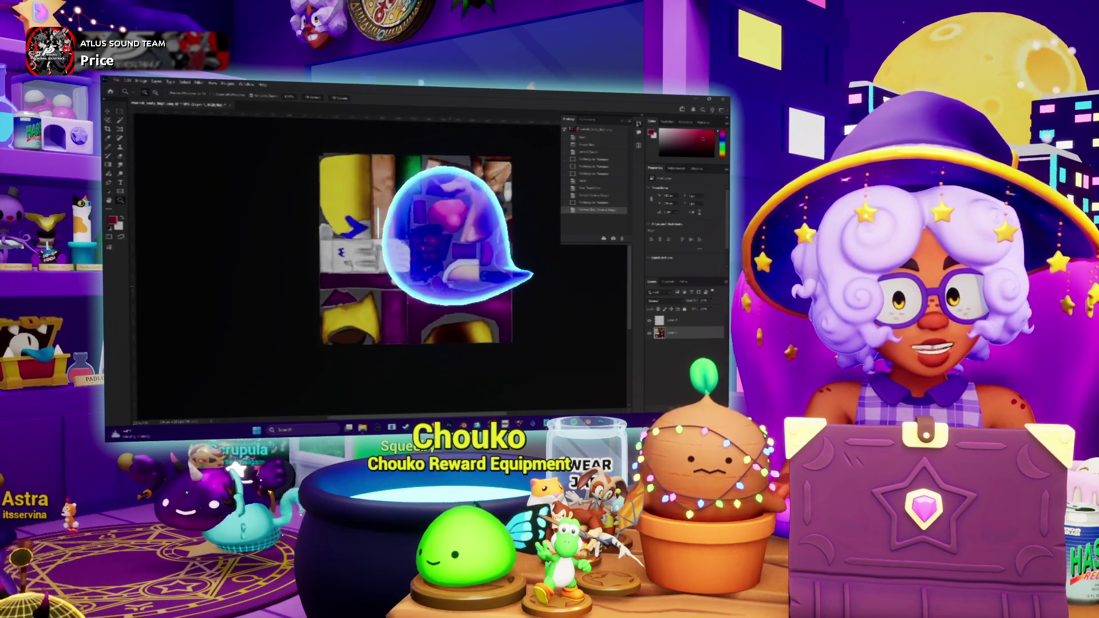
scroll(378, 218, "down", 2, "alt")
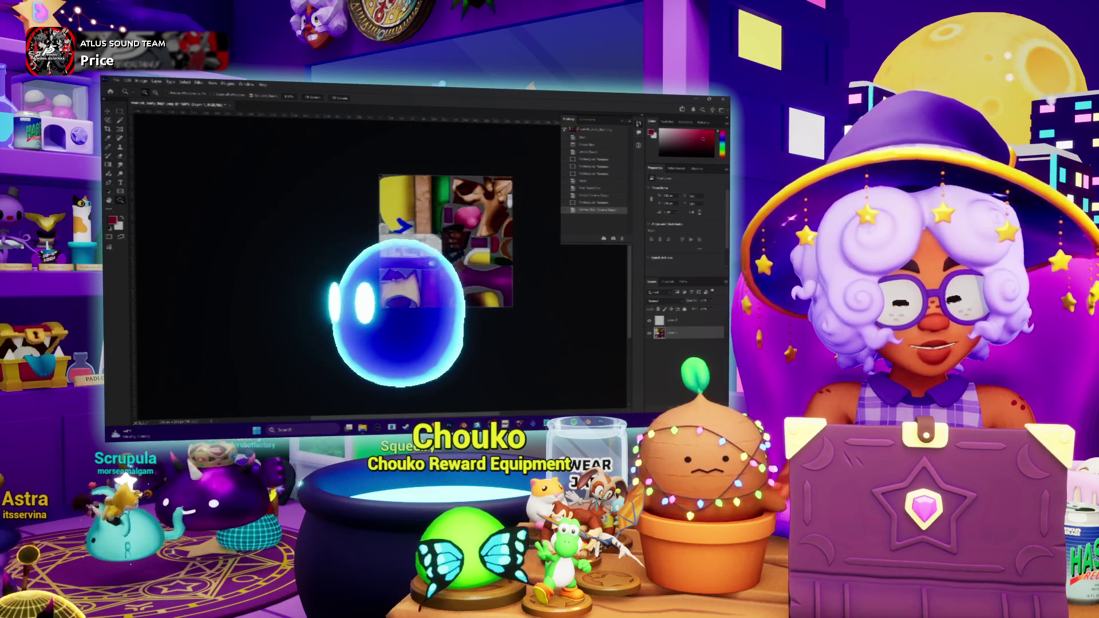
mouse_move(447, 241)
left_mouse_down()
mouse_move(317, 261)
mouse_move(352, 250)
left_mouse_up()
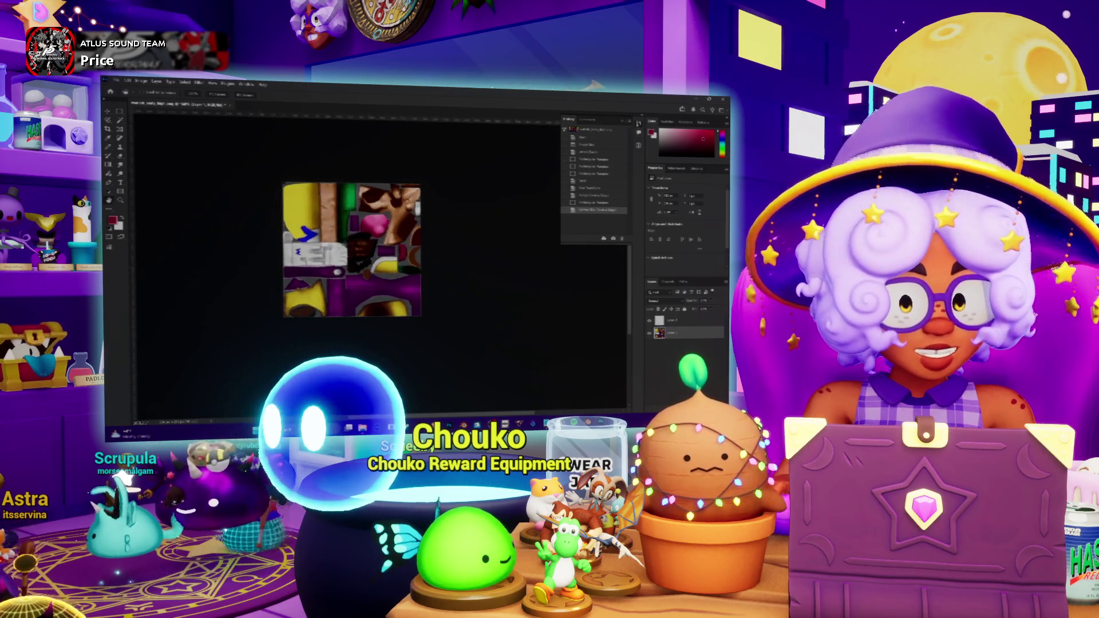
key("alt+Tab")
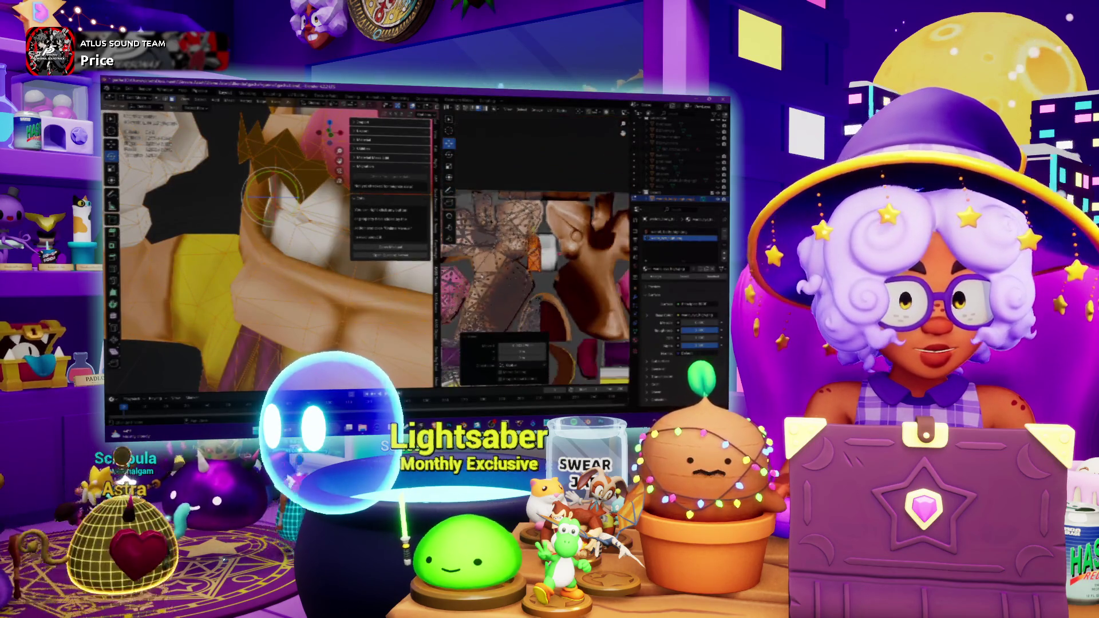
scroll(534, 281, "down", 3)
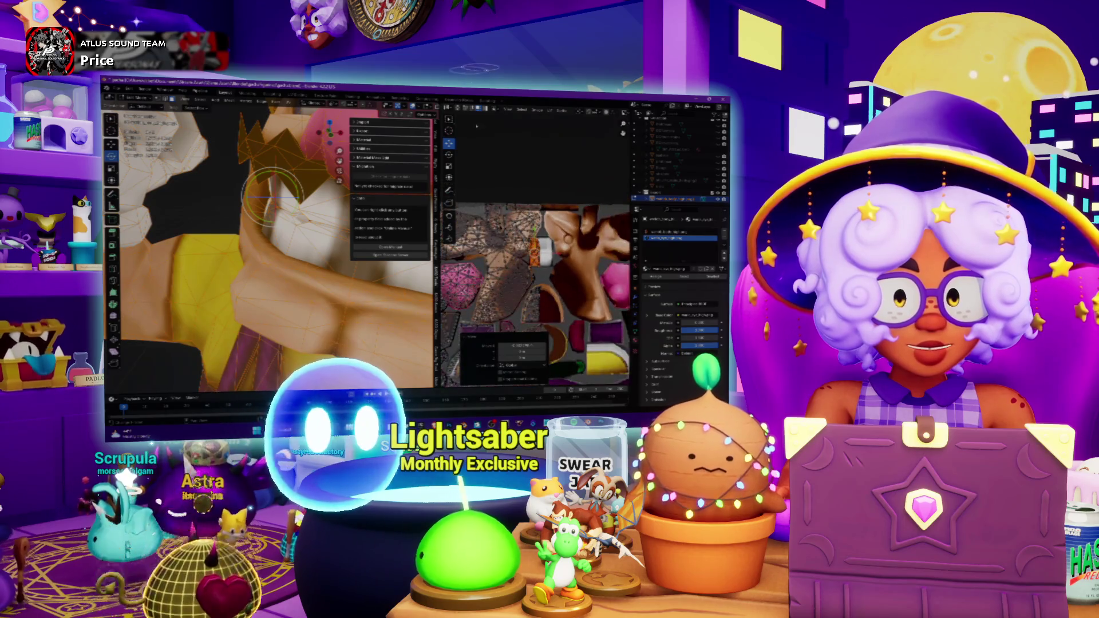
In the Shader Editor load the cropped texture into the Image Texture node, then show the UV layout.
left_click(447, 107)
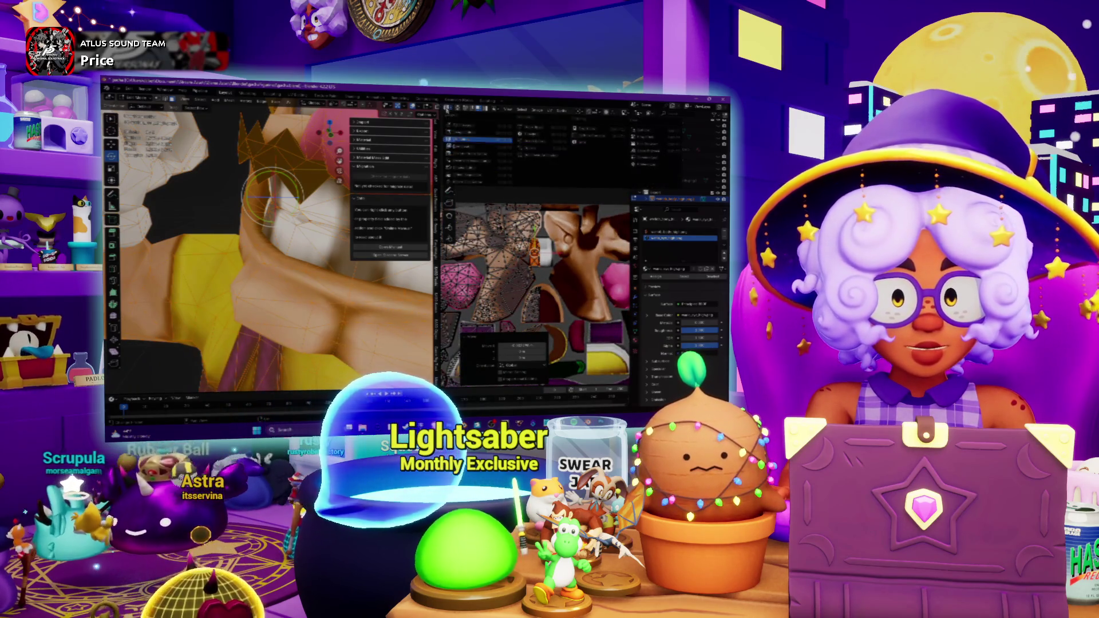
left_click(468, 159)
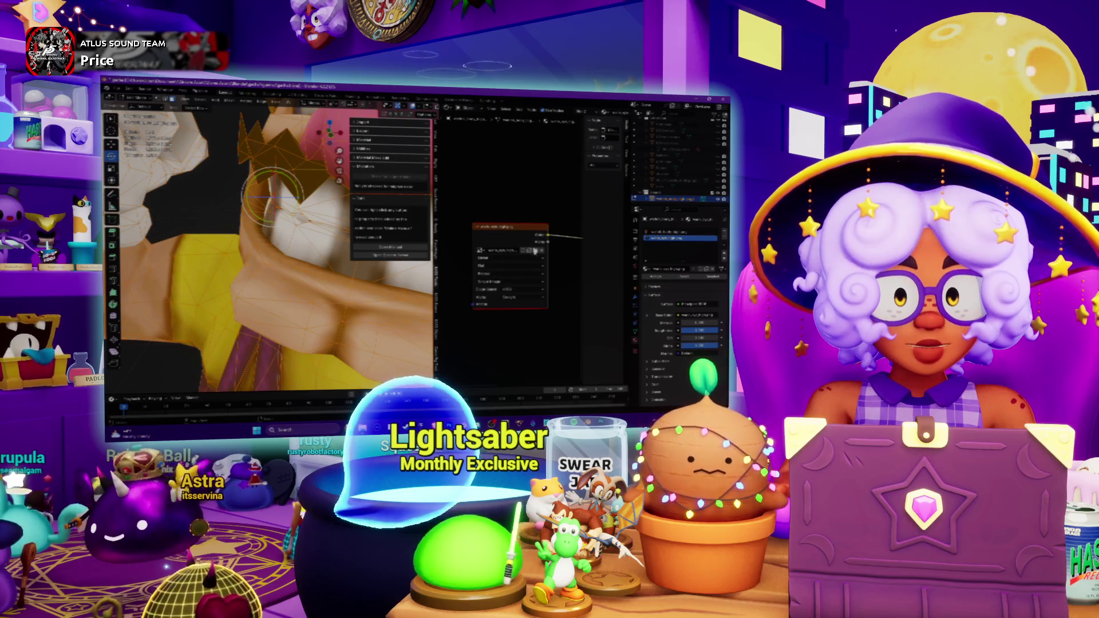
left_click(535, 250)
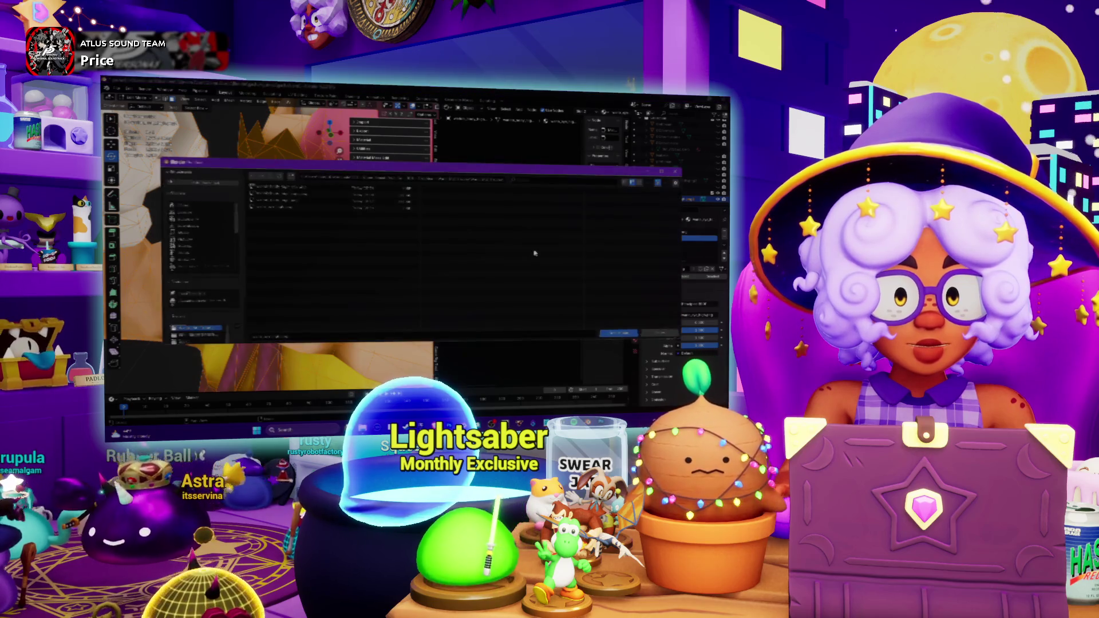
double_click(299, 197)
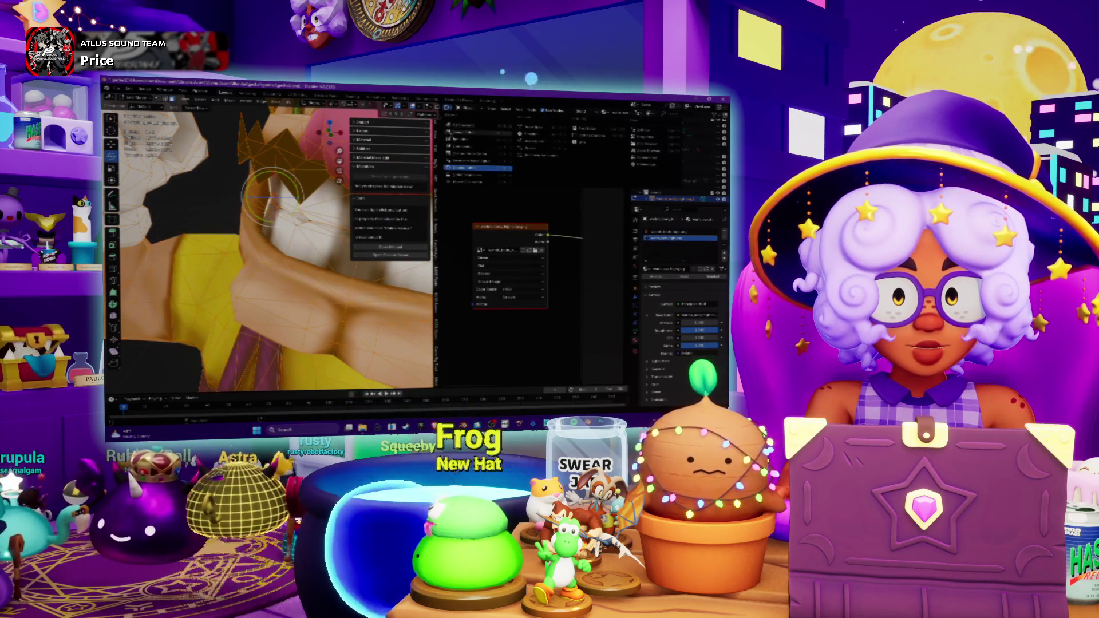
key("shift+F10")
scroll(507, 183, "down", 4)
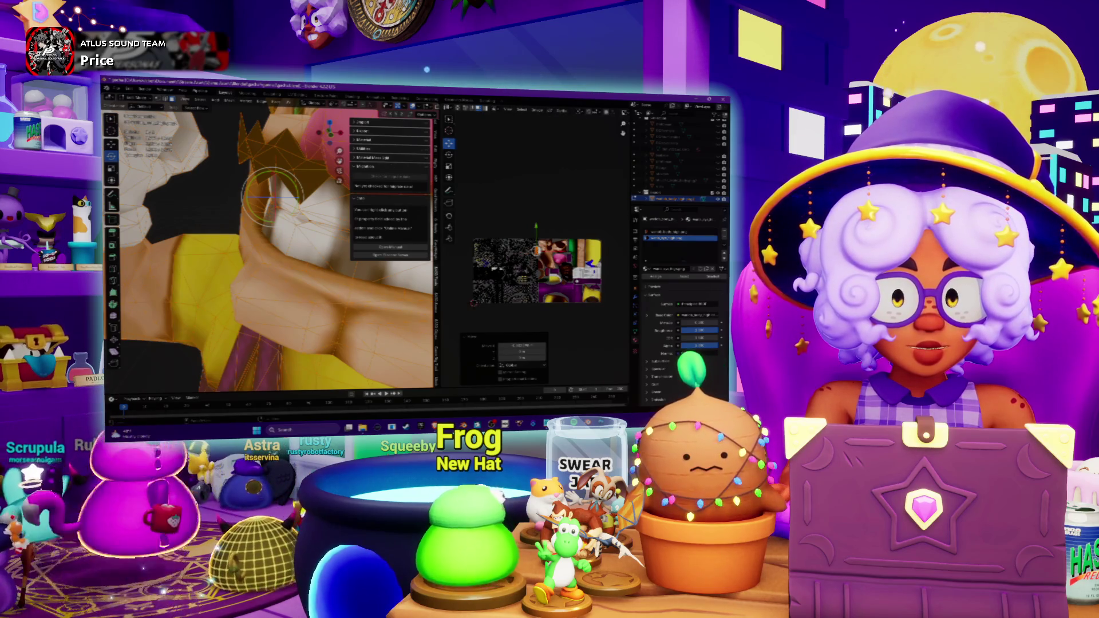
key("Home")
scroll(275, 249, "up", 5)
scroll(322, 267, "down", 5)
Orbit to view Wario head-on and display another texture image behind the UV layout.
mouse_move(321, 267)
middle_mouse_down()
mouse_move(284, 206)
mouse_move(326, 240)
middle_mouse_up()
scroll(266, 241, "up", 3)
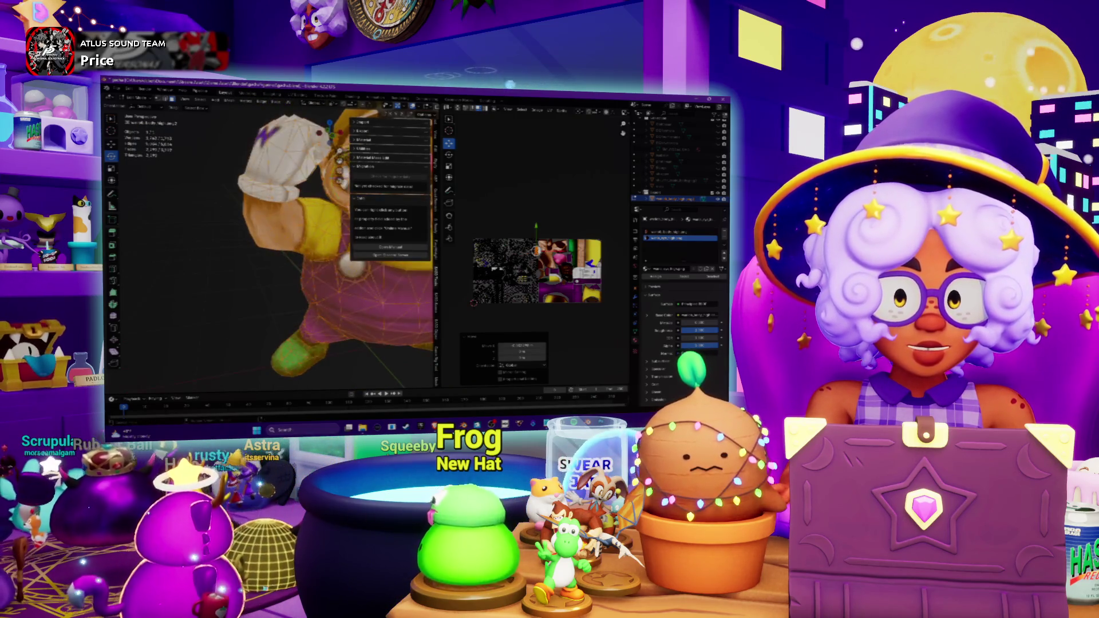
scroll(266, 241, "up", 3)
mouse_move(285, 241)
middle_mouse_down()
mouse_move(258, 224)
mouse_move(284, 231)
mouse_move(276, 241)
middle_mouse_up()
scroll(276, 240, "up", 2)
middle_click_drag(206, 208, 203, 211)
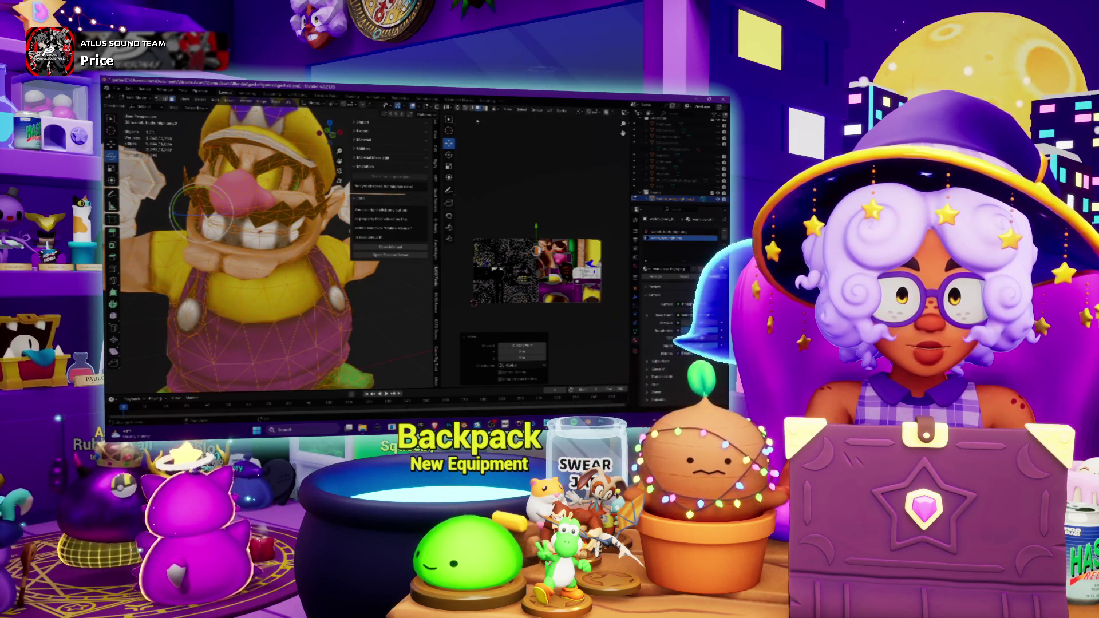
left_click_drag(436, 207, 370, 207)
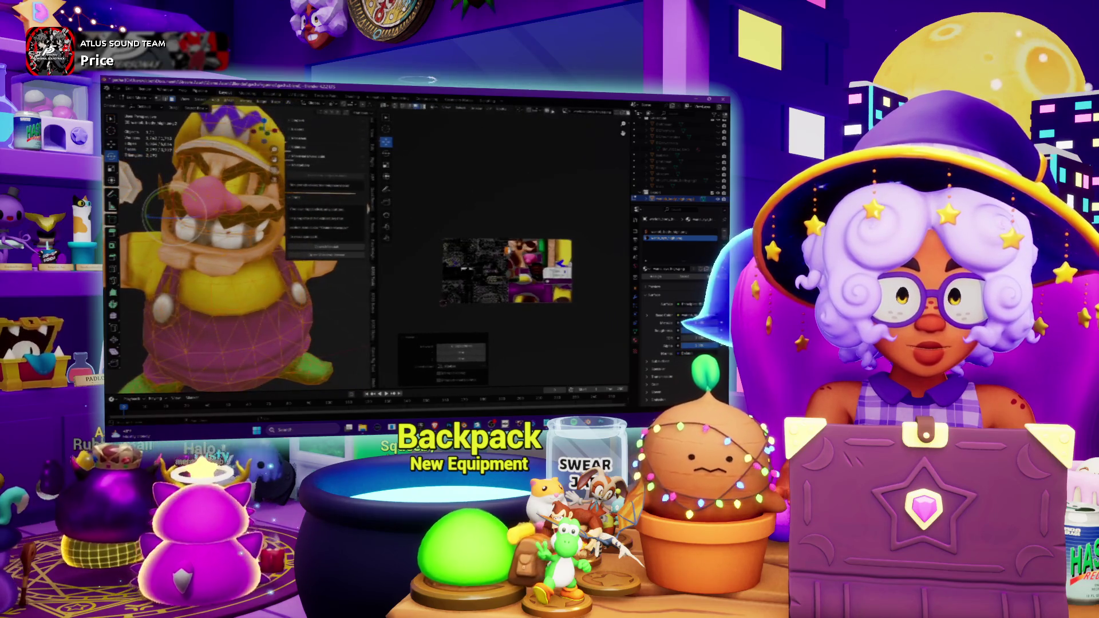
left_click(569, 110)
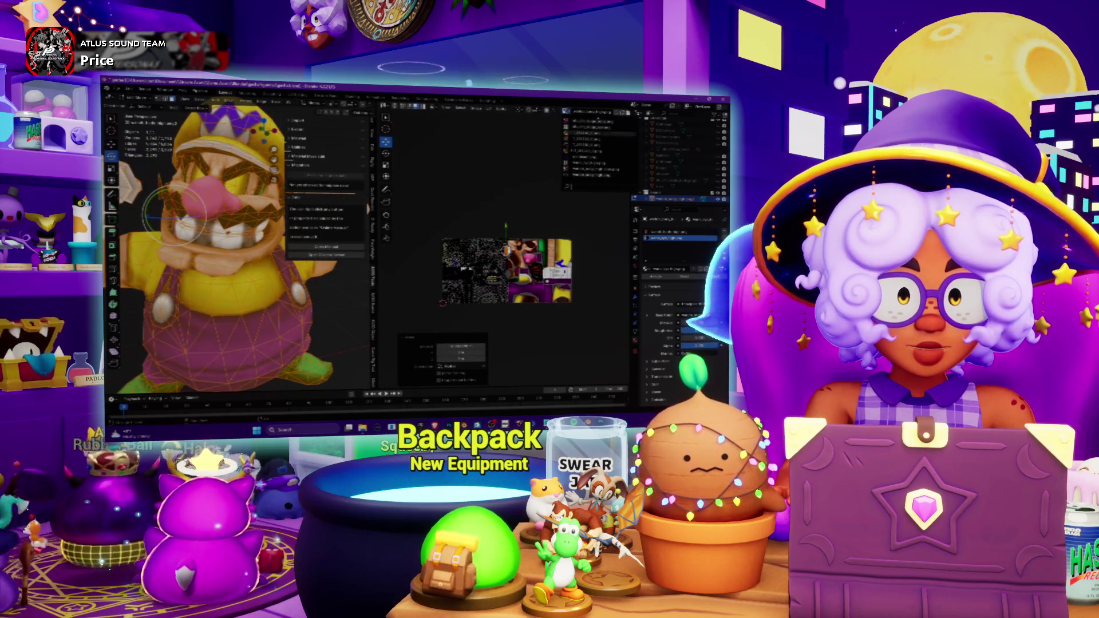
left_click(602, 168)
scroll(507, 258, "up", 3)
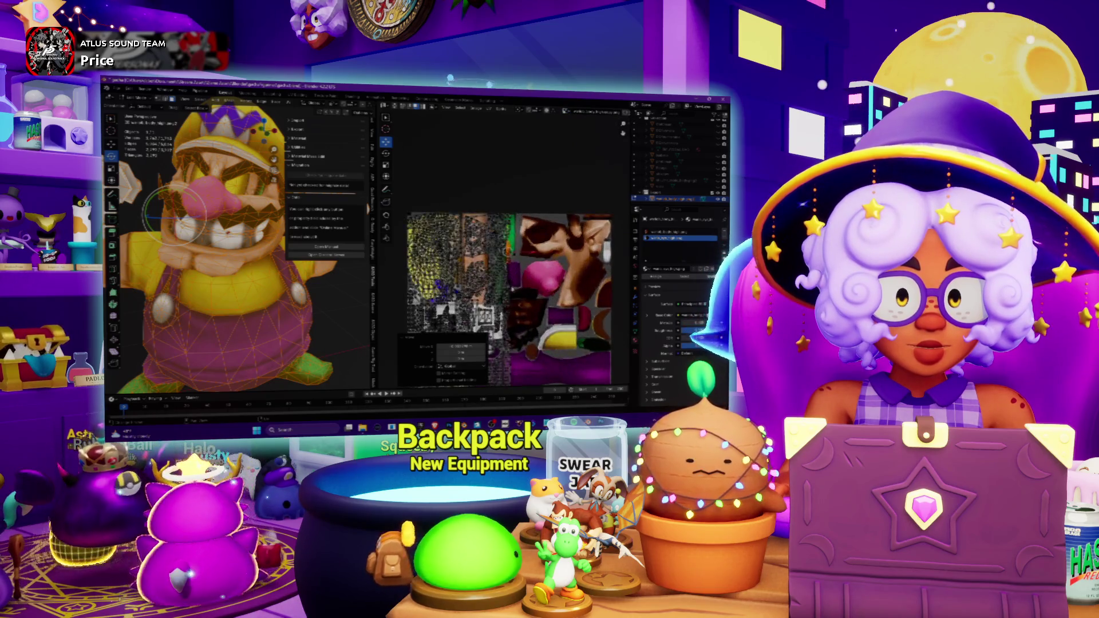
scroll(506, 259, "up", 4)
scroll(507, 249, "down", 2)
scroll(507, 250, "down", 2)
scroll(506, 250, "down", 2)
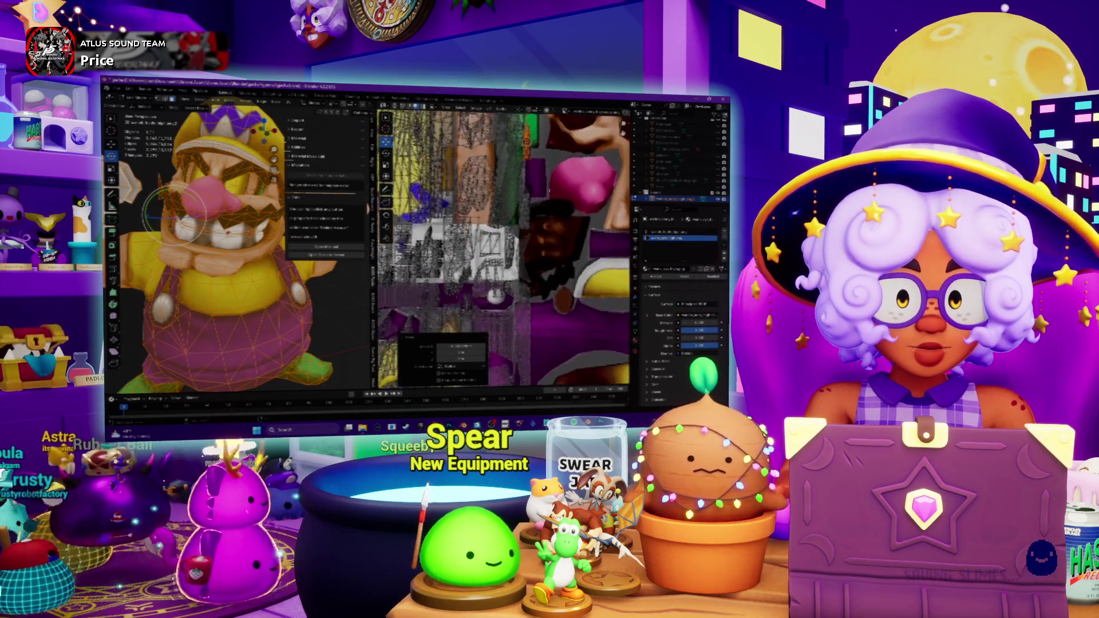
scroll(506, 249, "down", 2)
scroll(507, 249, "up", 1)
scroll(507, 249, "down", 2)
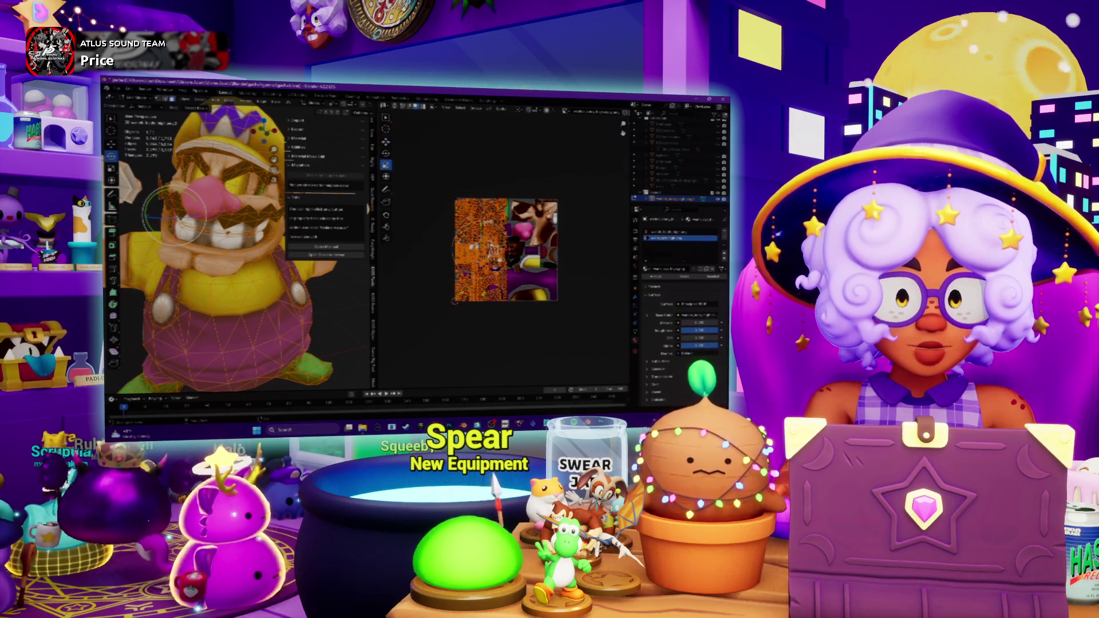
Box-select the mesh with teeth and jaw, verify by hiding and unhiding, then show the shader nodes.
left_click_drag(180, 206, 155, 203)
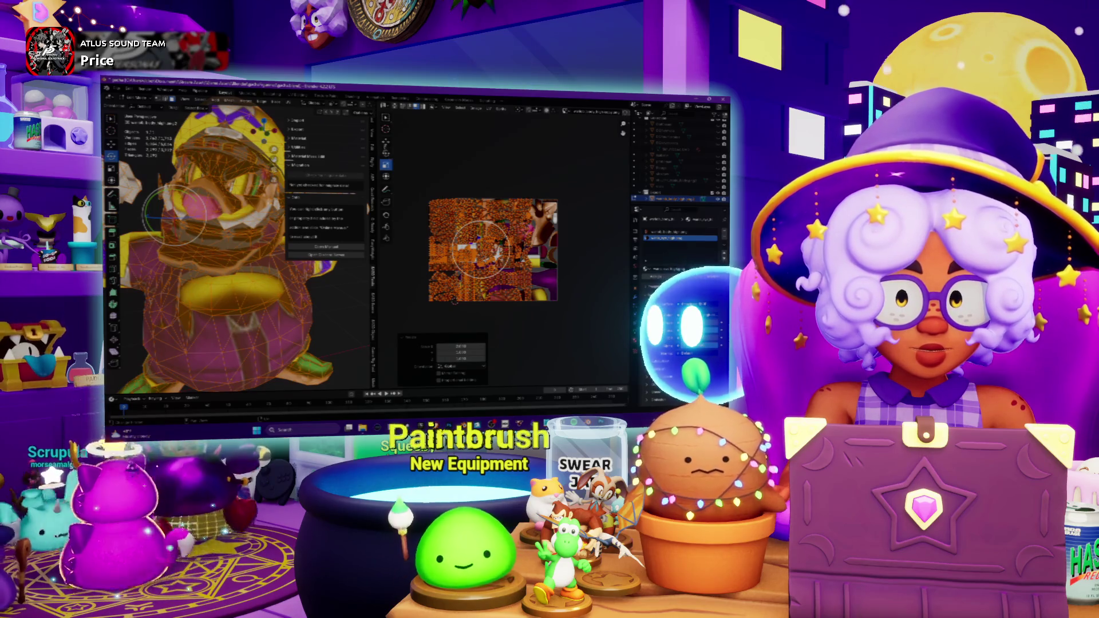
middle_click_drag(216, 240, 249, 215)
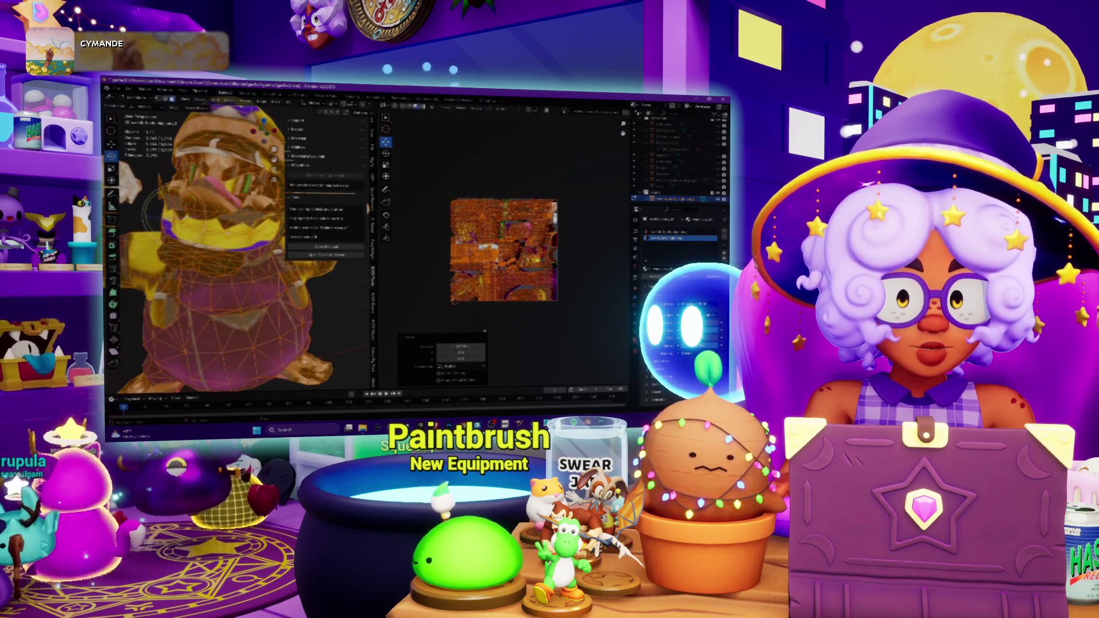
key("alt+h")
scroll(518, 249, "up", 2)
mouse_move(223, 241)
middle_mouse_down()
mouse_move(241, 231)
mouse_move(232, 257)
mouse_move(236, 249)
middle_mouse_up()
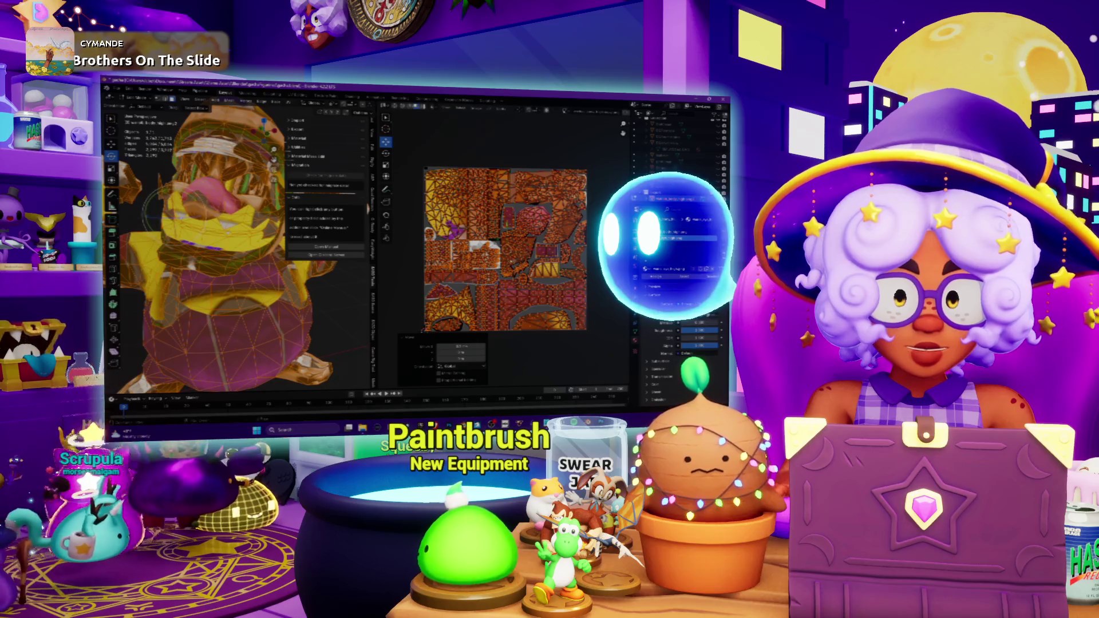
scroll(507, 249, "up", 3)
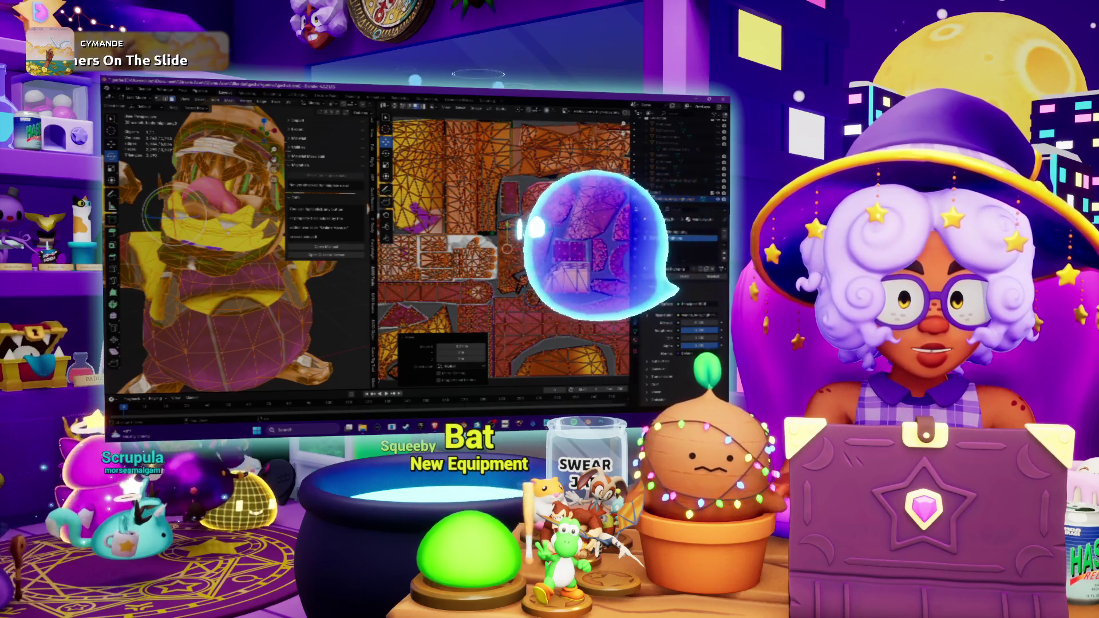
key("h")
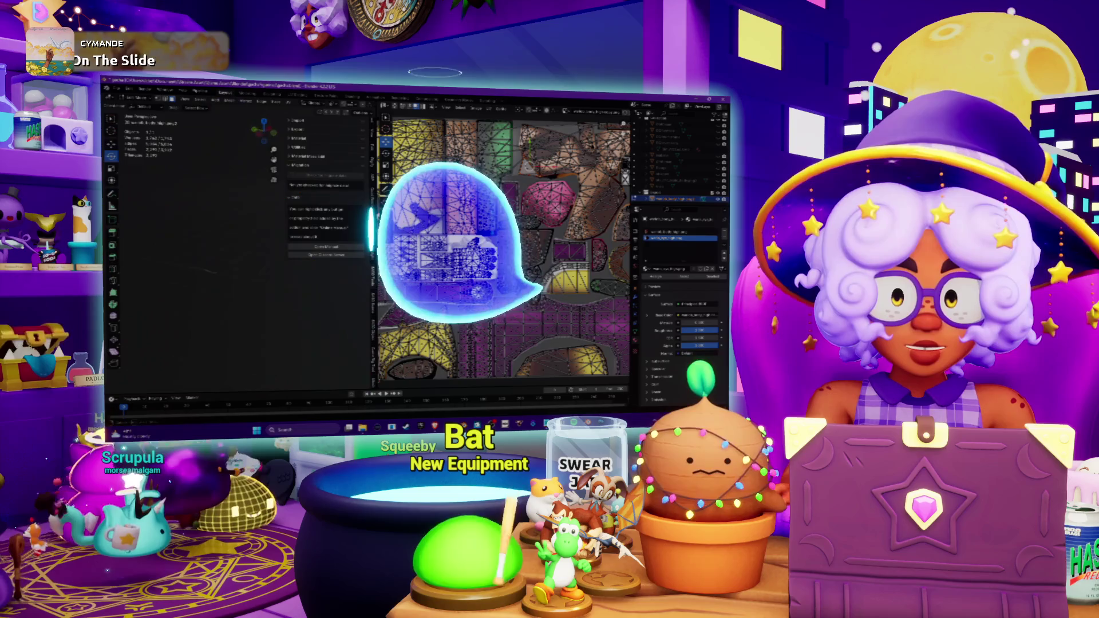
key("alt+h")
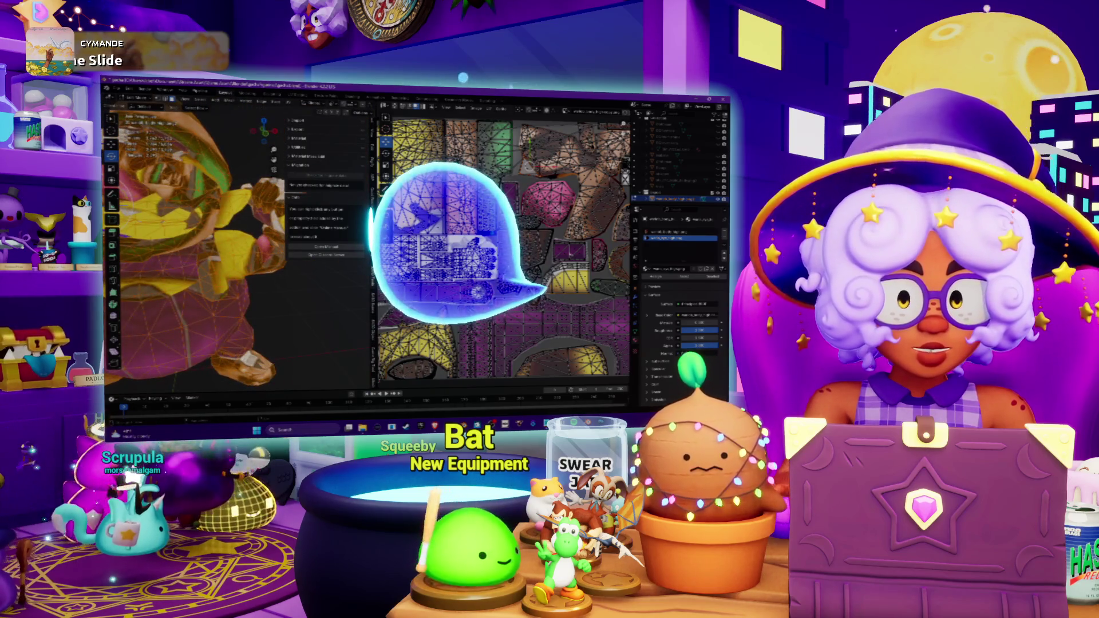
scroll(505, 249, "down", 1)
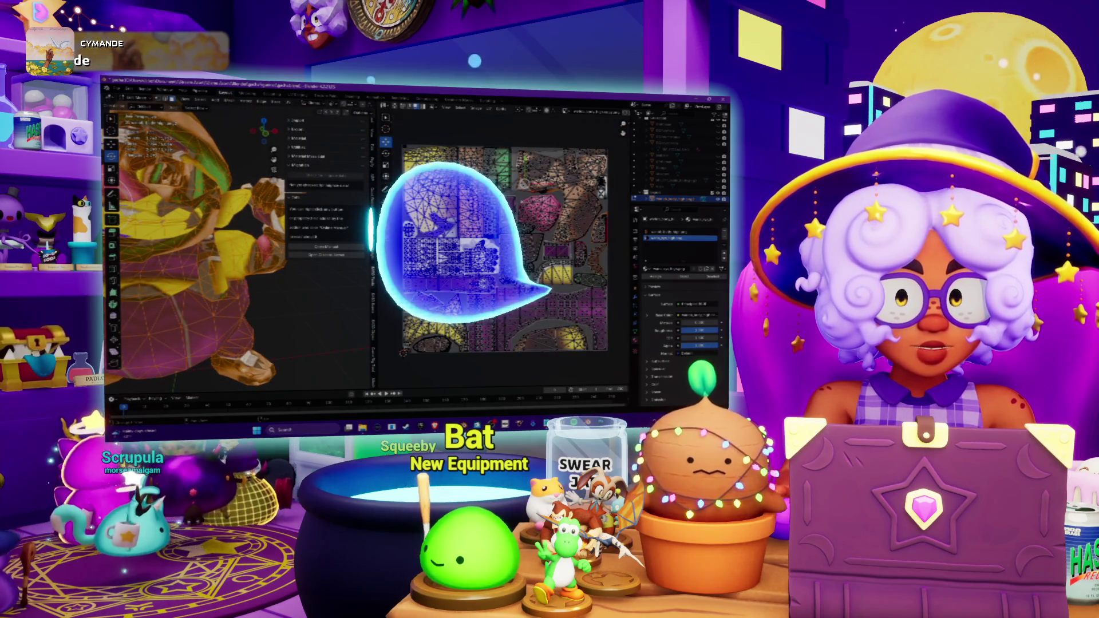
scroll(236, 249, "down", 3)
mouse_move(236, 250)
middle_mouse_down("shift")
mouse_move(327, 344)
mouse_move(198, 224)
middle_mouse_up("shift")
key("shift+F3")
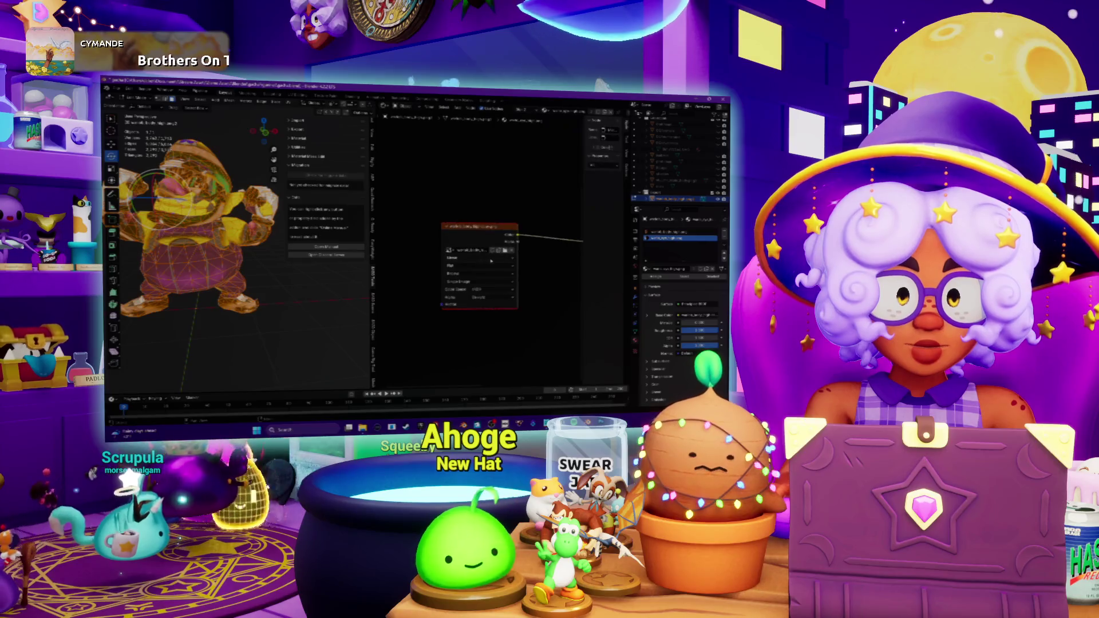
Pick the upper material slot and load a new image into its Image Texture node.
left_click(679, 232)
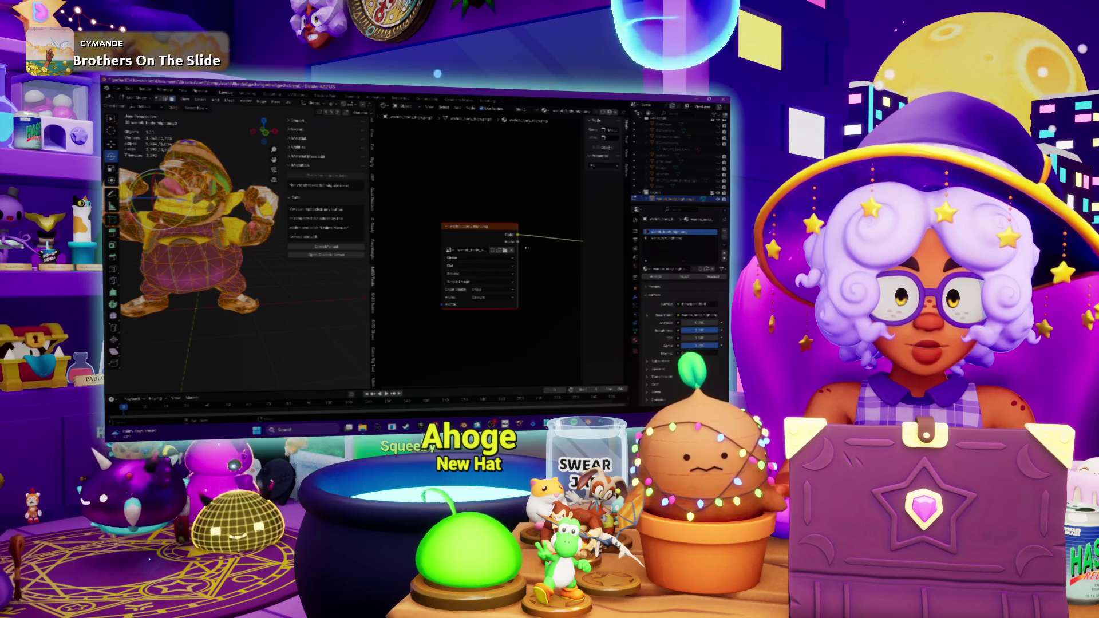
left_click(505, 250)
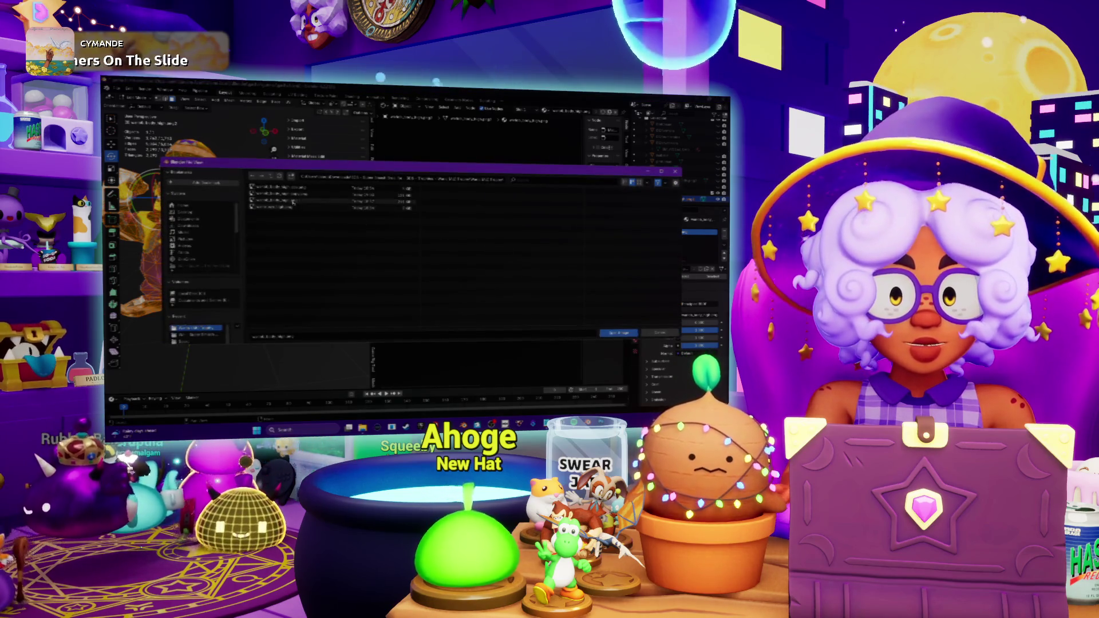
key("Return")
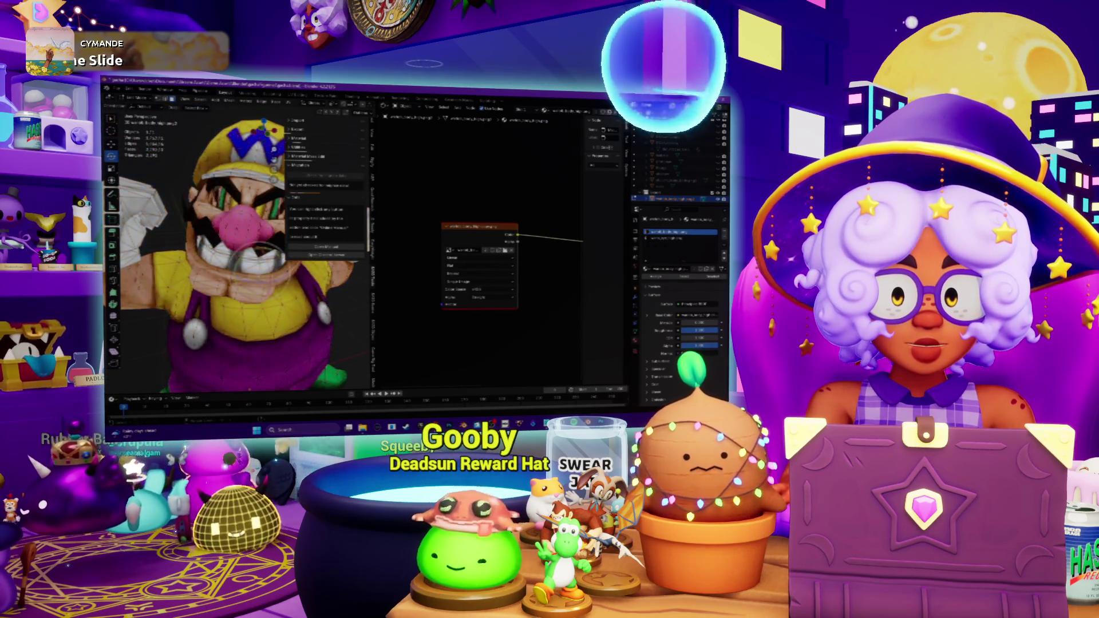
scroll(250, 225, "down", 5)
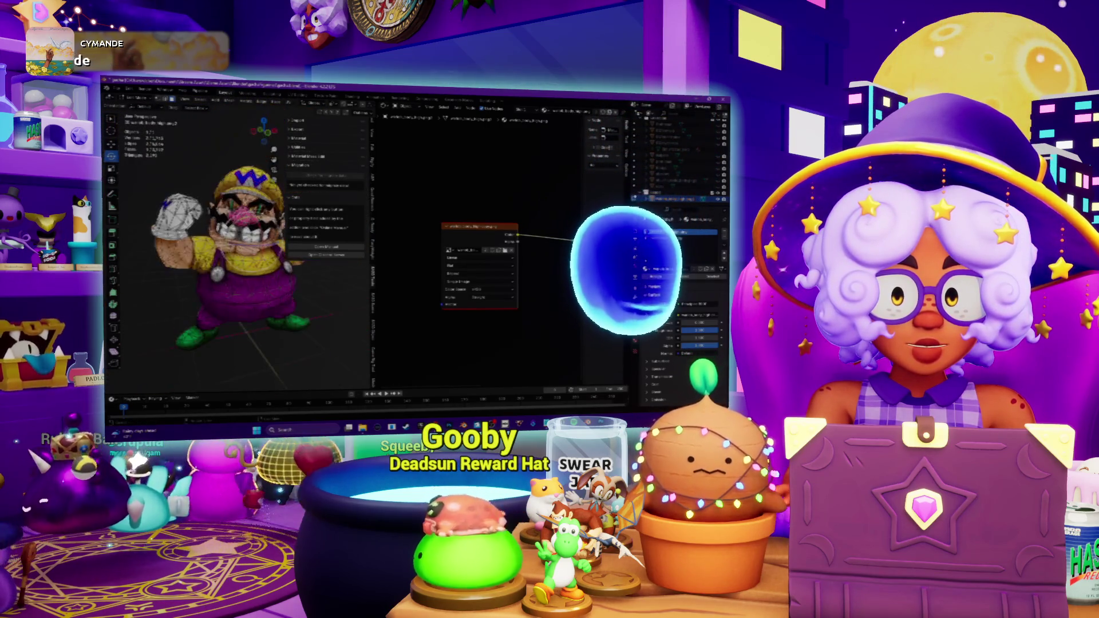
left_click_drag(371, 257, 535, 257)
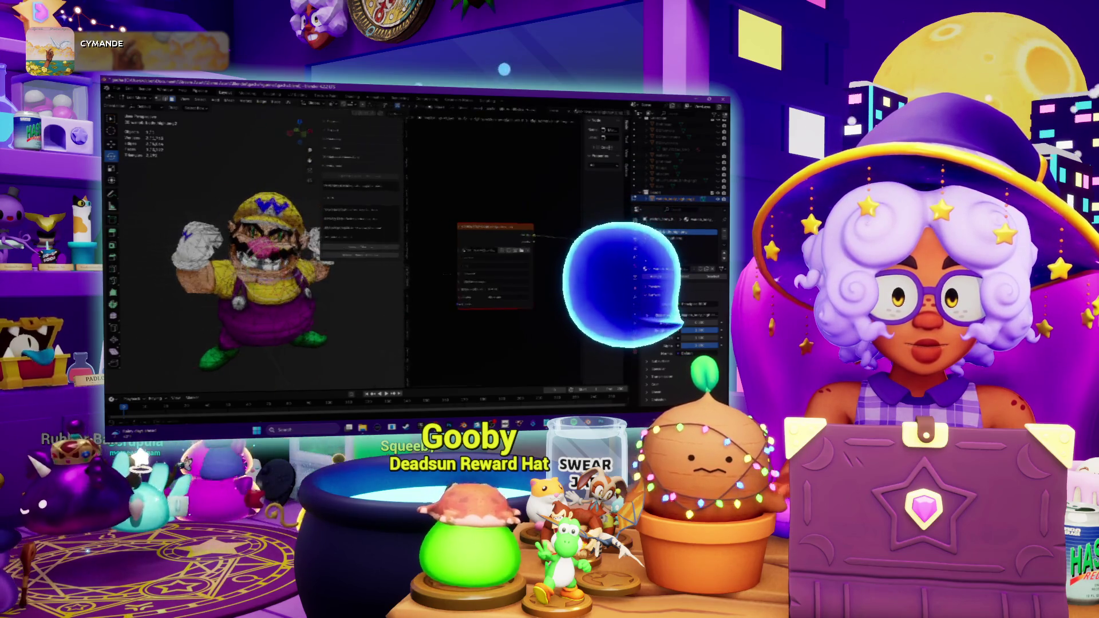
scroll(344, 257, "up", 5)
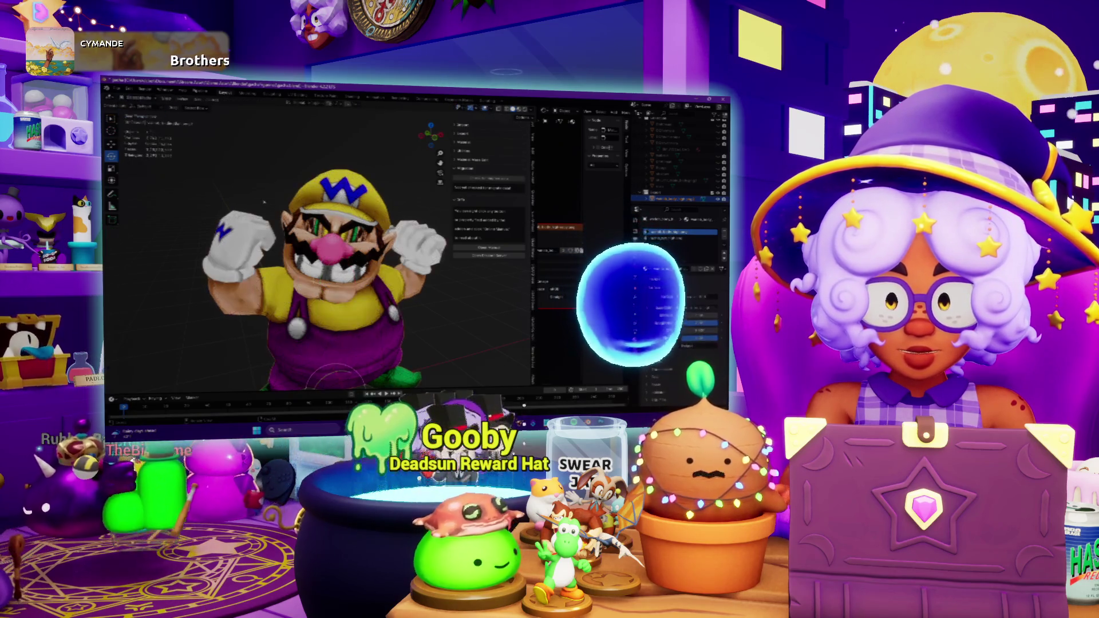
Check the textured Wario in Object Mode, then return to Edit Mode on the mesh.
key("Tab")
scroll(344, 258, "up", 3)
mouse_move(343, 258)
middle_mouse_down()
mouse_move(360, 258)
mouse_move(391, 207)
mouse_move(344, 250)
middle_mouse_up()
scroll(392, 207, "down", 5)
scroll(391, 208, "up", 5)
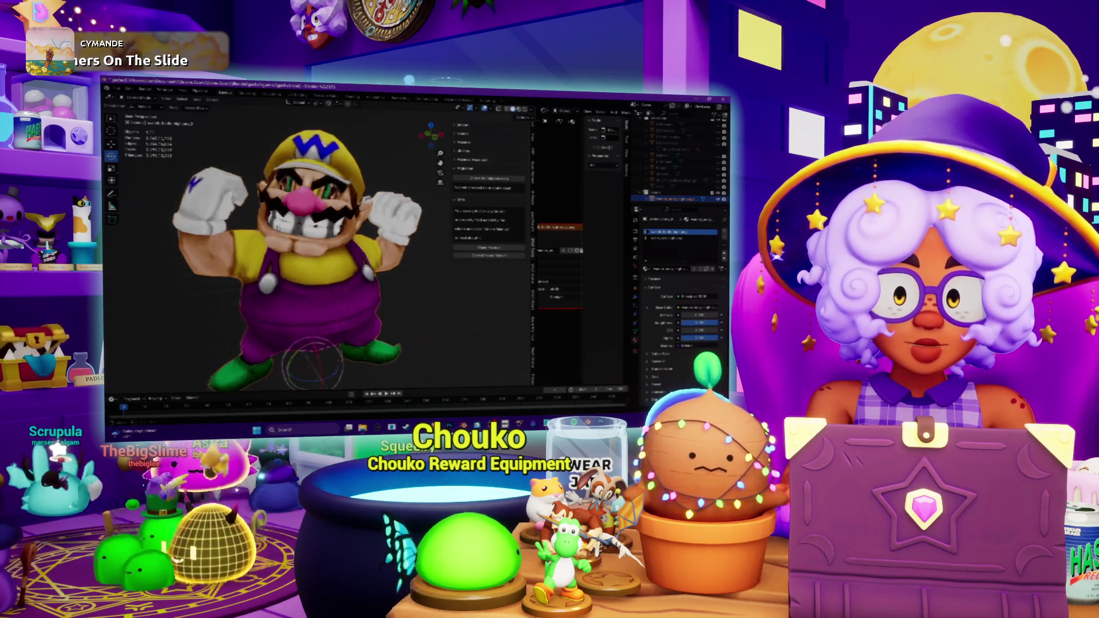
left_click(133, 99)
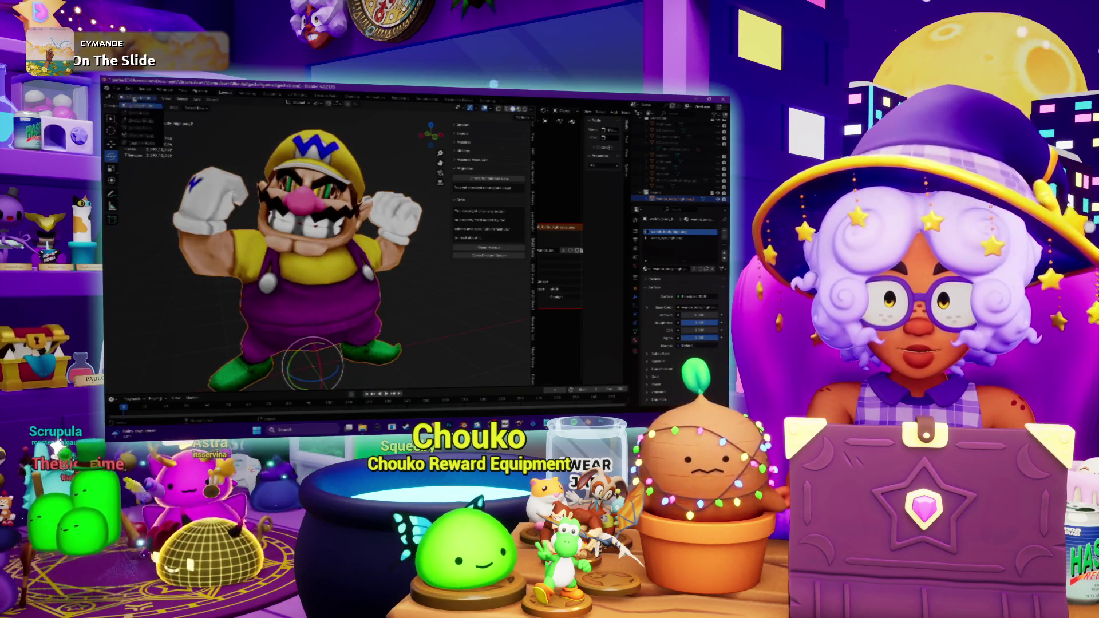
left_click(138, 122)
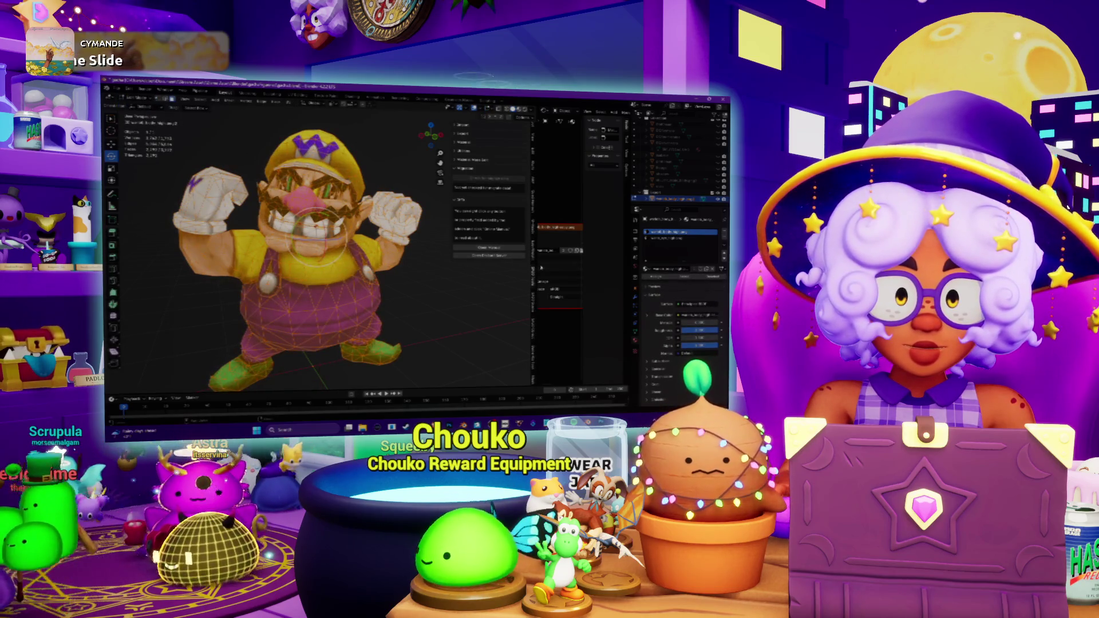
left_click_drag(534, 258, 410, 258)
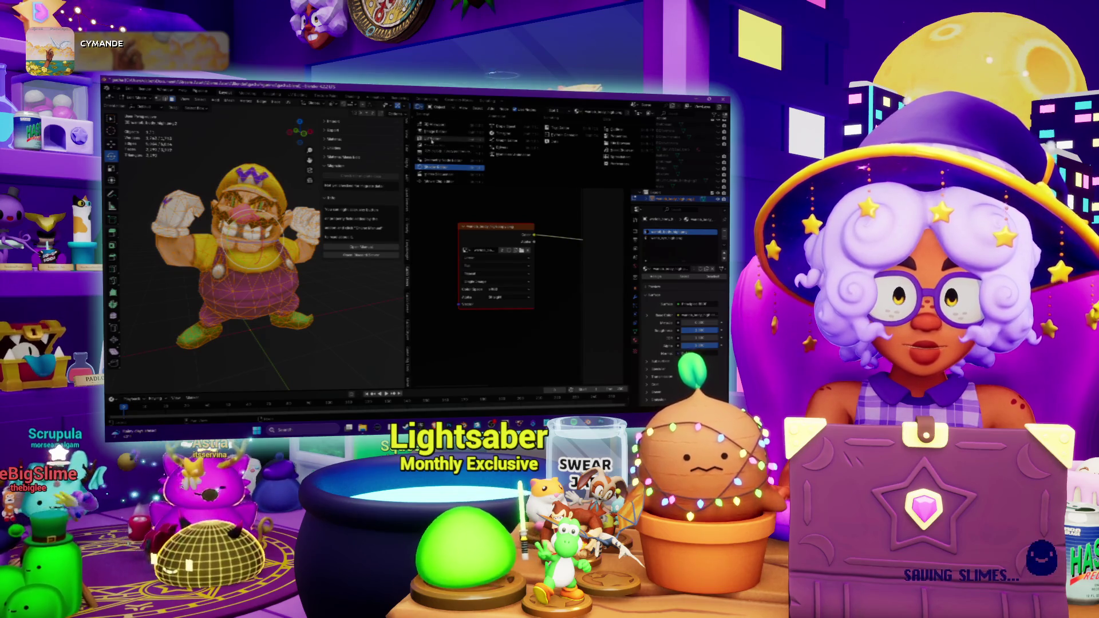
Show the UV layout over the texture and select the white rectangular UV island.
left_click(433, 140)
scroll(489, 249, "up", 2)
scroll(490, 249, "up", 2)
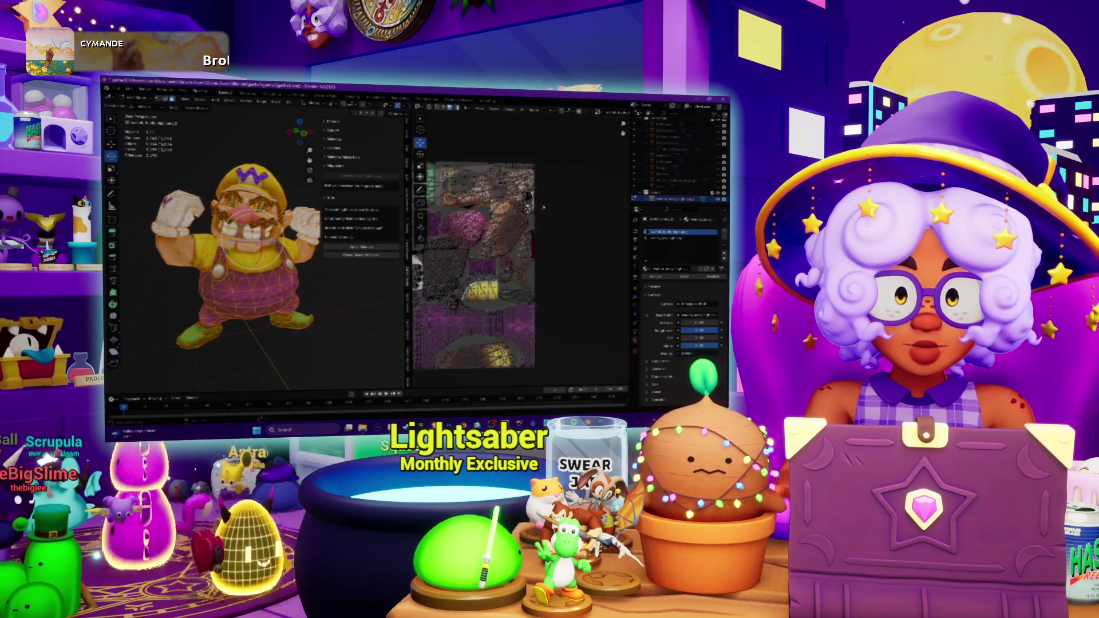
scroll(490, 249, "up", 3)
scroll(489, 249, "up", 2)
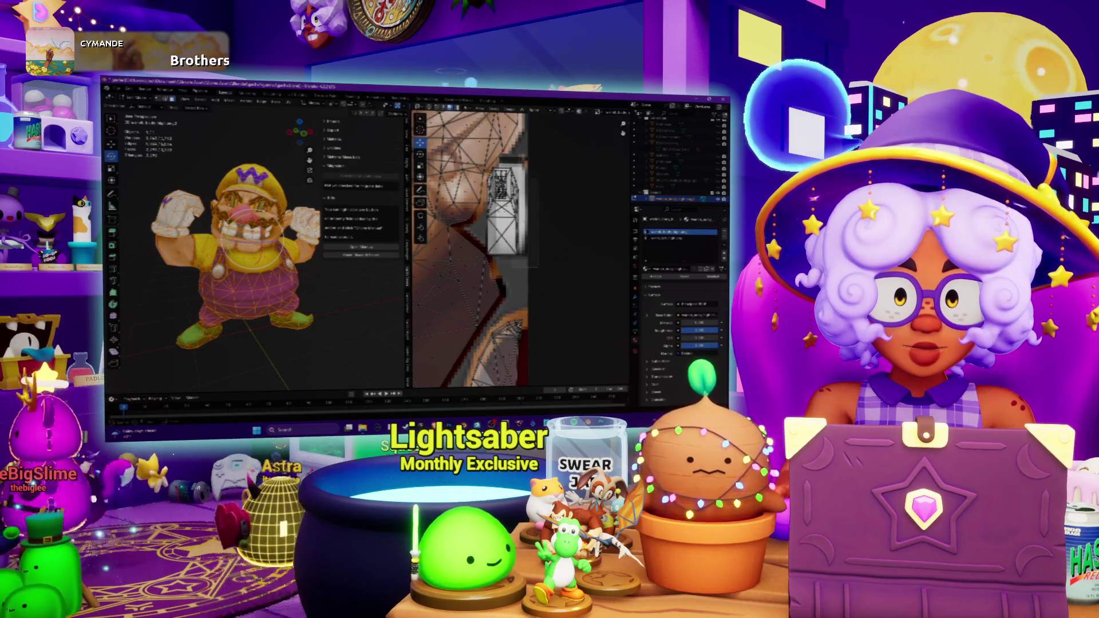
left_click(516, 210)
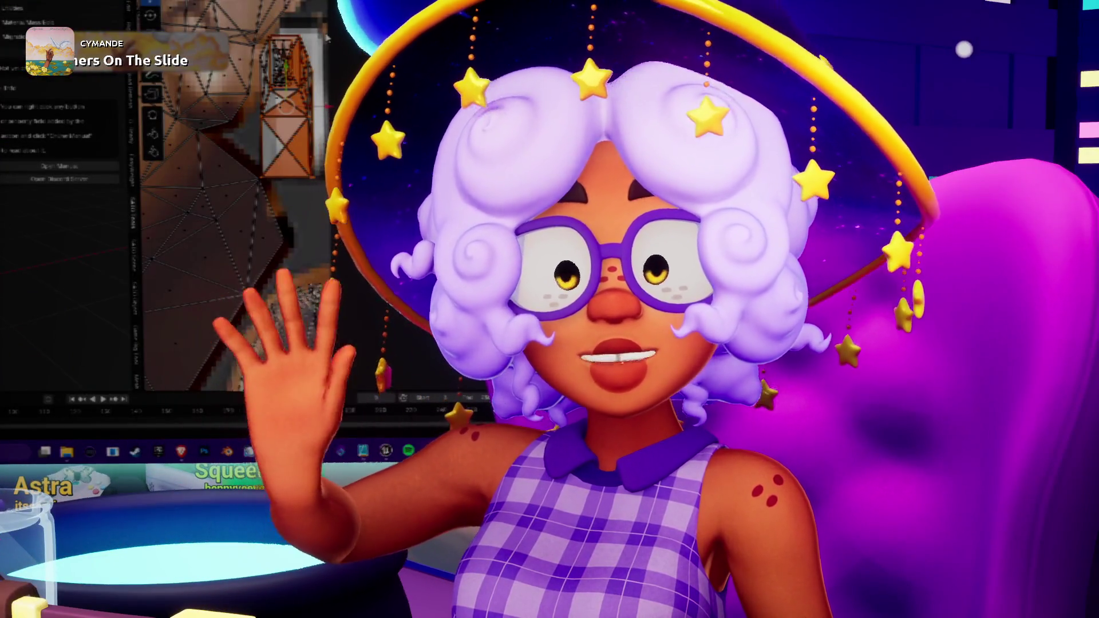
scroll(503, 206, "up", 2)
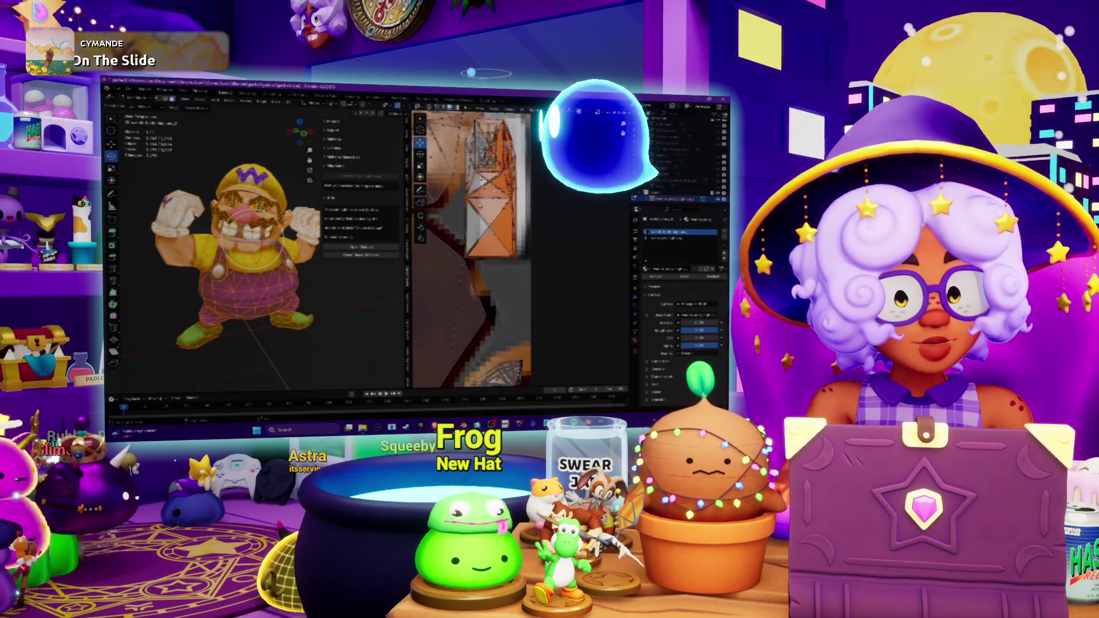
scroll(503, 207, "up", 2)
middle_click_drag(494, 224, 502, 219)
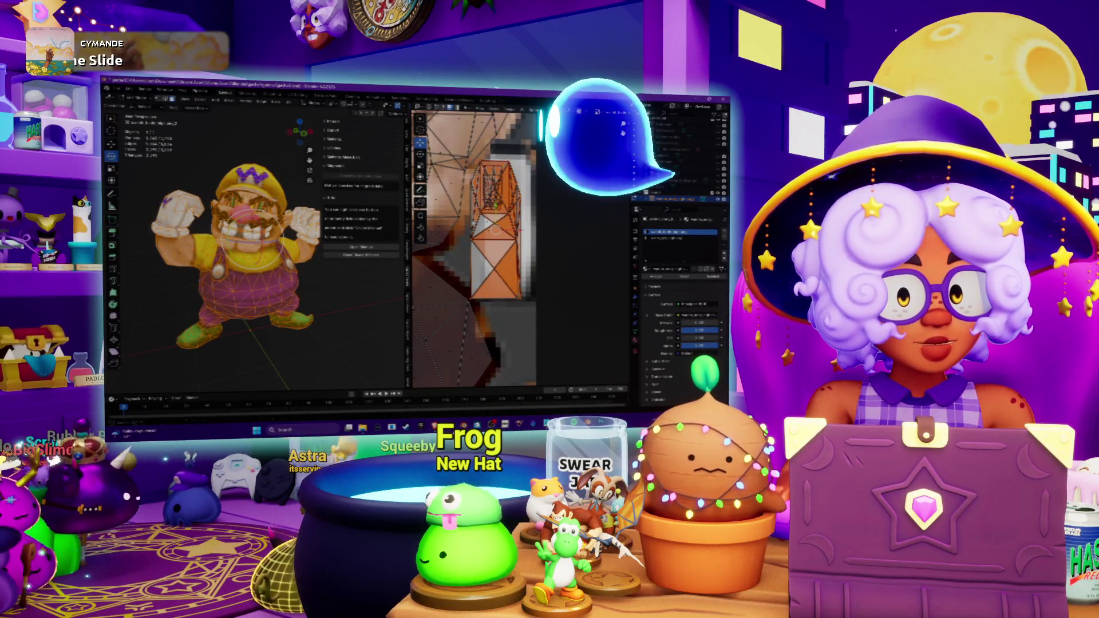
Select the island's remaining faces and zoom the view onto Wario's glove.
key("a")
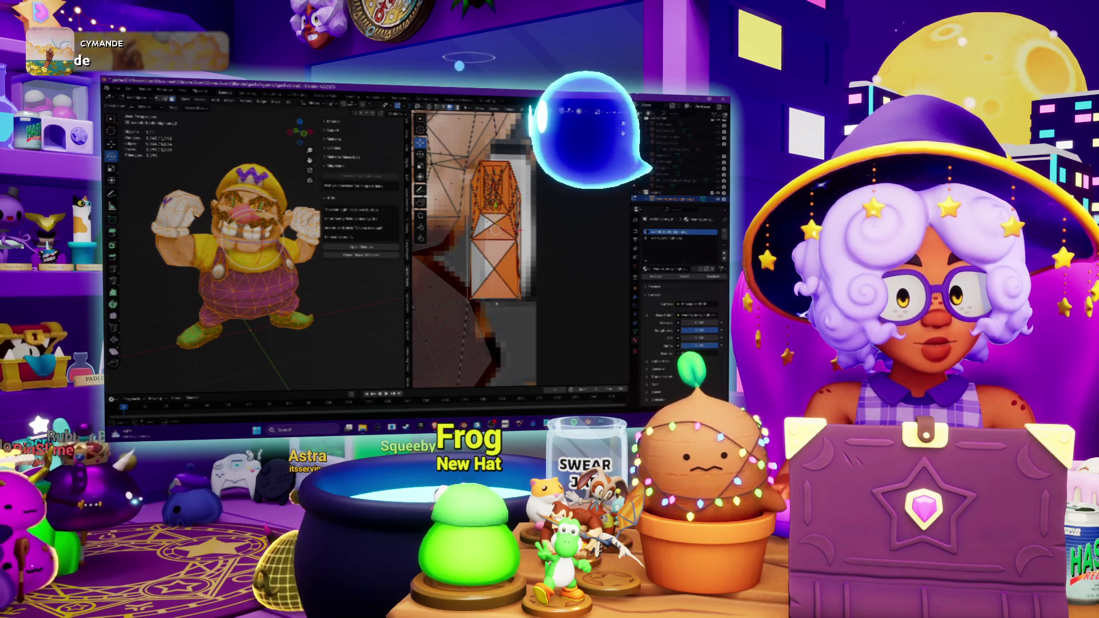
key("Tab")
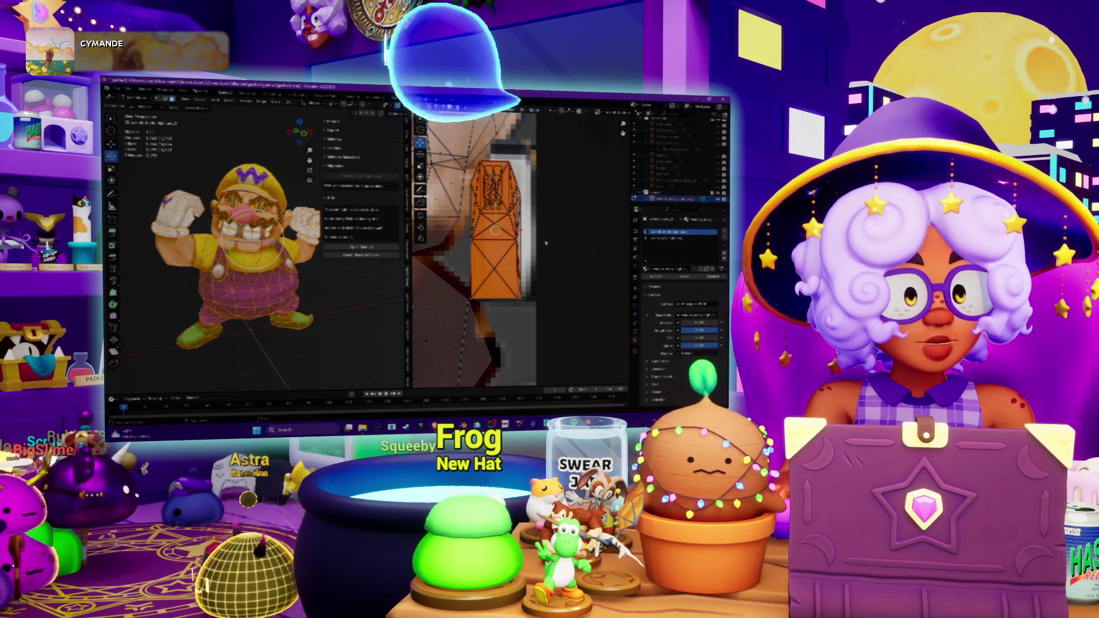
key("ctrl+t")
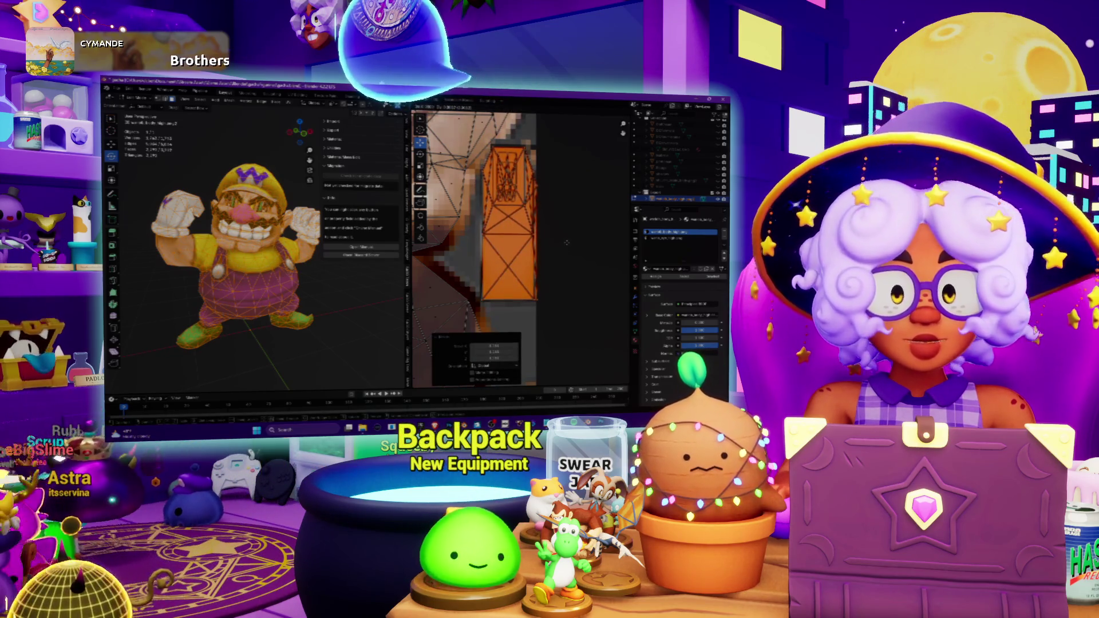
key("KP_Decimal")
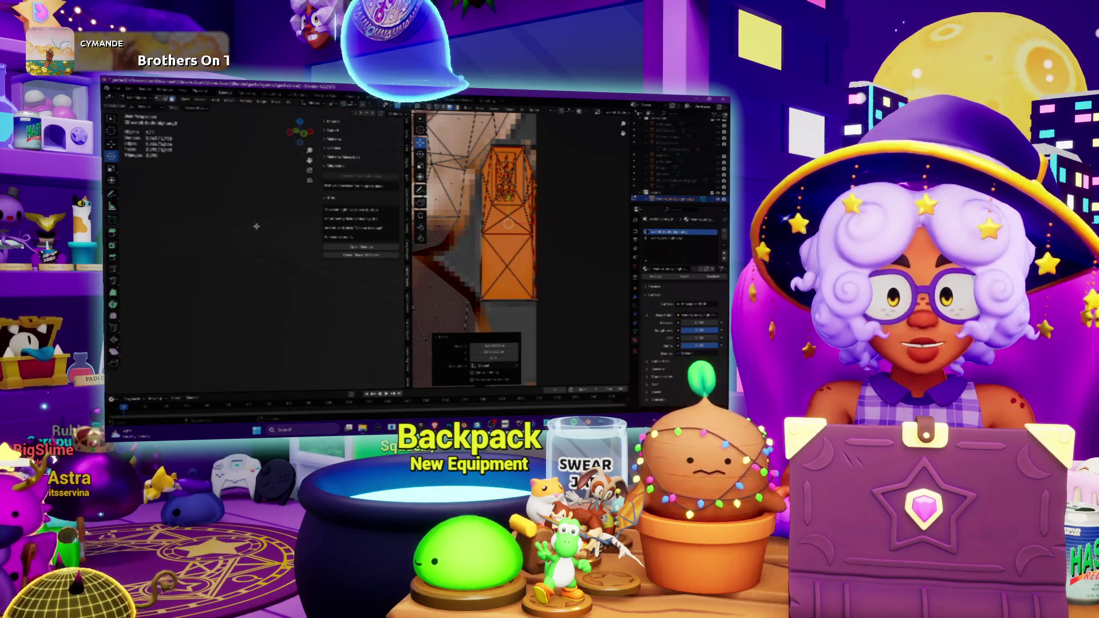
Exit mesh editing so Wario's head shows only its texture without the edit wireframe.
mouse_move(259, 245)
middle_mouse_down("shift")
mouse_move(283, 215)
mouse_move(258, 249)
middle_mouse_up("shift")
scroll(258, 246, "down", 3)
scroll(477, 249, "up", 2)
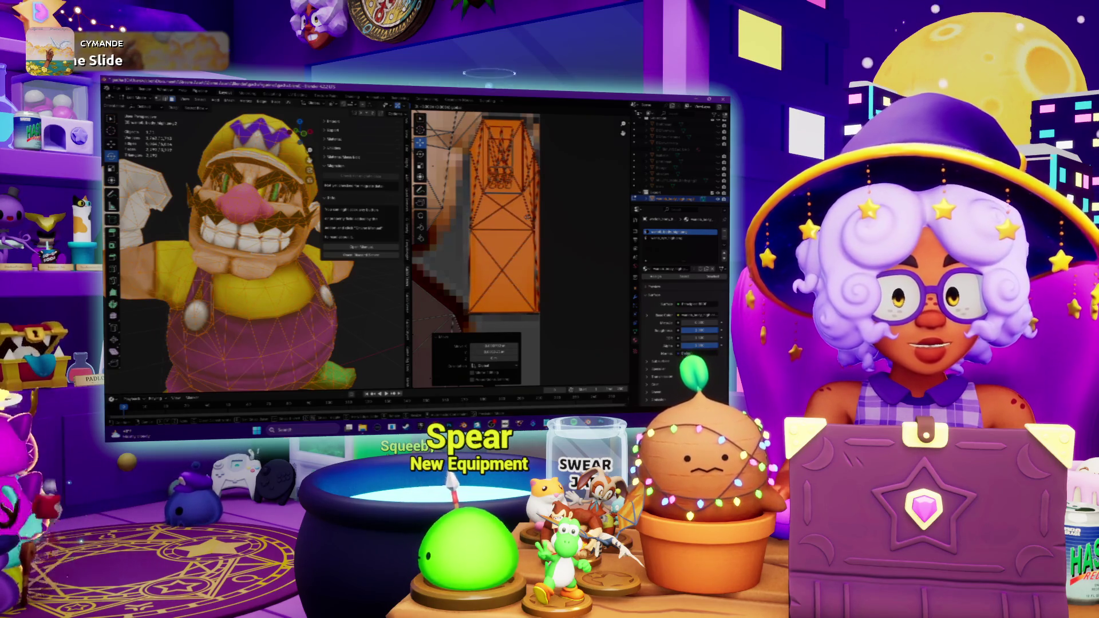
key("Tab")
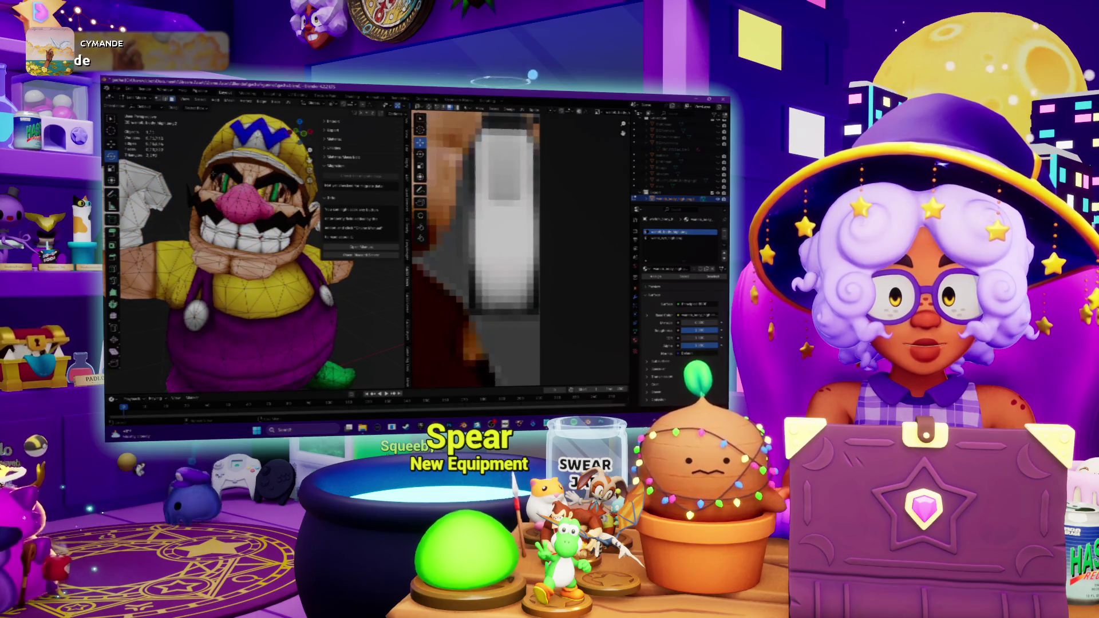
scroll(477, 249, "down", 3)
scroll(477, 249, "down", 2)
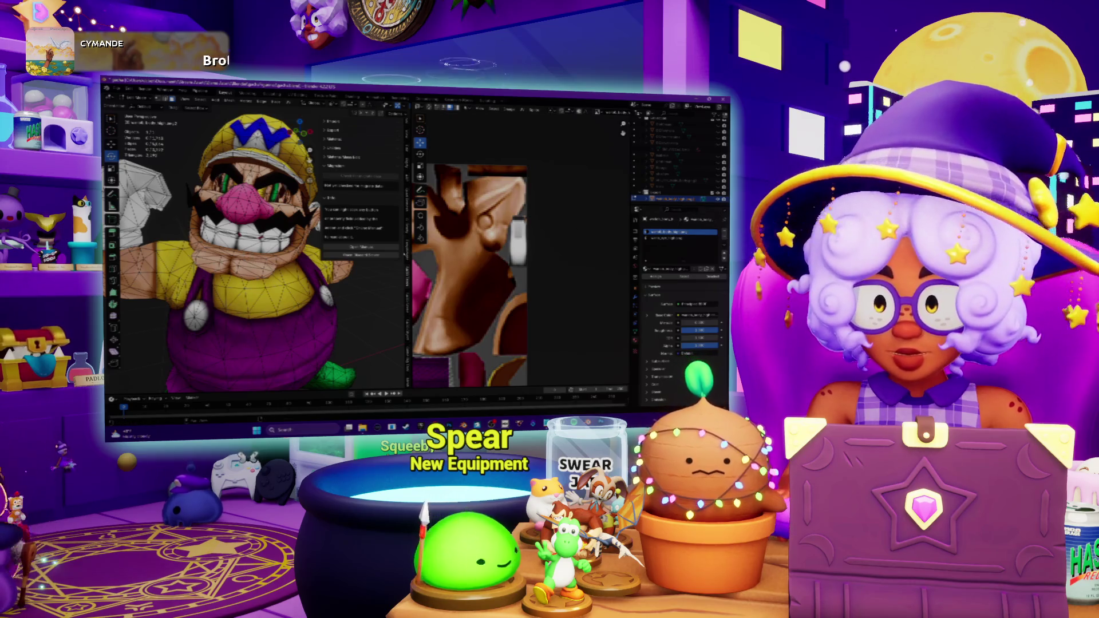
scroll(258, 249, "down", 5)
scroll(258, 250, "up", 1)
scroll(258, 249, "up", 2)
scroll(257, 249, "up", 1)
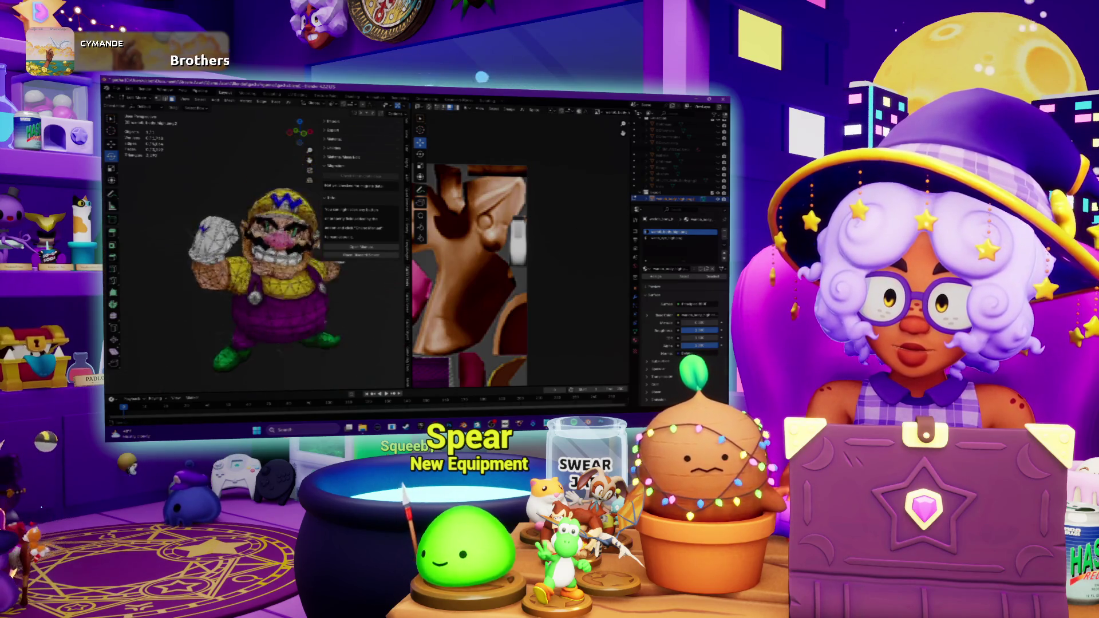
scroll(257, 249, "up", 3)
scroll(257, 250, "up", 3)
scroll(258, 249, "up", 1)
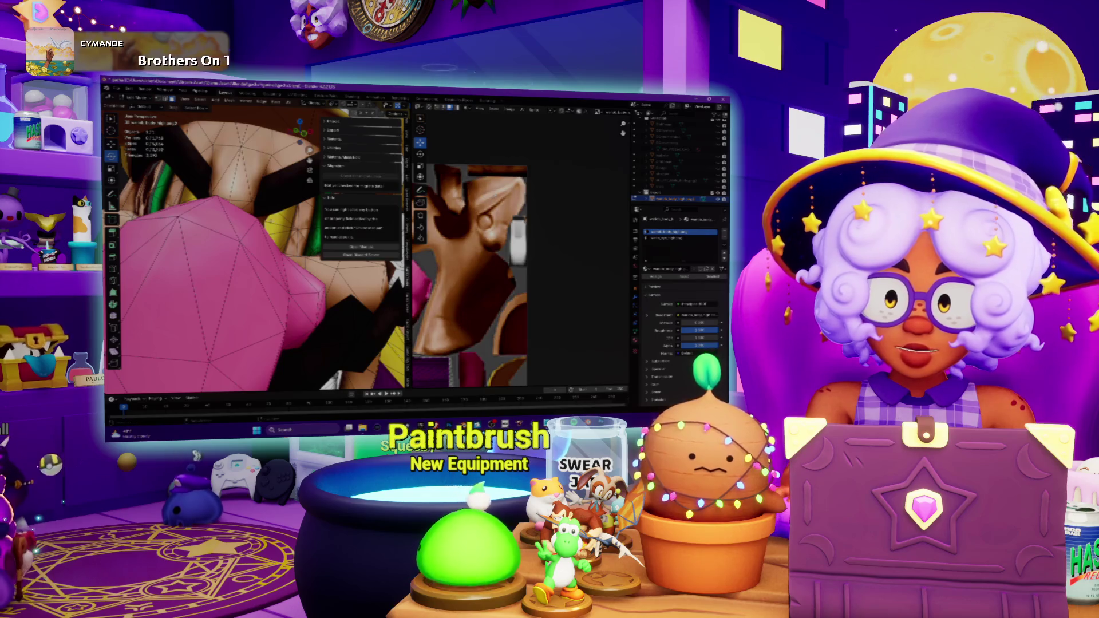
scroll(258, 249, "down", 4)
scroll(515, 258, "down", 1)
scroll(516, 258, "down", 1)
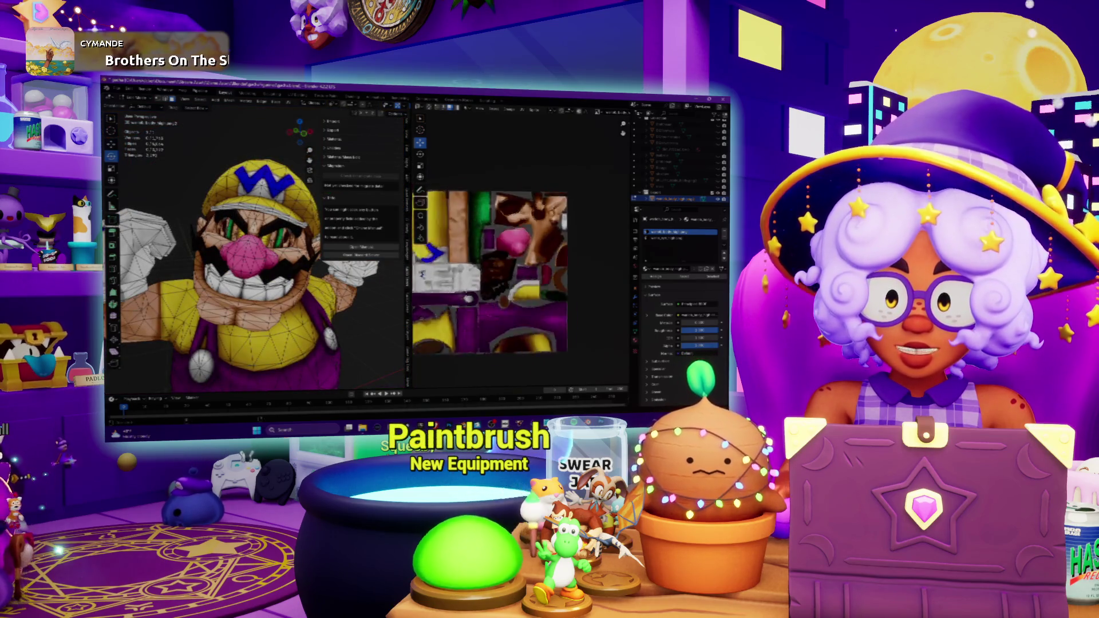
scroll(516, 258, "down", 2)
Toggle back into editing the Wario mesh so its UVs appear over the texture.
key("Tab")
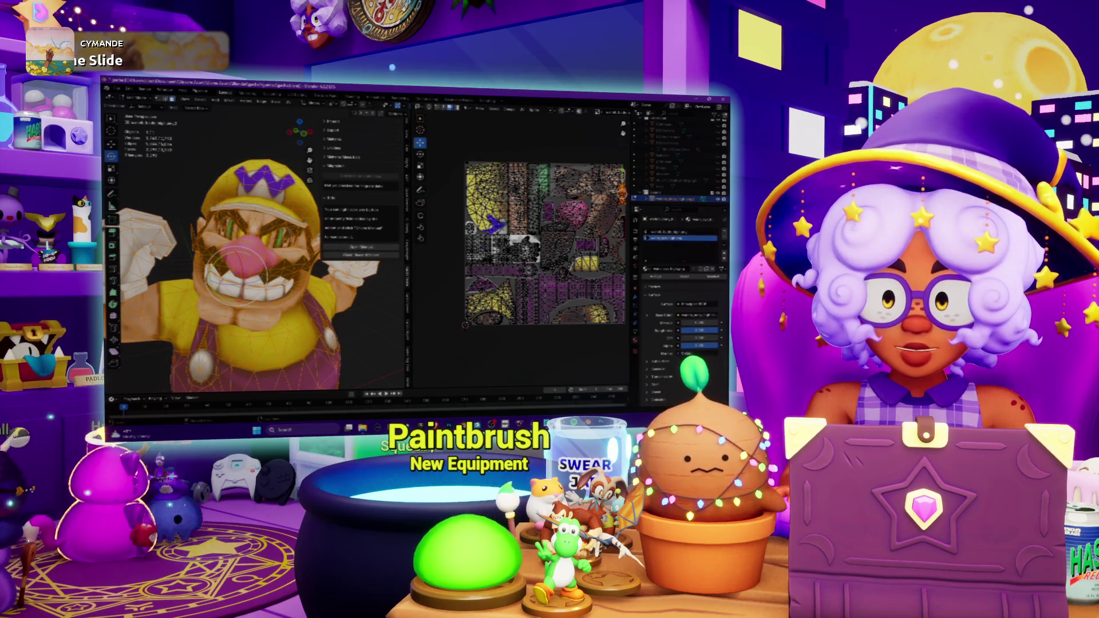
key("Tab")
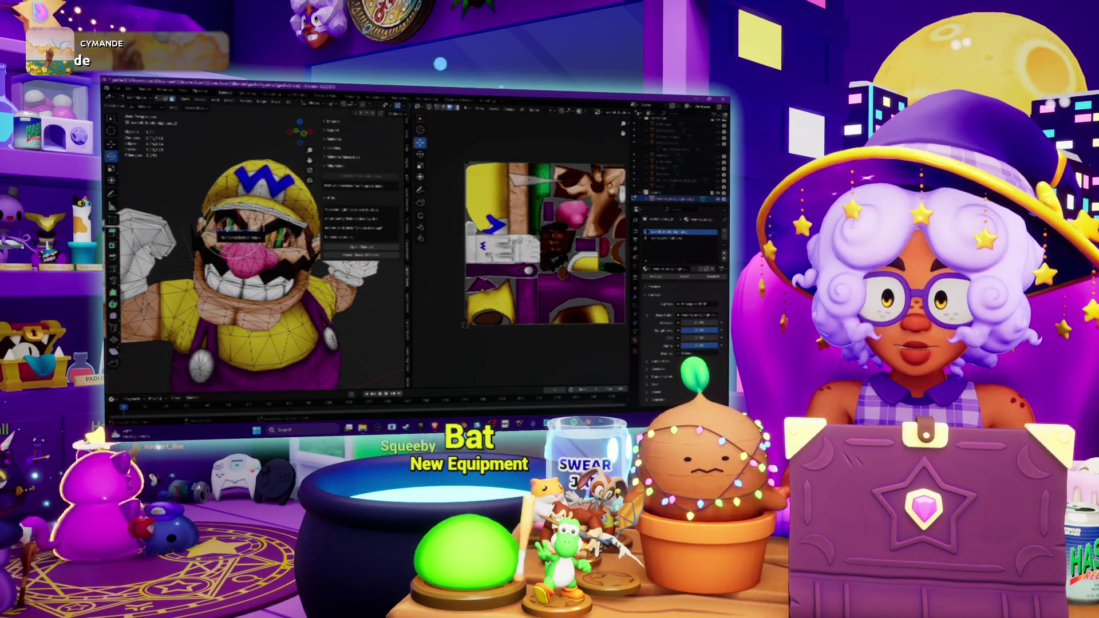
key("Tab")
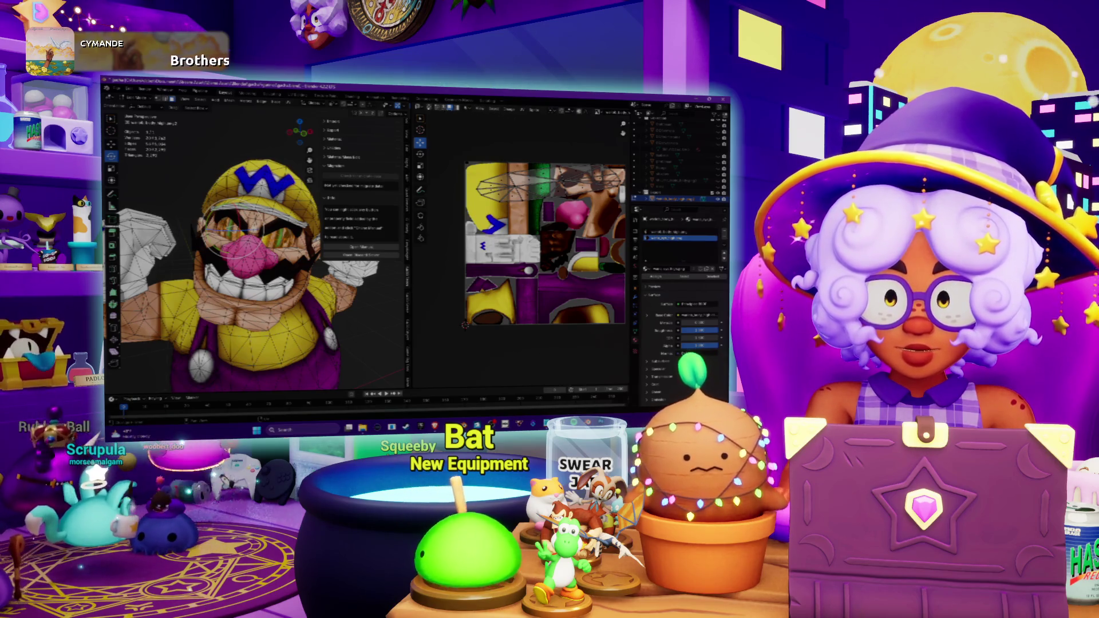
left_click(418, 106)
Load a different image file into the Image Texture node, then return the area to UV editing.
left_click(439, 166)
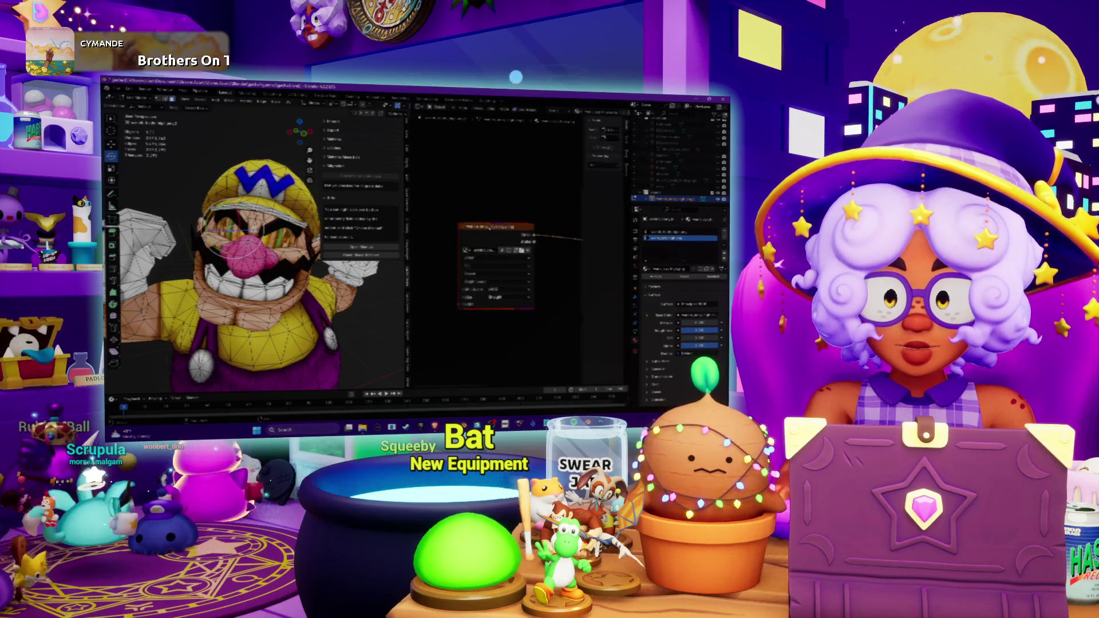
left_click(521, 251)
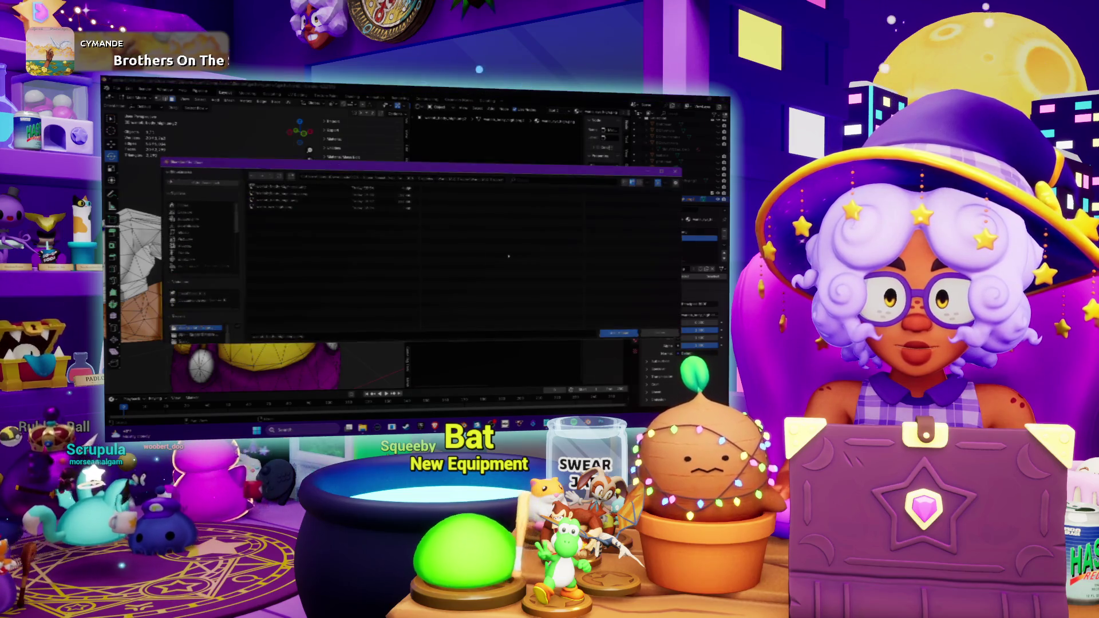
double_click(285, 209)
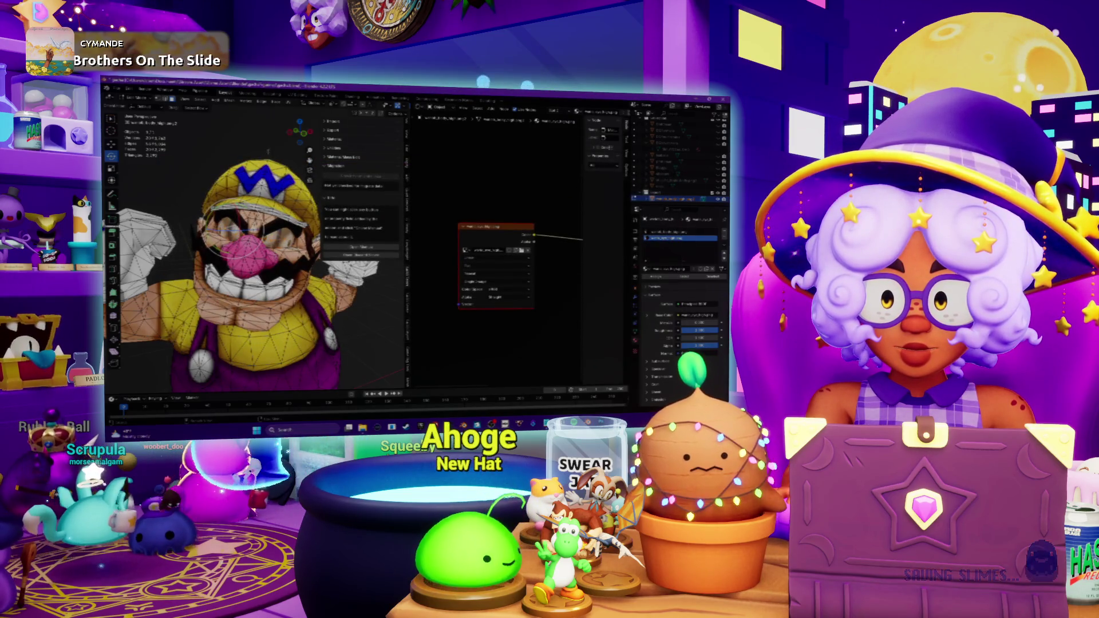
left_click(419, 109)
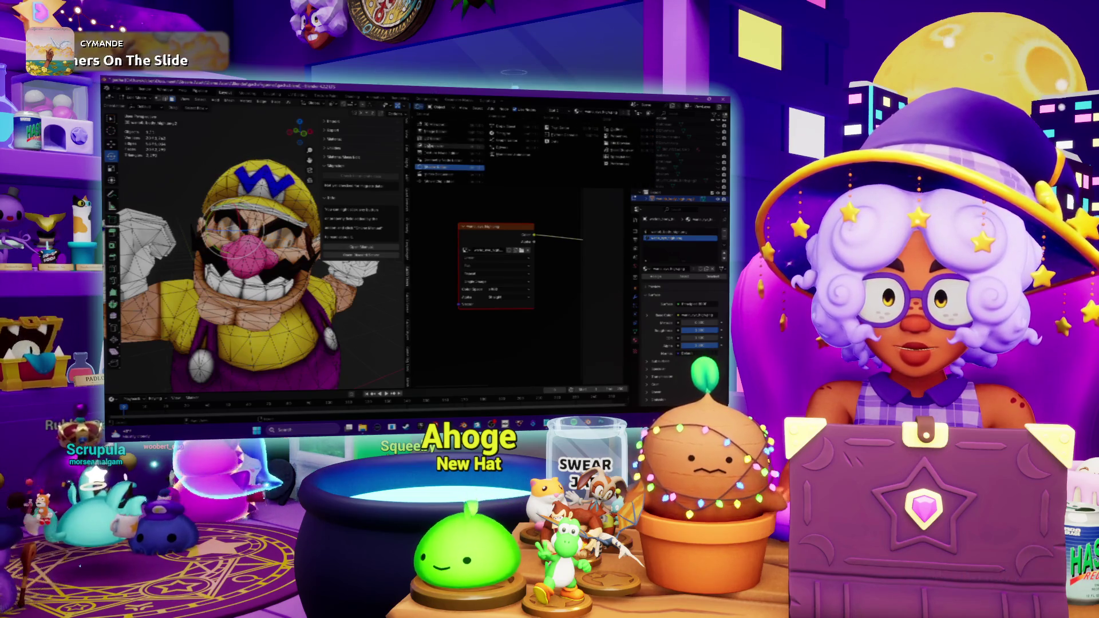
left_click(434, 139)
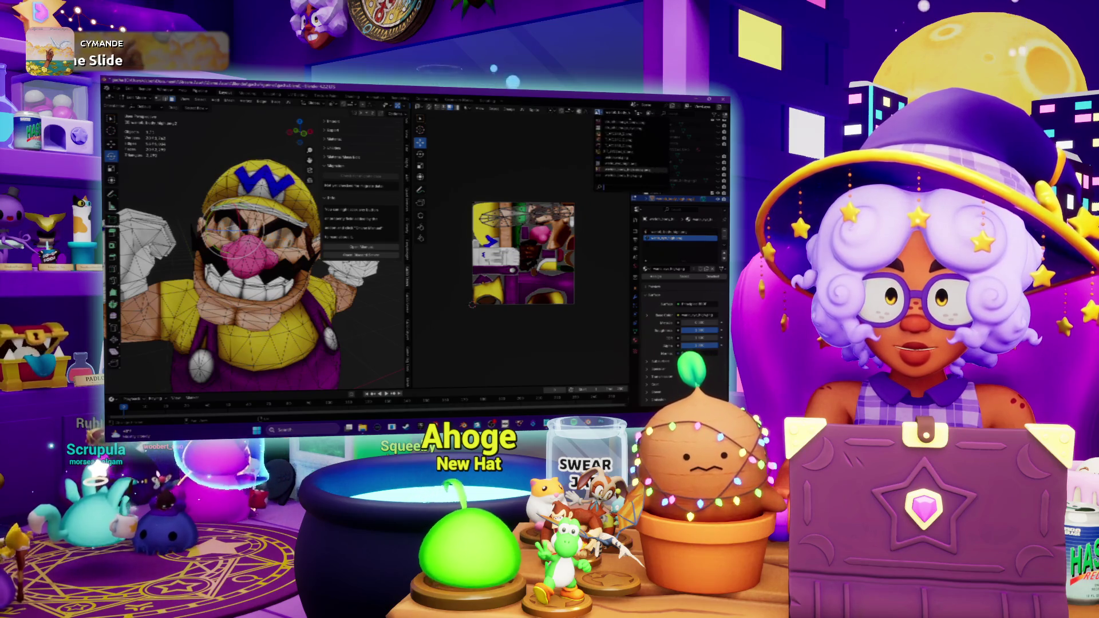
Display the eye texture sheet and transform the eye UV island to fit over it.
left_click(619, 164)
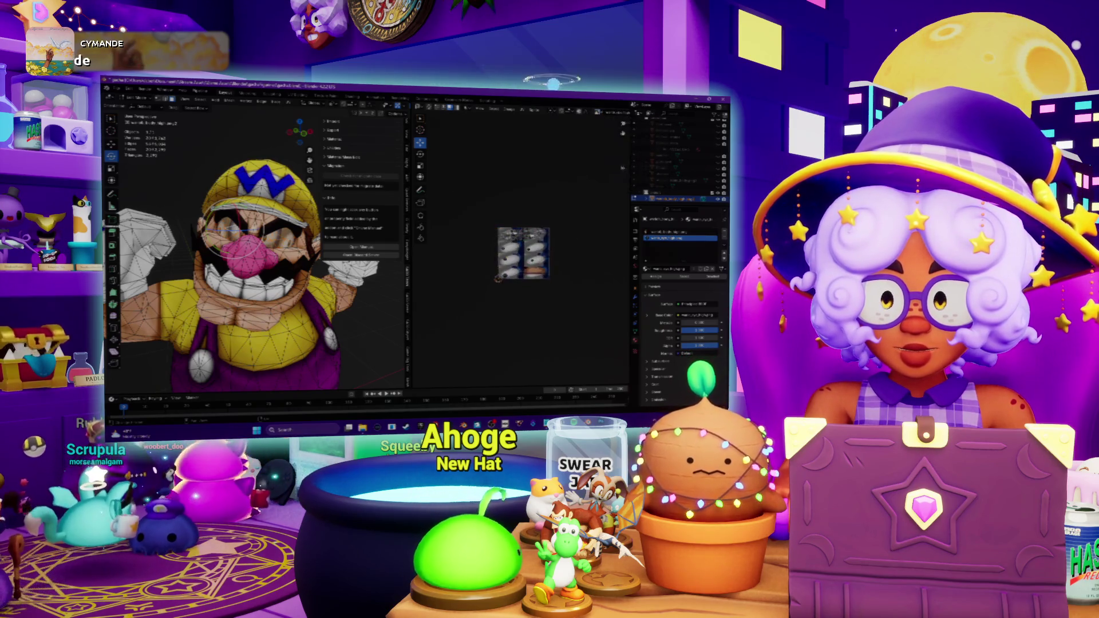
scroll(522, 255, "up", 1)
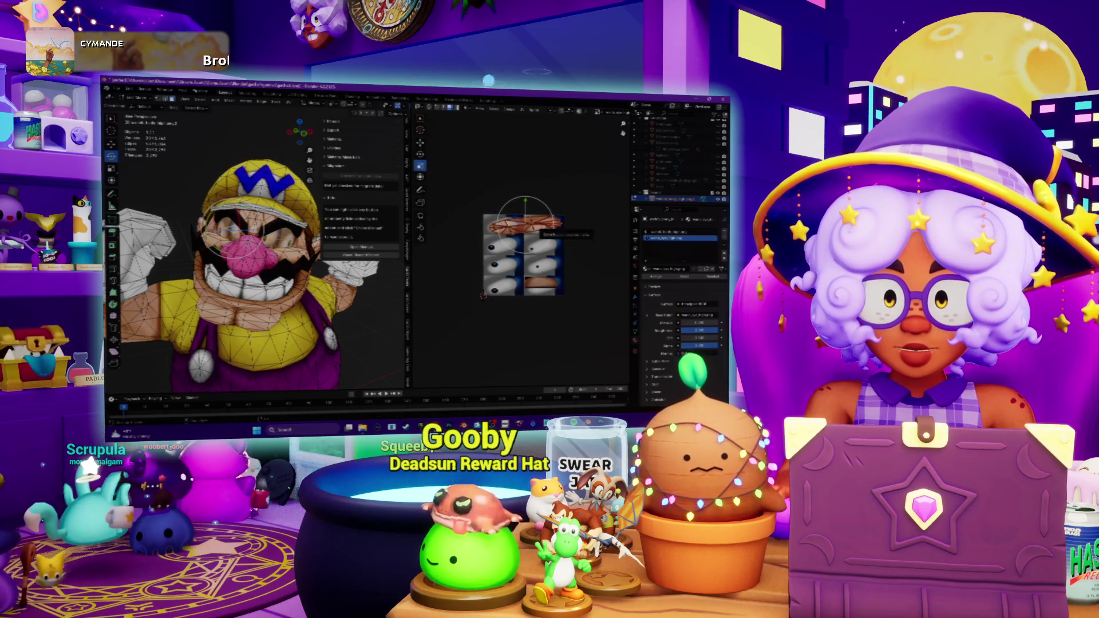
left_click(484, 295)
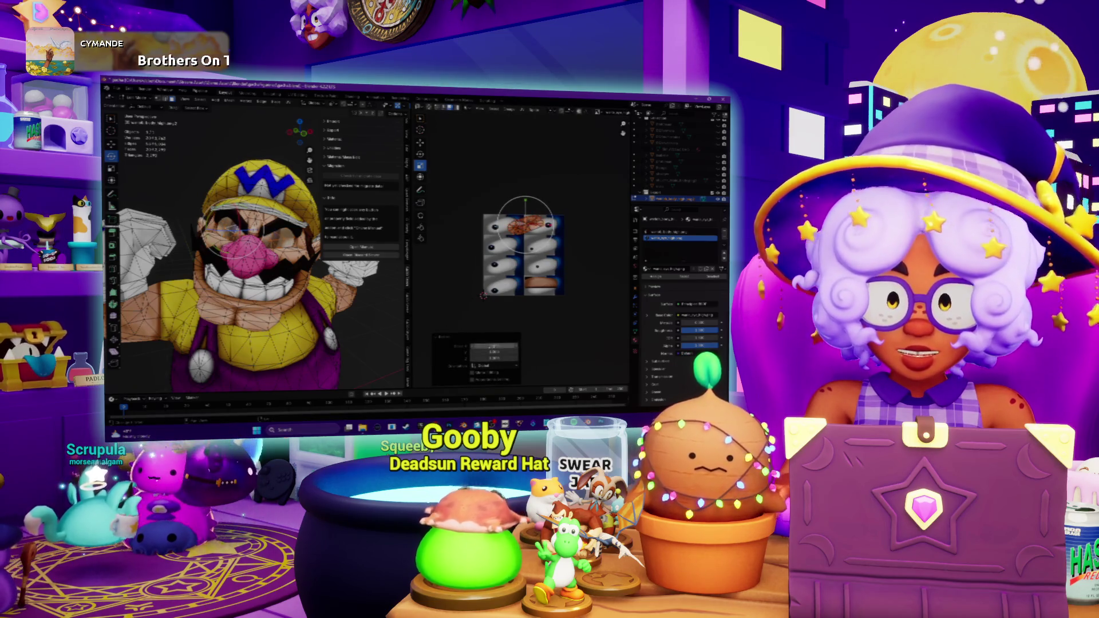
scroll(524, 254, "up", 2)
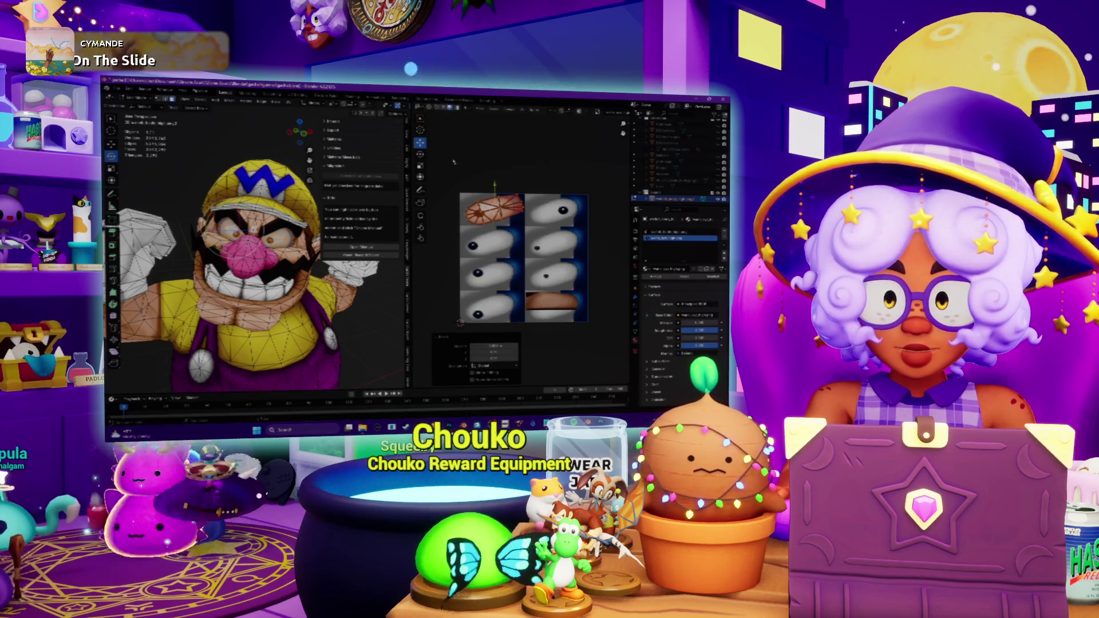
scroll(524, 253, "up", 1)
scroll(533, 253, "up", 1)
scroll(250, 267, "down", 2)
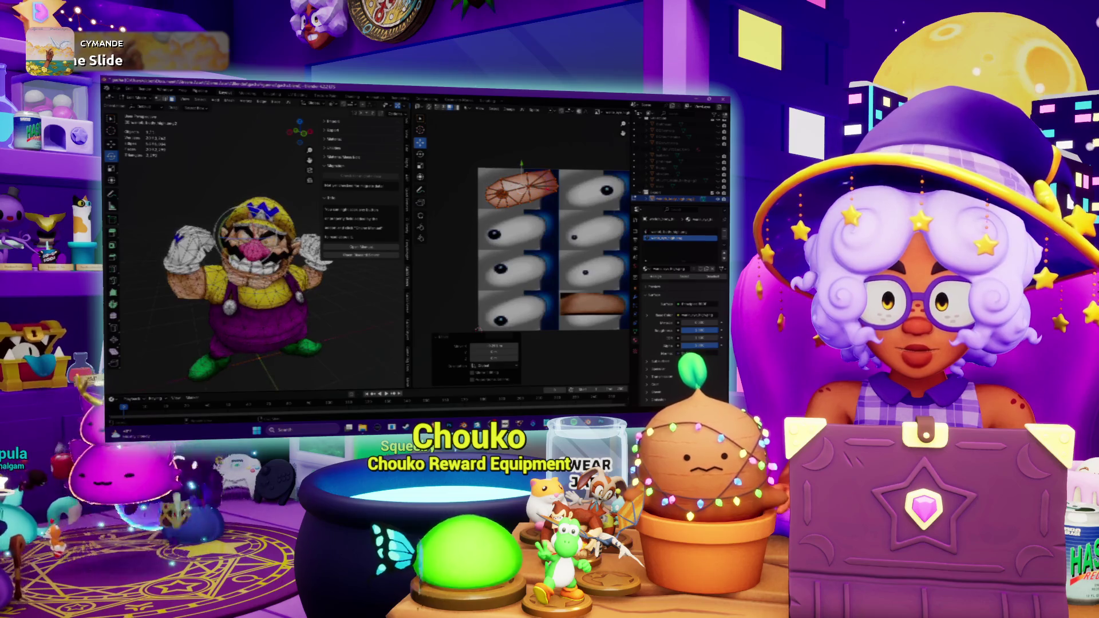
scroll(257, 266, "up", 3)
middle_click_drag(258, 266, 363, 320)
scroll(295, 279, "down", 4)
scroll(230, 254, "up", 2)
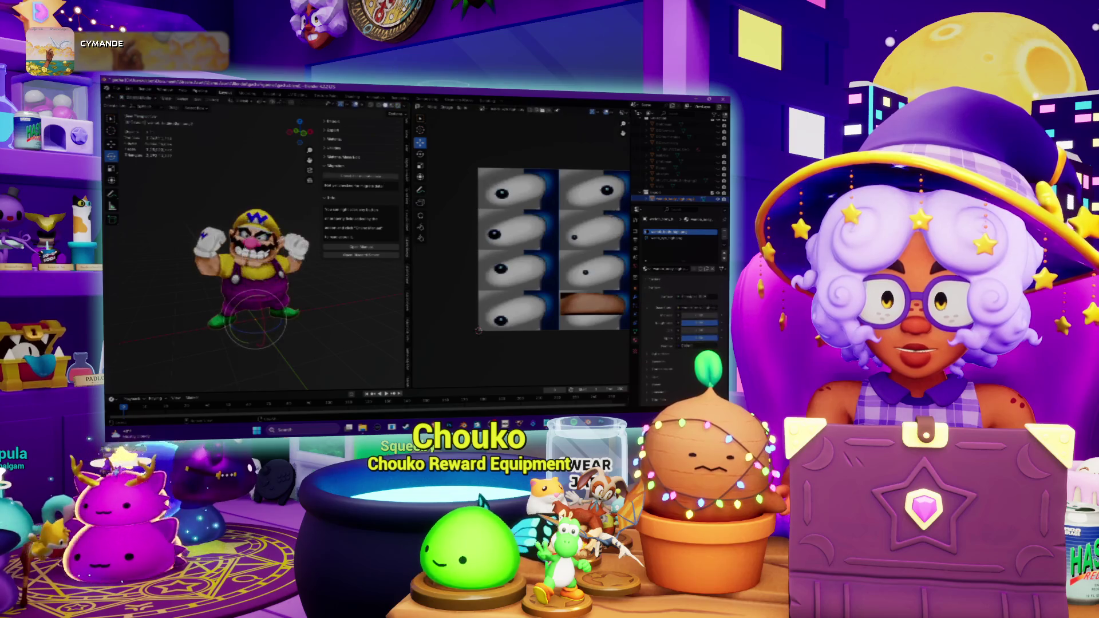
scroll(229, 254, "up", 6)
scroll(248, 245, "down", 3)
scroll(249, 244, "down", 3)
Inspect the textured Wario figure from several angles and select the whole model.
mouse_move(249, 244)
middle_mouse_down()
mouse_move(284, 254)
mouse_move(240, 258)
mouse_move(258, 258)
mouse_move(289, 303)
middle_mouse_up()
scroll(258, 258, "down", 2)
scroll(257, 249, "up", 5)
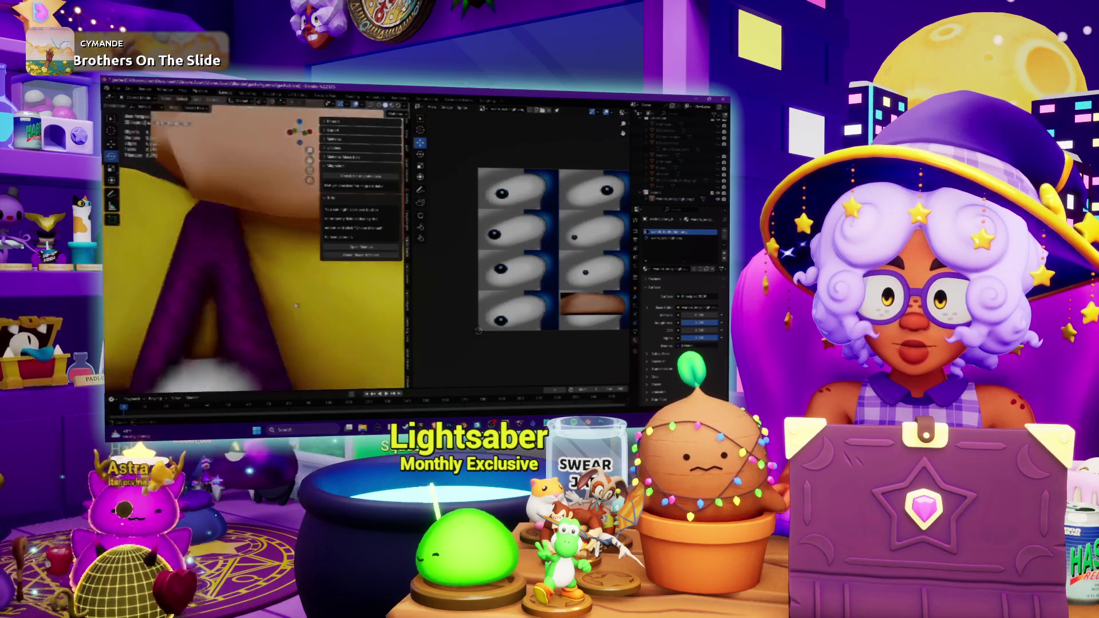
scroll(293, 300, "down", 3)
scroll(285, 301, "down", 5)
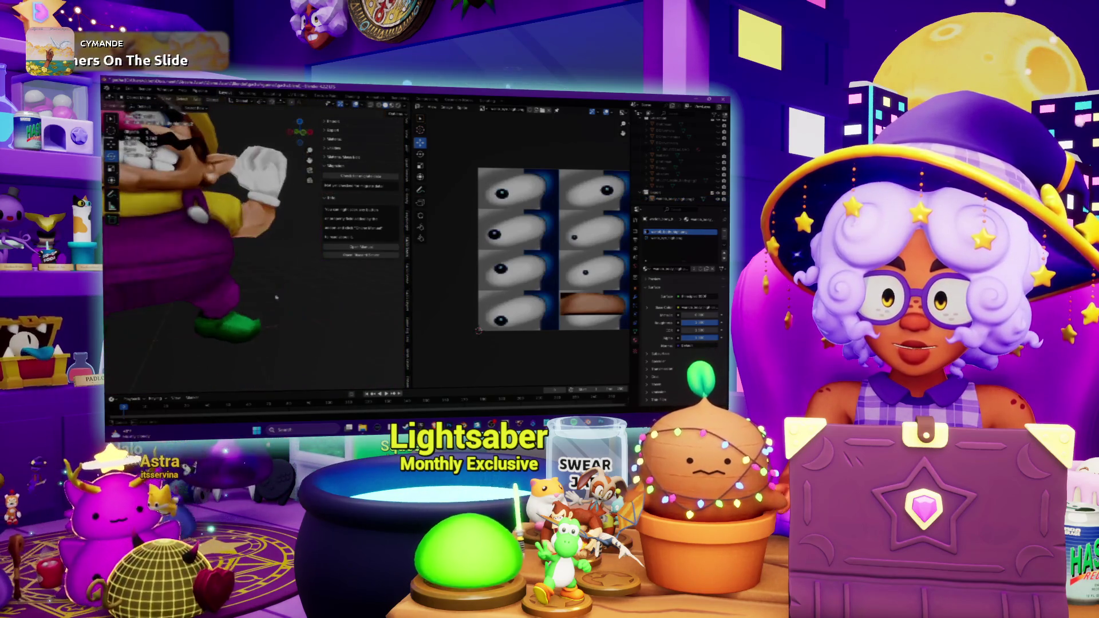
scroll(249, 288, "down", 5)
scroll(206, 275, "down", 3)
scroll(258, 206, "up", 3)
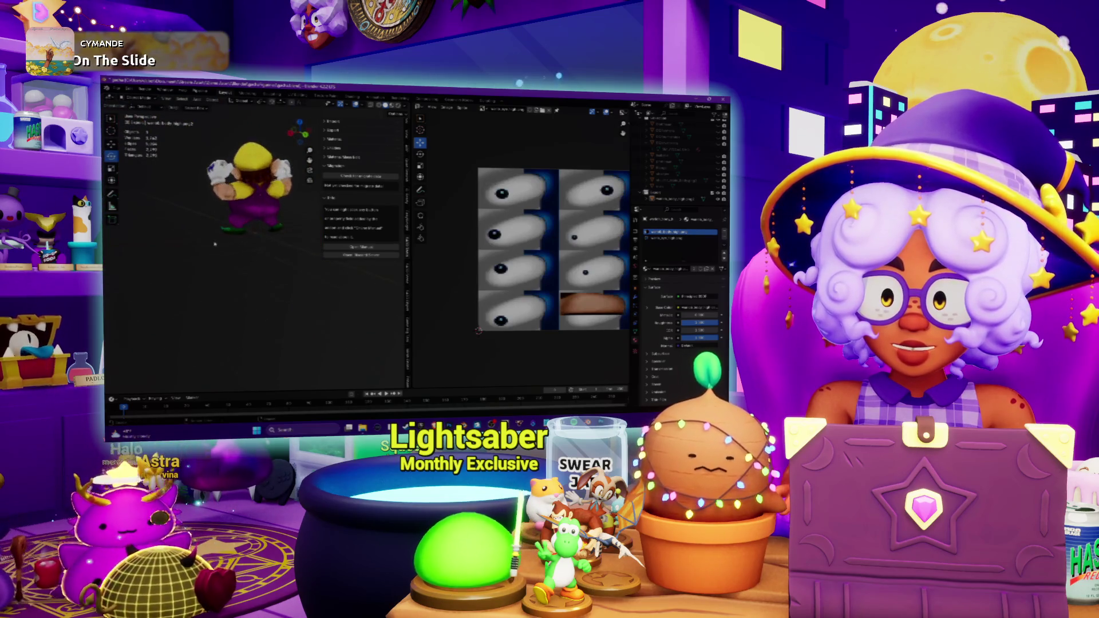
scroll(258, 207, "up", 3)
scroll(259, 205, "up", 4)
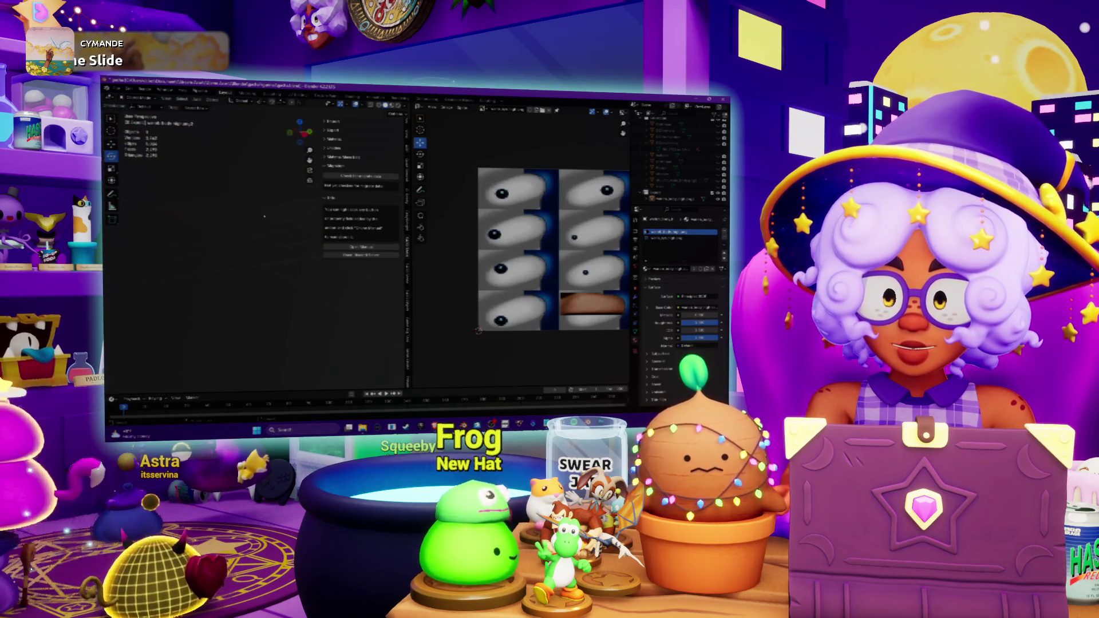
scroll(260, 204, "down", 5)
scroll(250, 255, "down", 3)
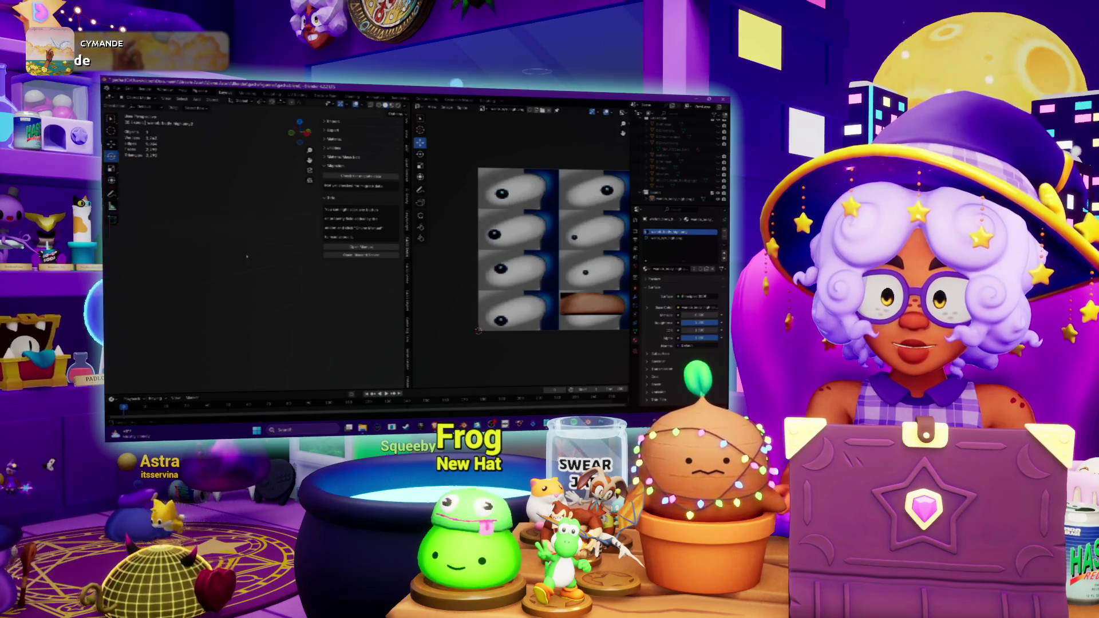
scroll(250, 255, "up", 5)
scroll(258, 261, "down", 3)
scroll(261, 267, "down", 1)
mouse_move(258, 258)
middle_mouse_down()
mouse_move(292, 266)
mouse_move(264, 243)
middle_mouse_up()
scroll(266, 243, "up", 5)
scroll(267, 243, "down", 5)
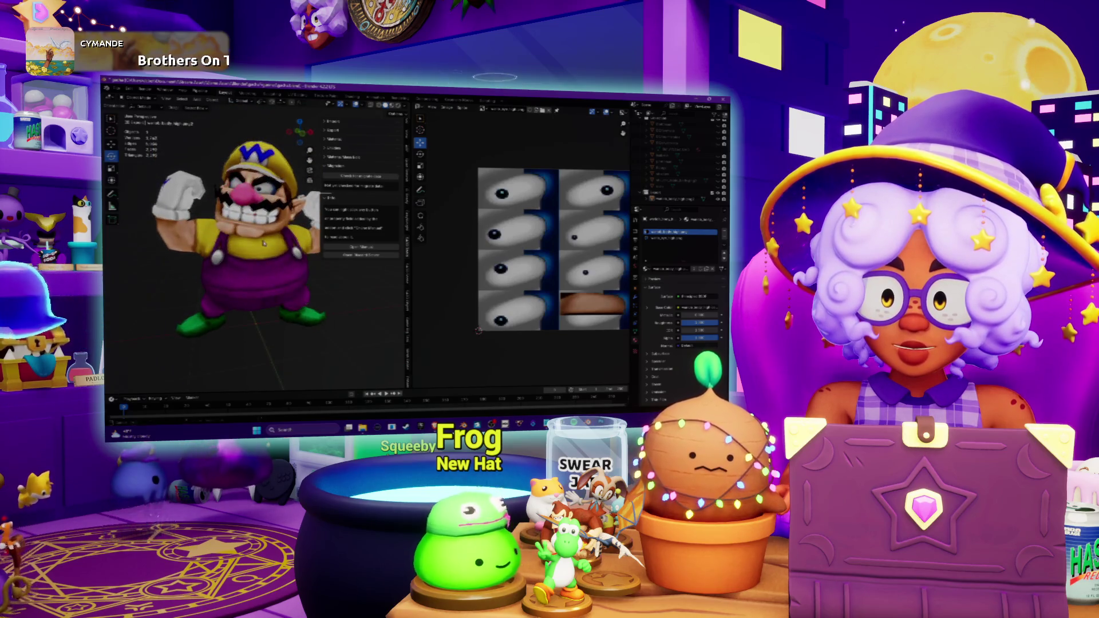
left_click(263, 243)
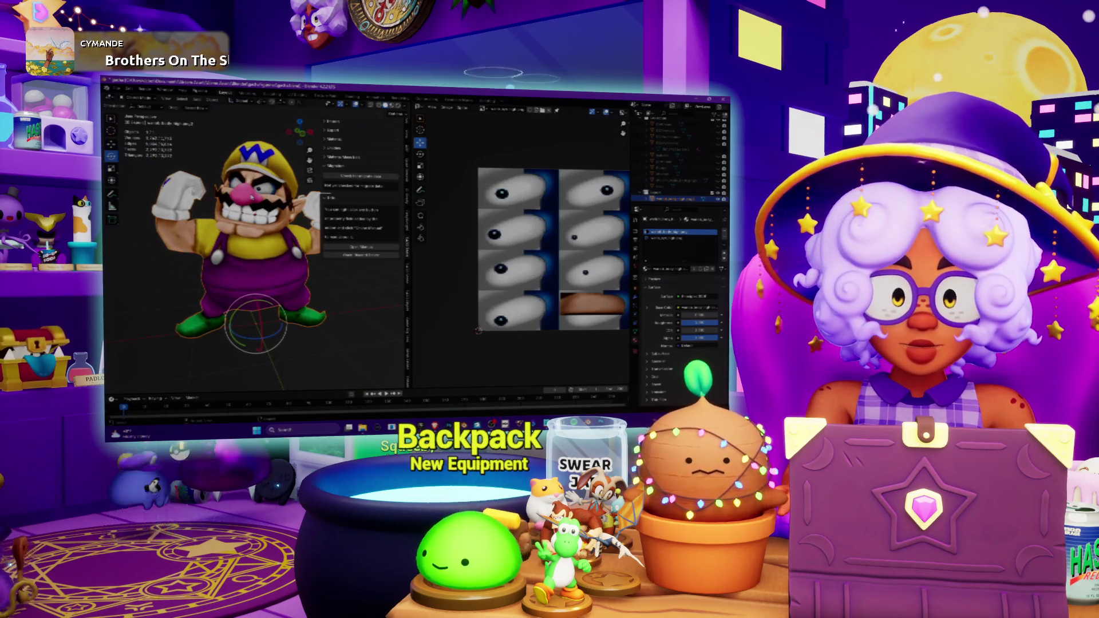
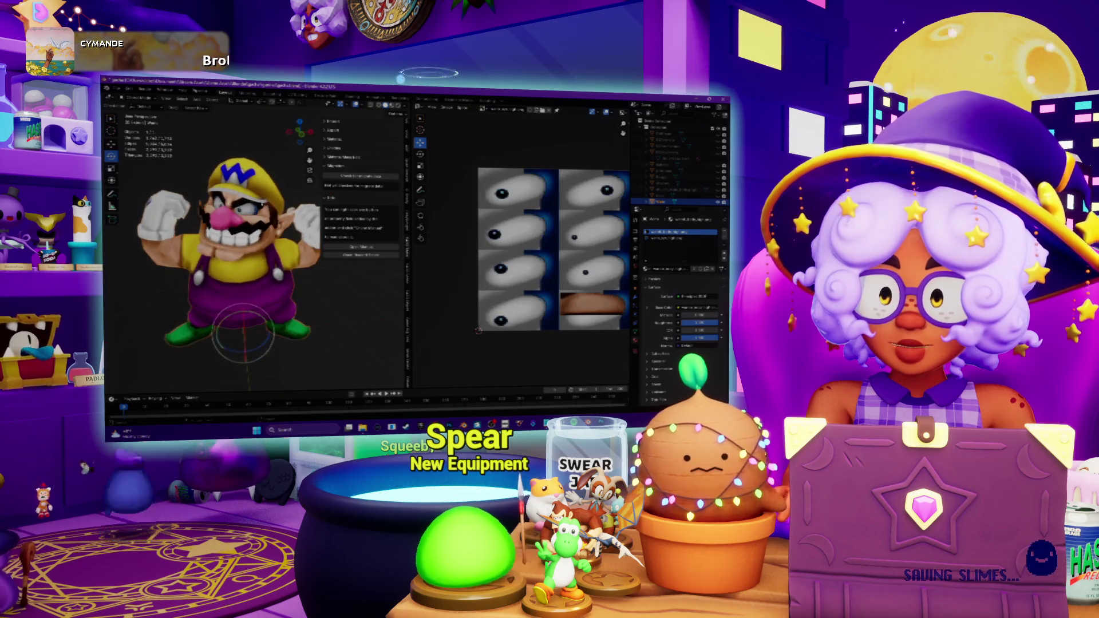
Open the eye texture sheet from File Explorer in Adobe Photoshop.
key("alt+Tab")
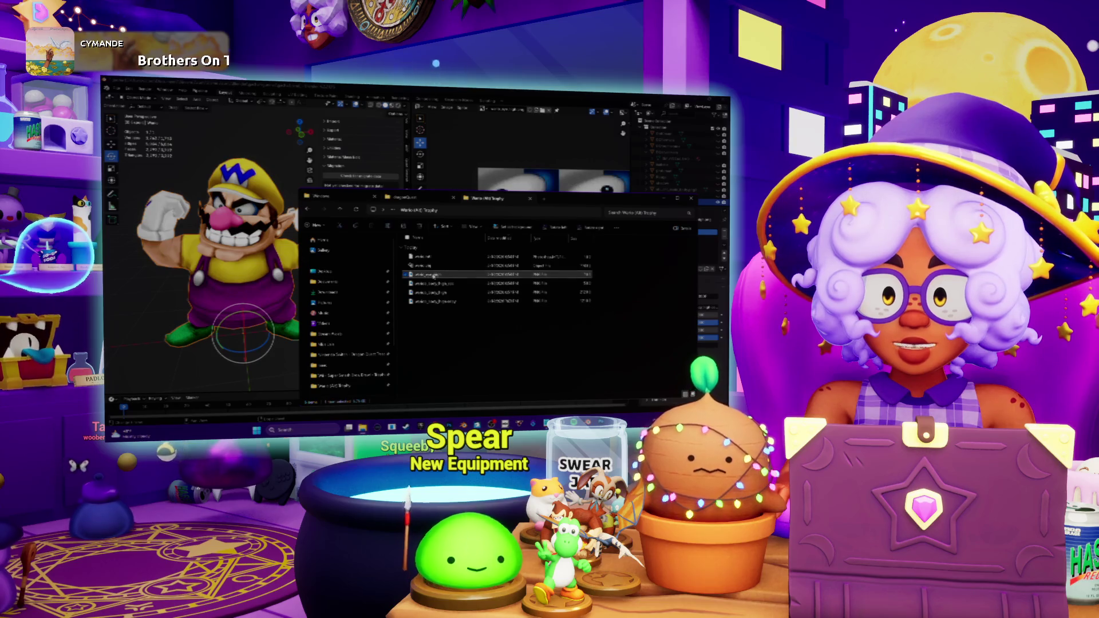
right_click(434, 275)
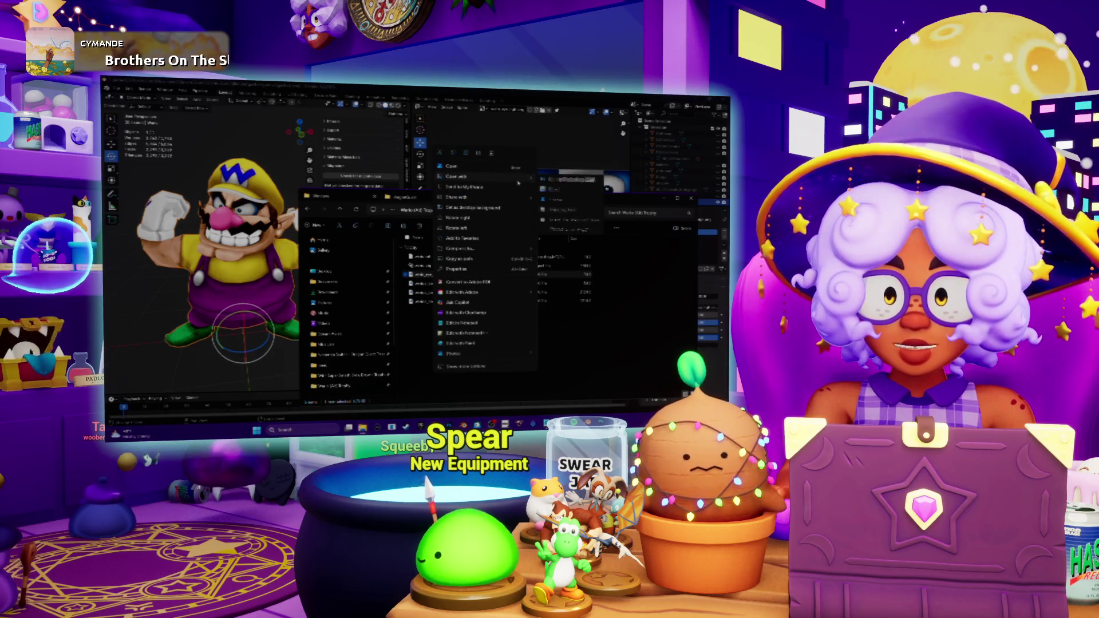
left_click(572, 180)
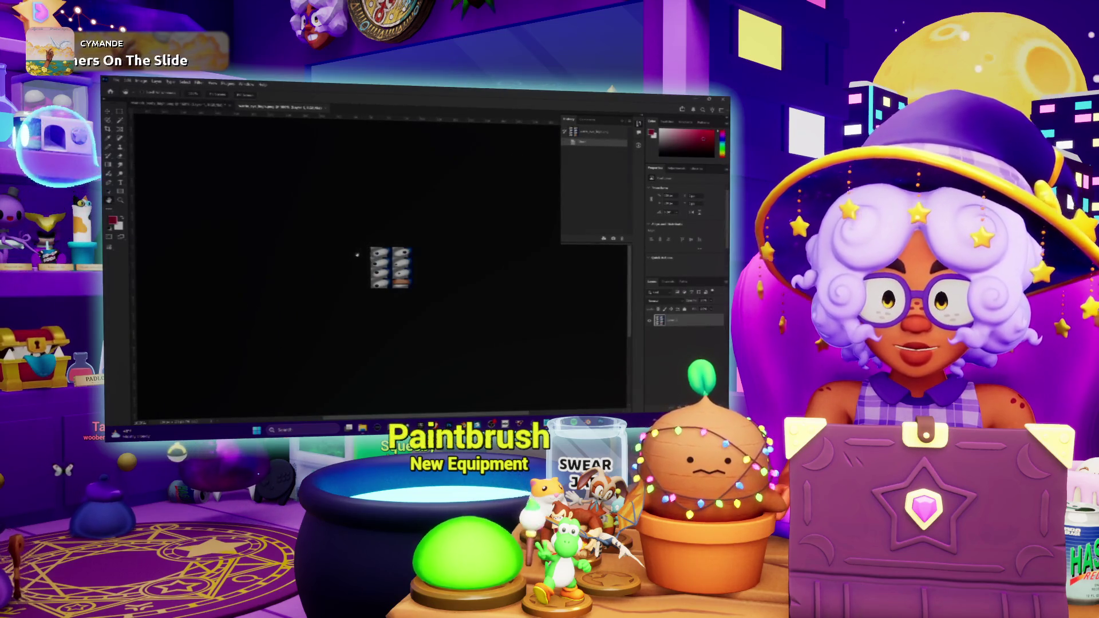
scroll(371, 249, "up", 5, "alt")
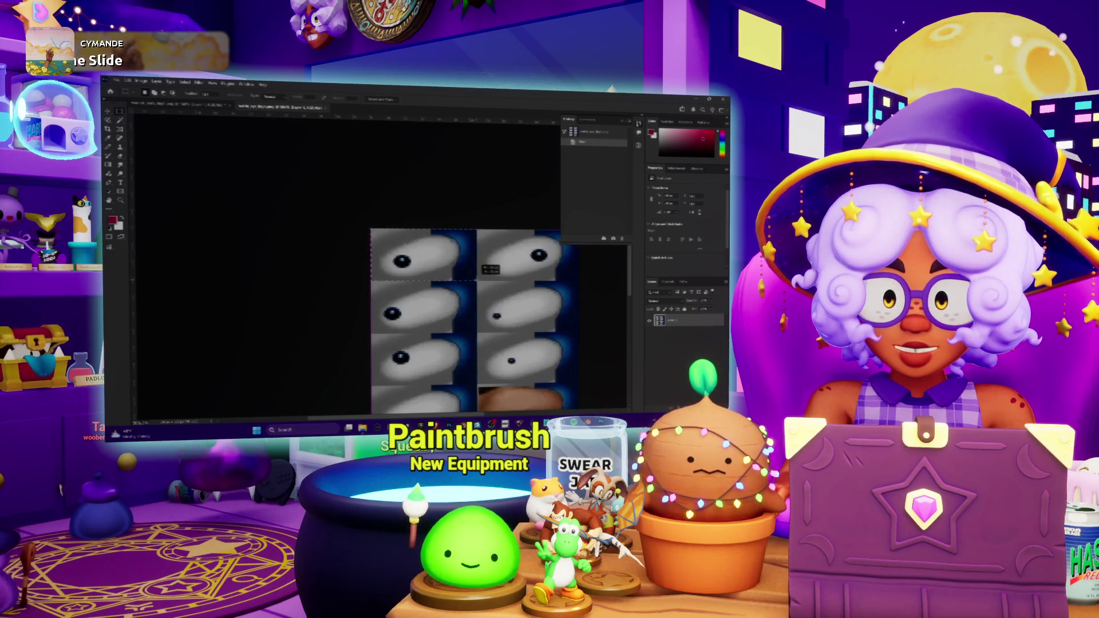
scroll(464, 284, "down", 3)
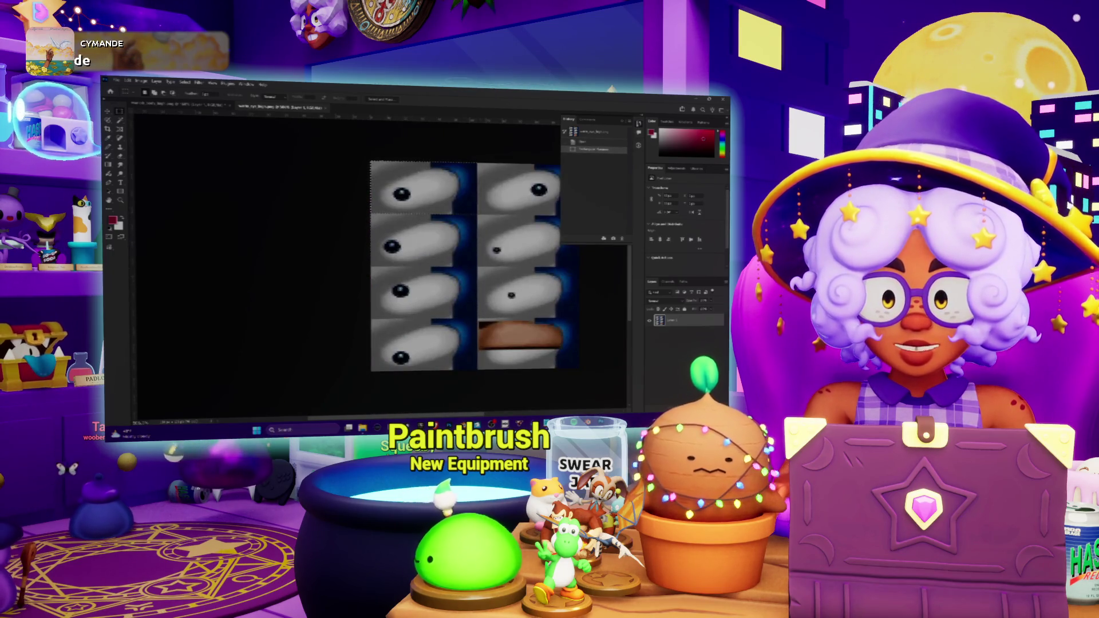
scroll(464, 275, "up", 1)
Crop the eye sheet down to one eye tile via Image > Crop, then bring up Image Size.
left_click(142, 81)
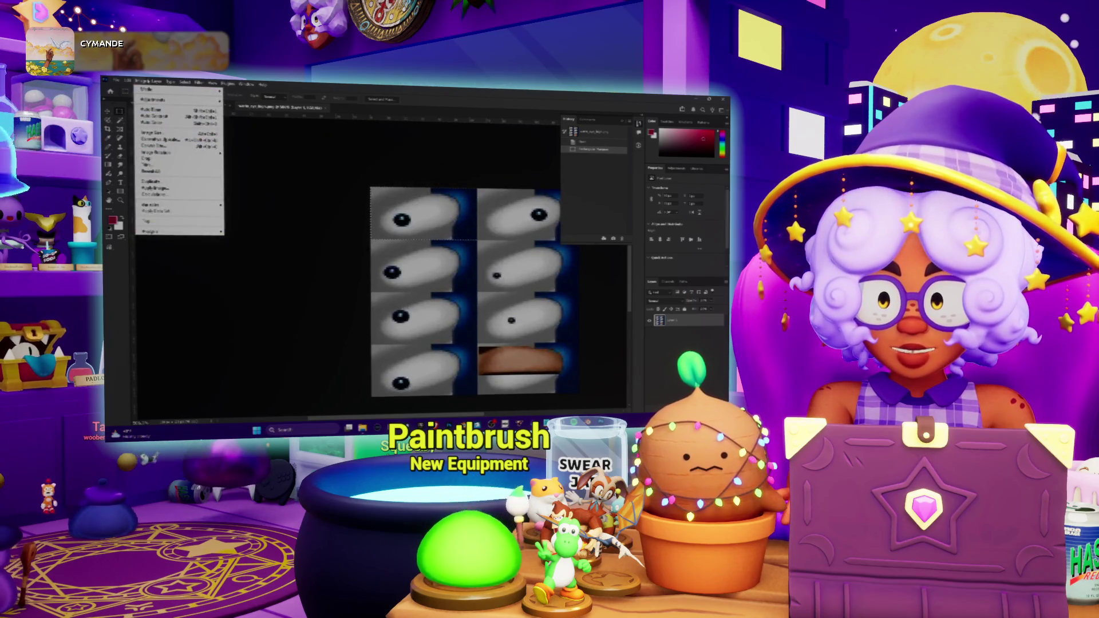
left_click(150, 159)
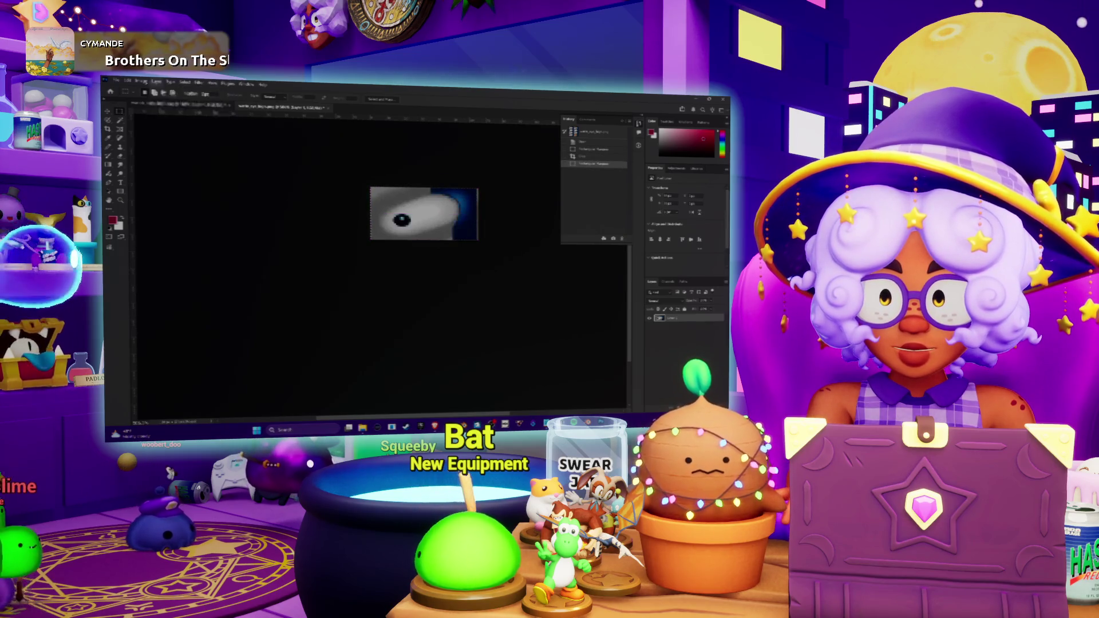
left_click(142, 81)
left_click(150, 159)
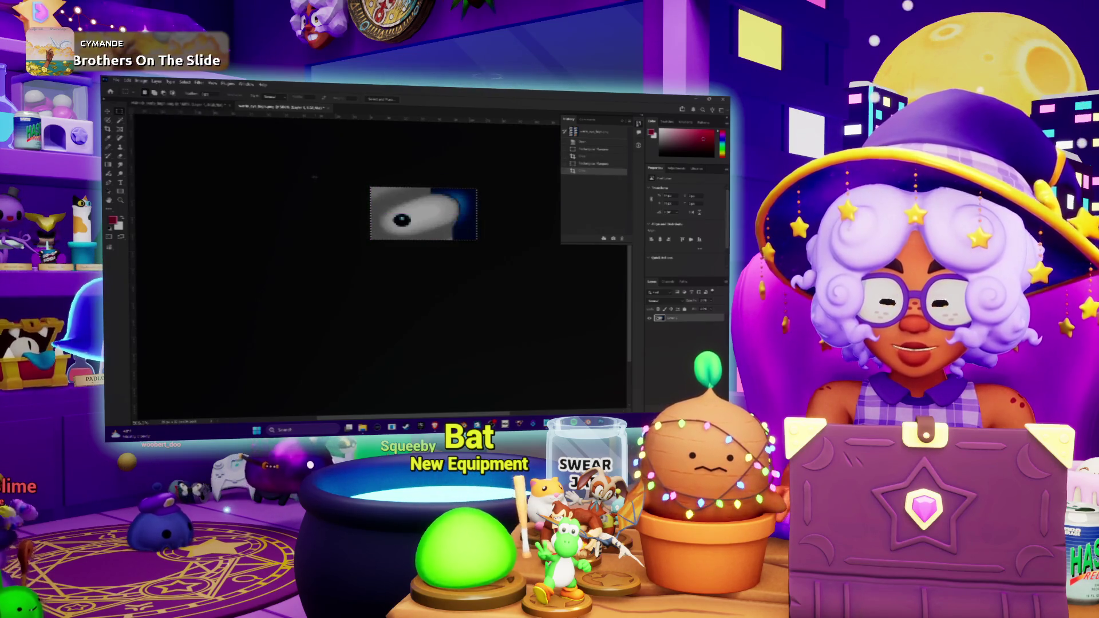
left_click(141, 81)
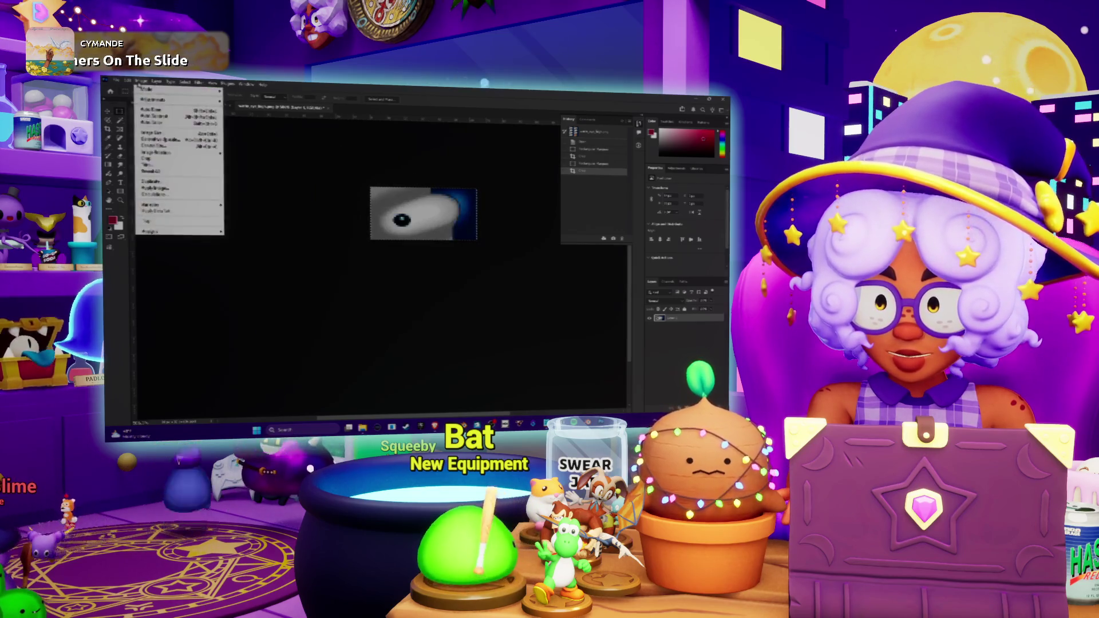
left_click(167, 132)
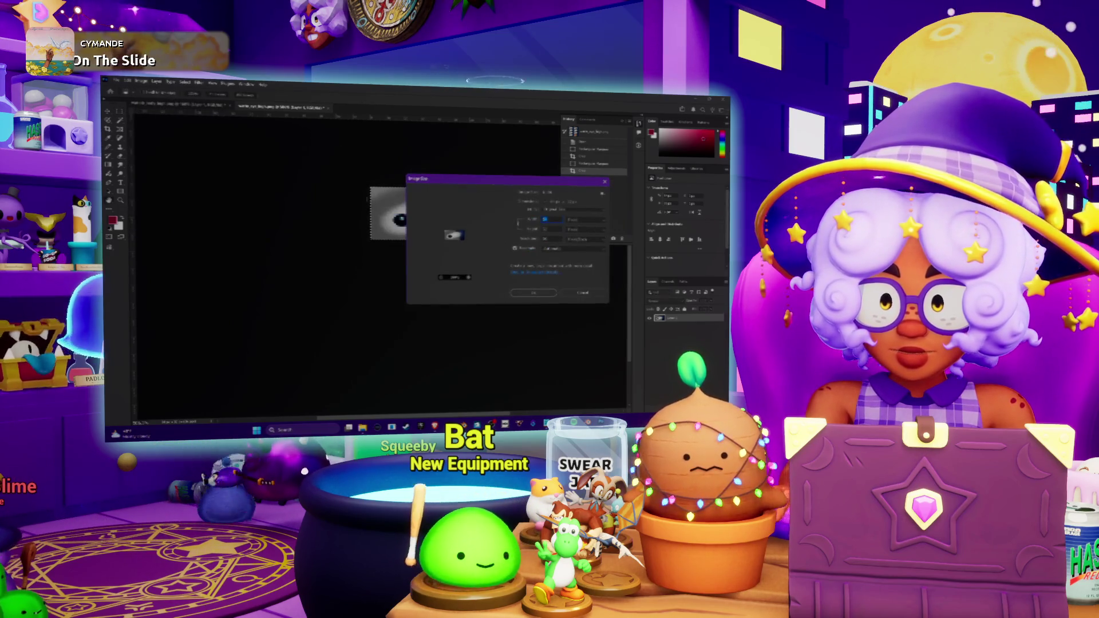
type("1")
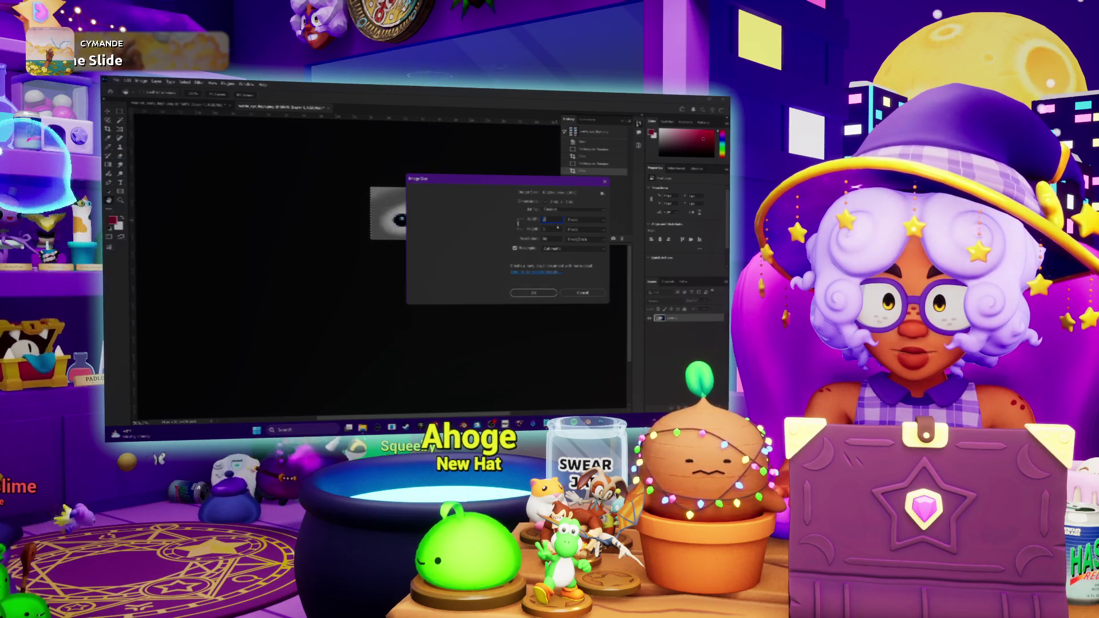
Confirm the new width for the single-eye image and return to its document.
left_click(531, 294)
key("z")
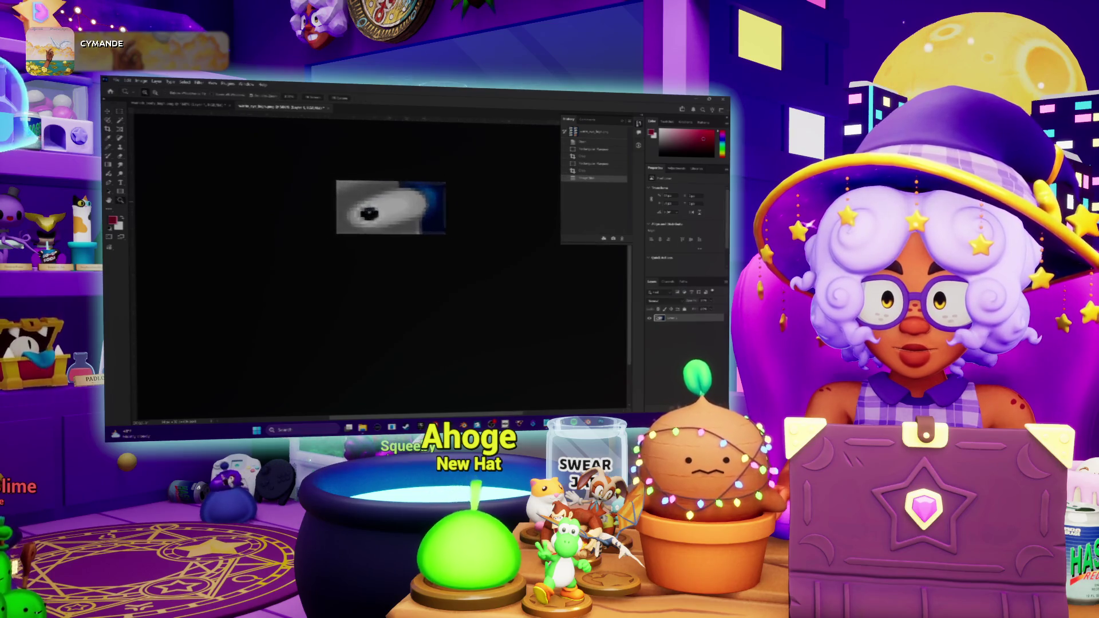
key("ctrl+v")
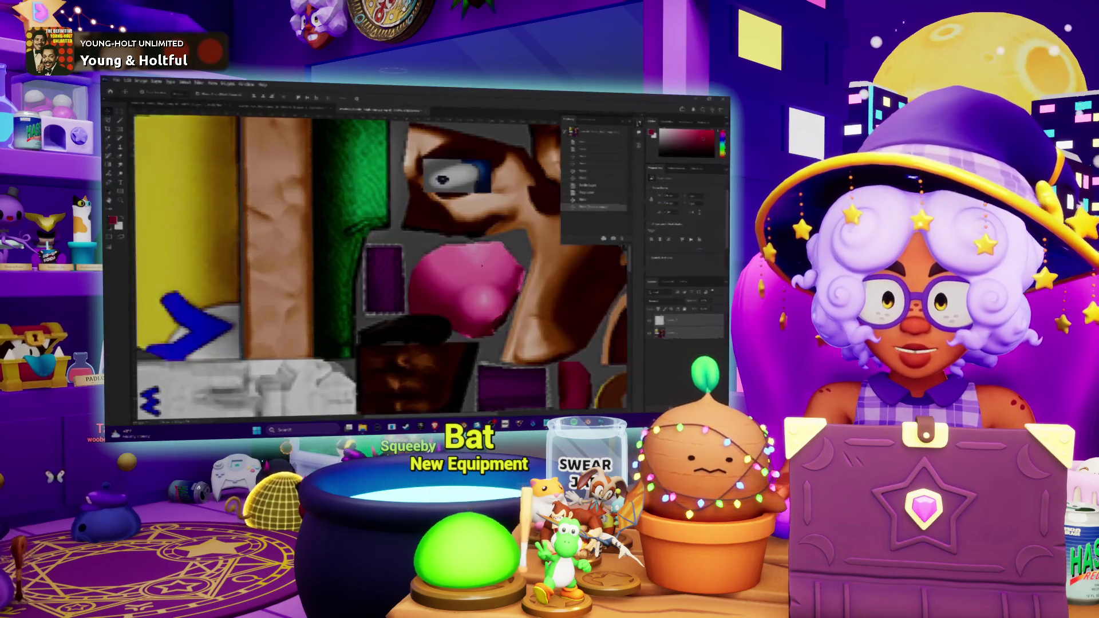
left_click(282, 107)
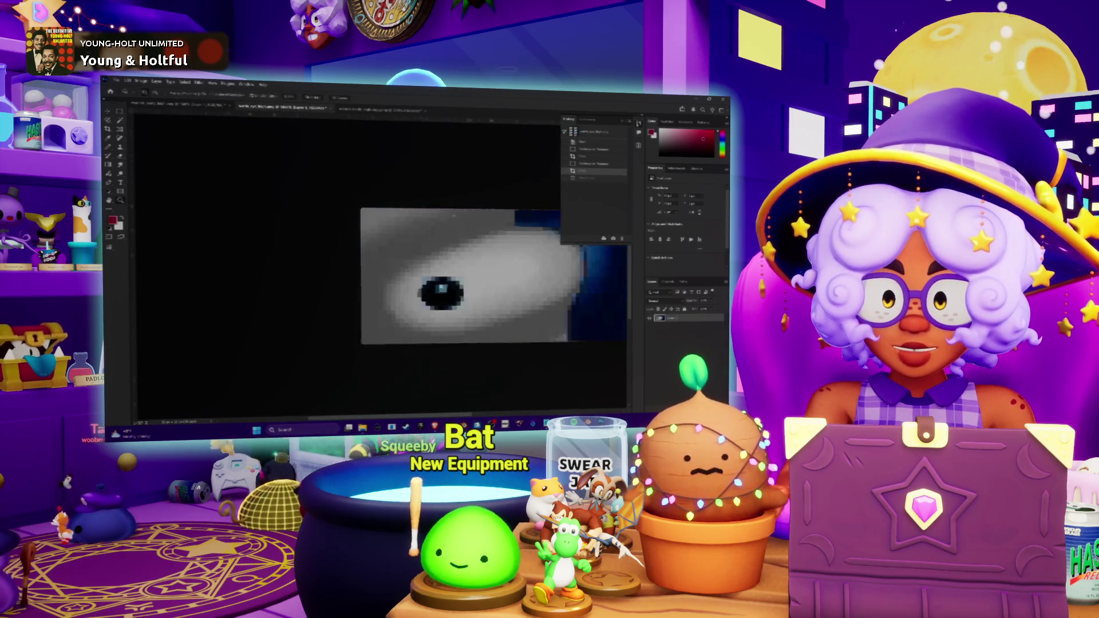
key("ctrl+z")
Start saving the single-eye image as a PNG with Save As.
left_click(119, 83)
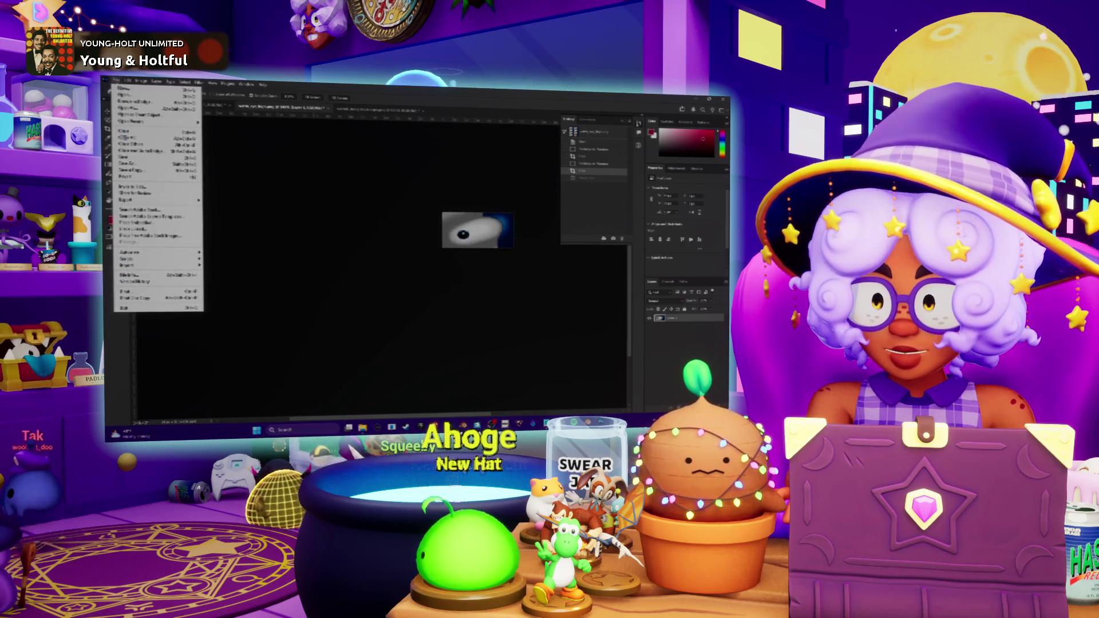
key("Escape")
key("ctrl+shift+s")
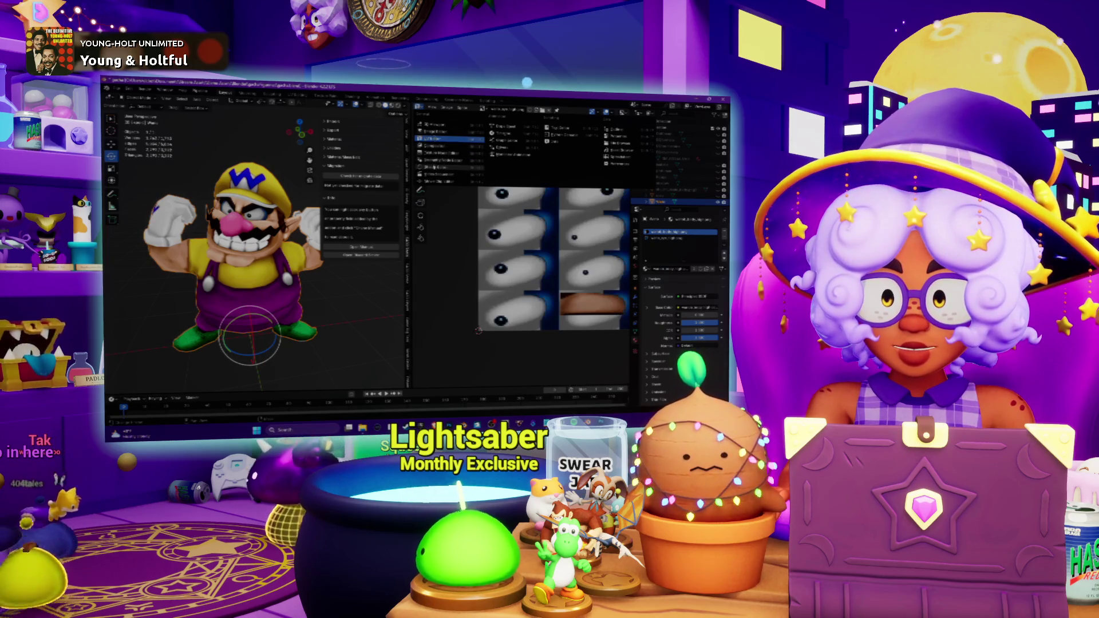
Bring up Blender's file browser from the Image Texture node to load a new eye image.
left_click(434, 167)
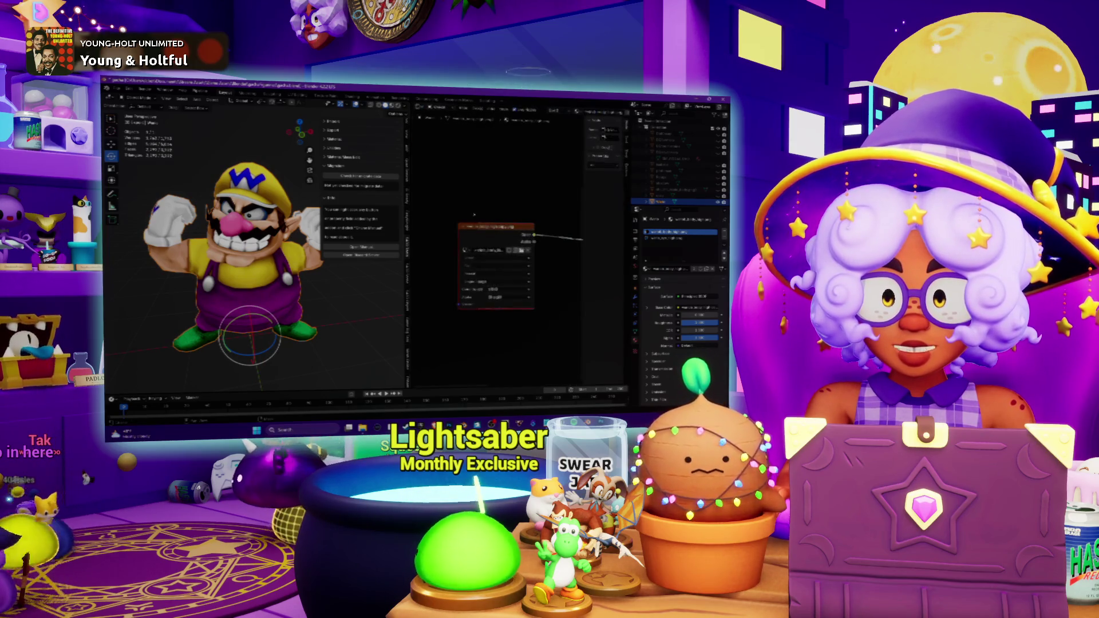
left_click(521, 250)
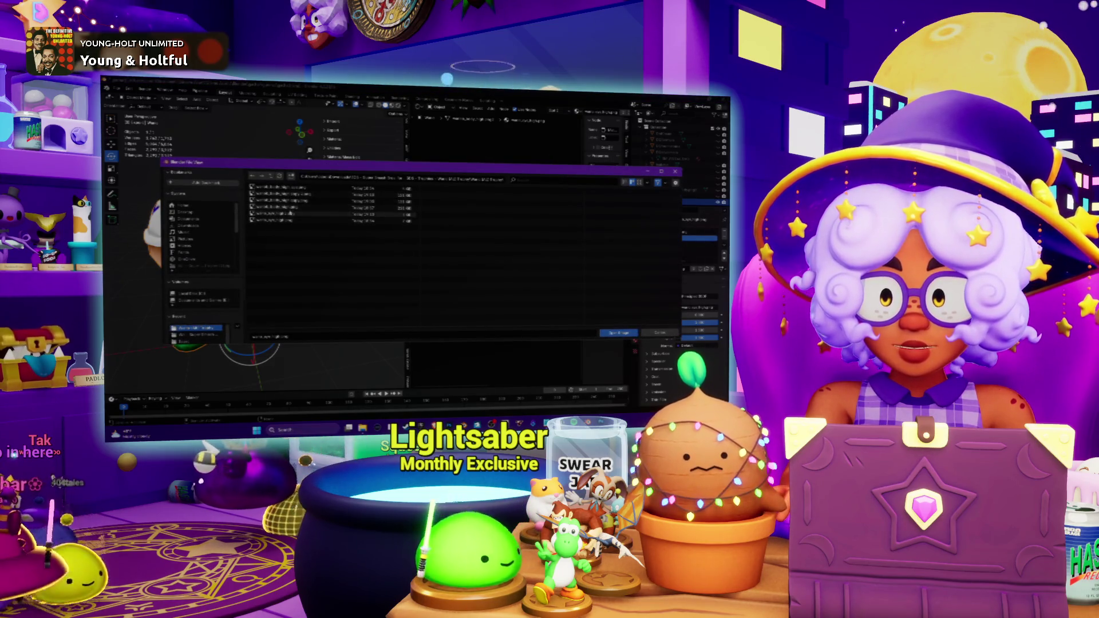
Load the single-eye image into the texture and select the eye geometry in Edit Mode.
double_click(289, 214)
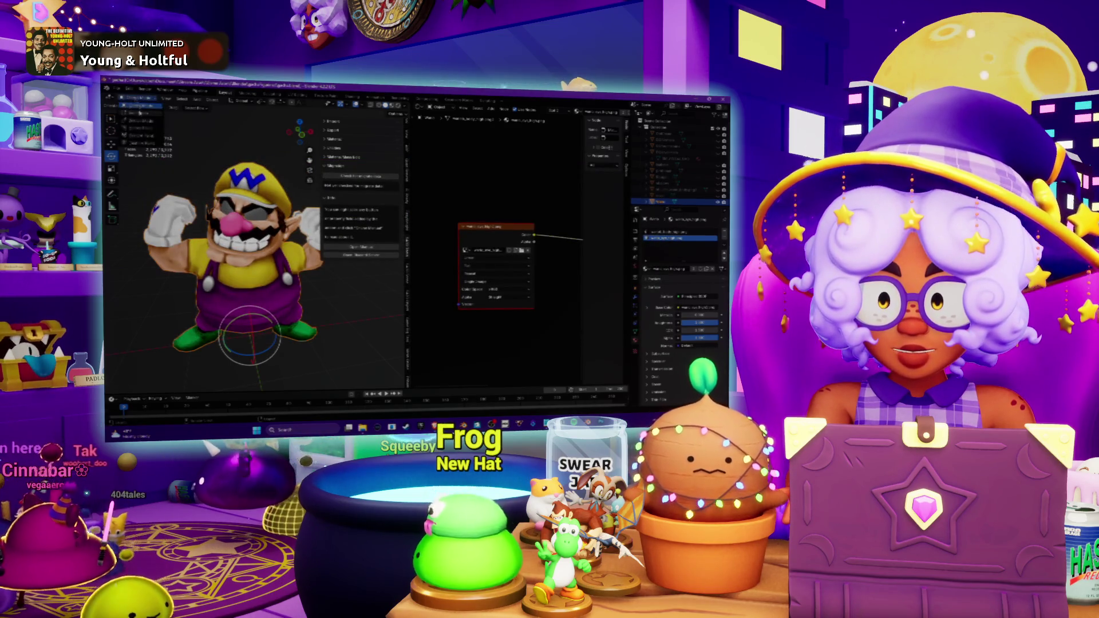
key("Tab")
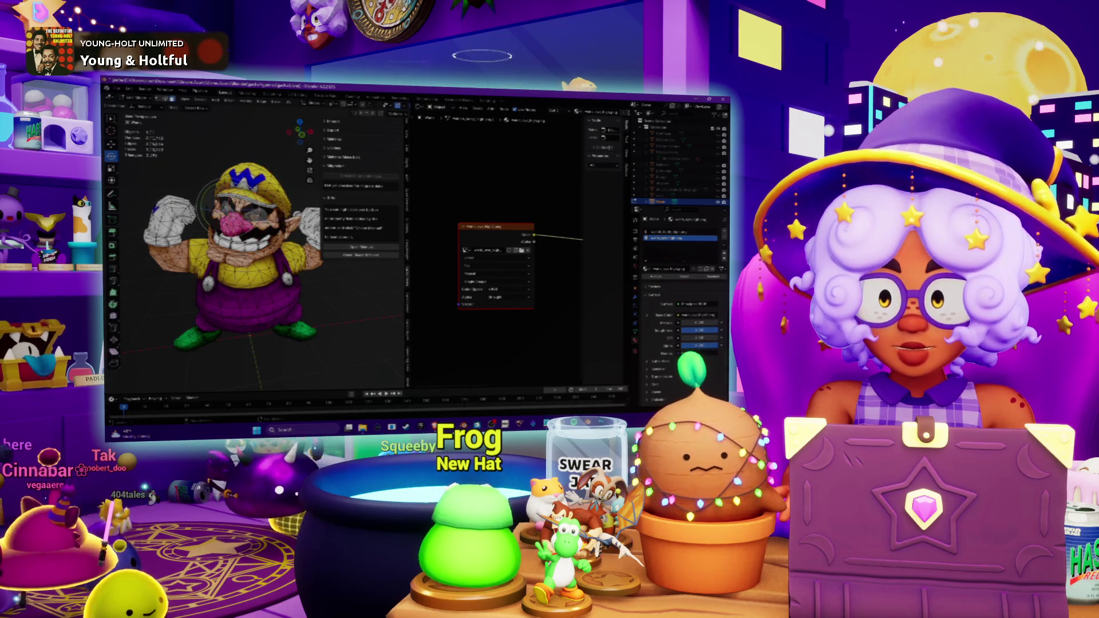
right_click(211, 206, "shift")
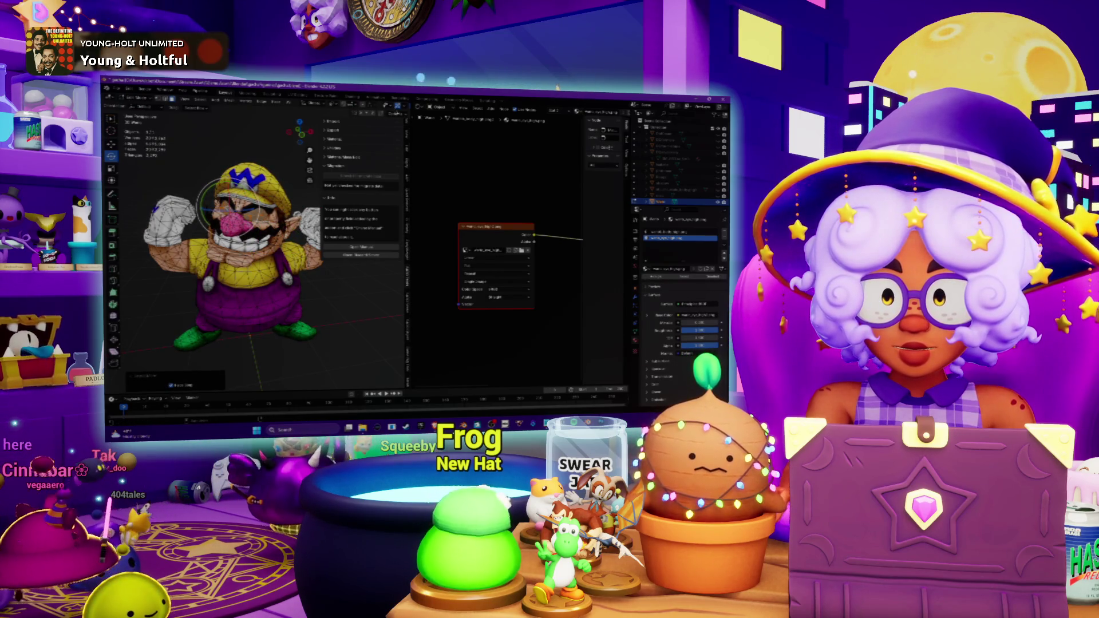
Turn the node area into a UV Editor showing the single-eye image.
key("shift+a")
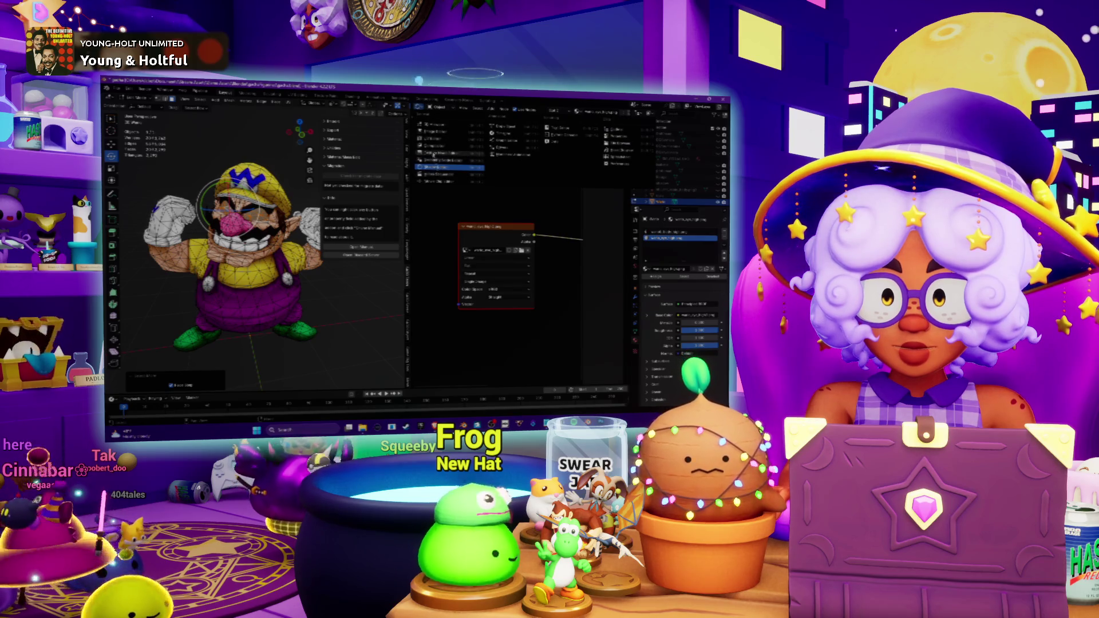
left_click(436, 140)
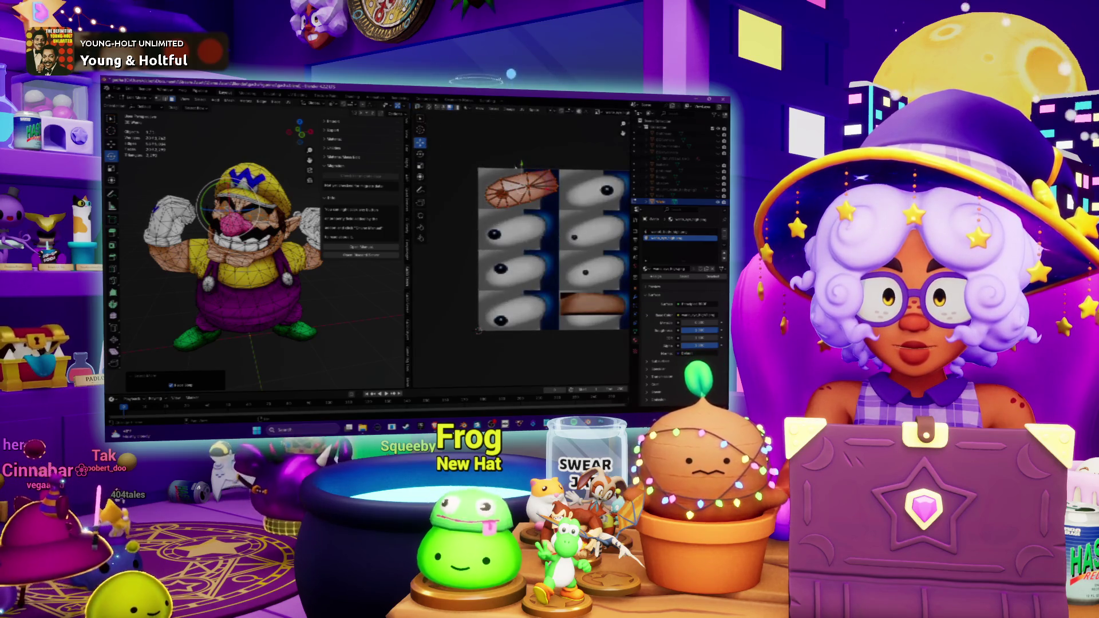
left_click(602, 110)
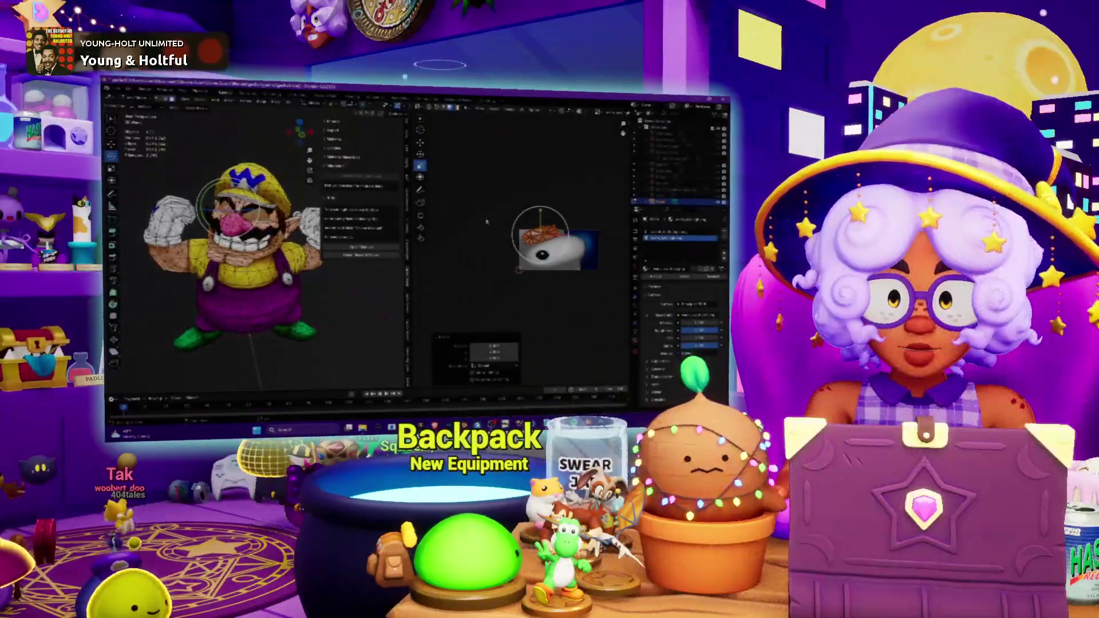
Rotate the eye's UVs repeatedly until Wario's pupil faces forward.
key("r")
key("Return")
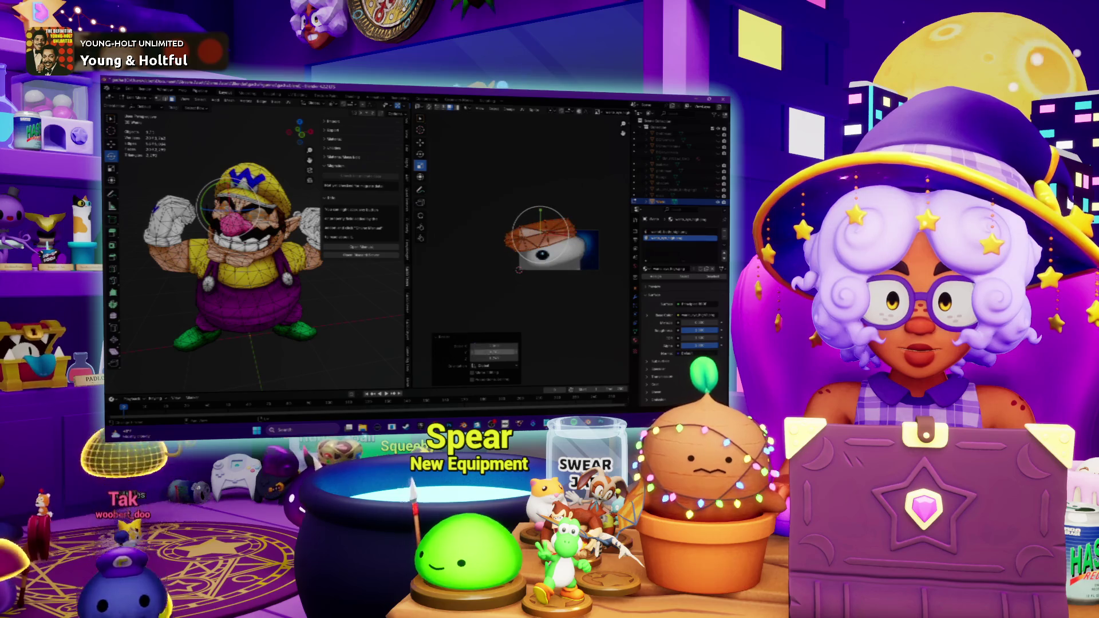
key("r")
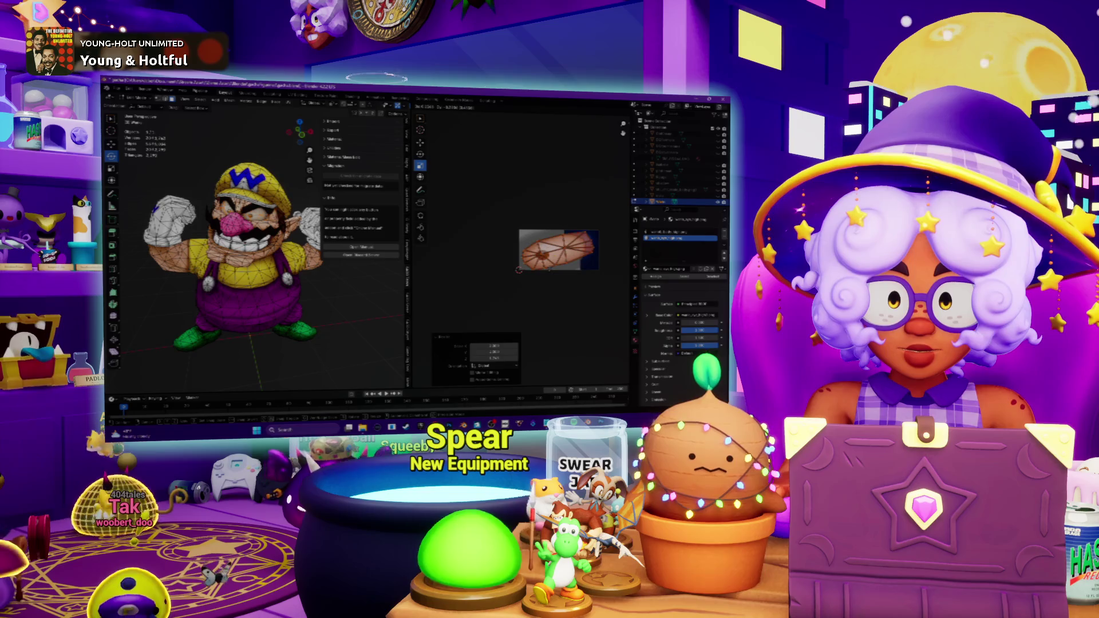
scroll(249, 245, "up", 2)
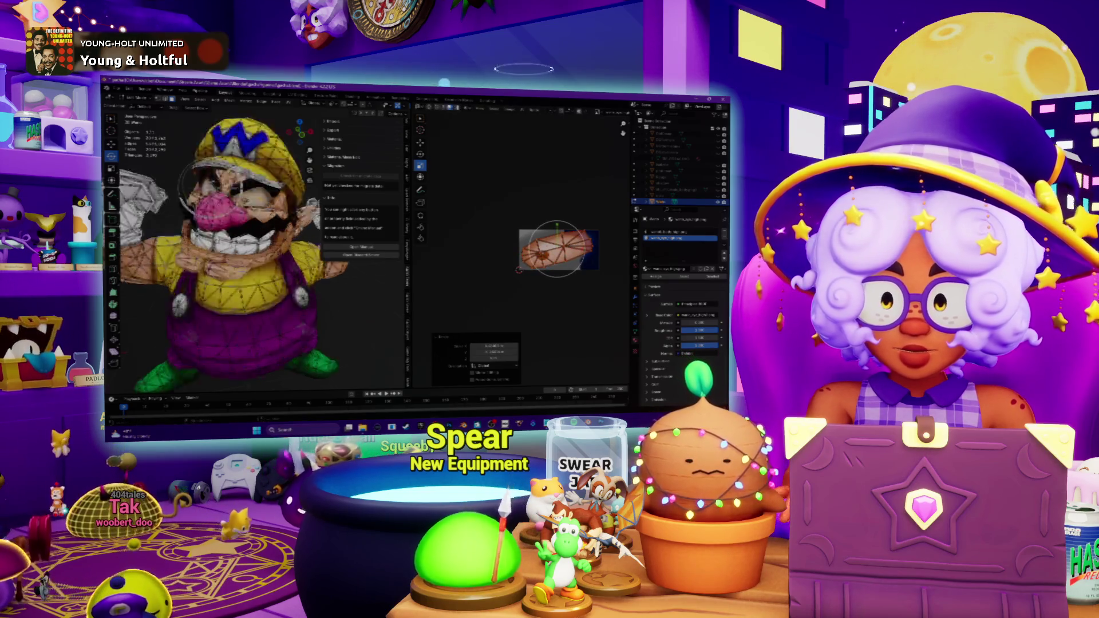
scroll(250, 244, "up", 2)
scroll(249, 244, "up", 2)
scroll(249, 245, "up", 2)
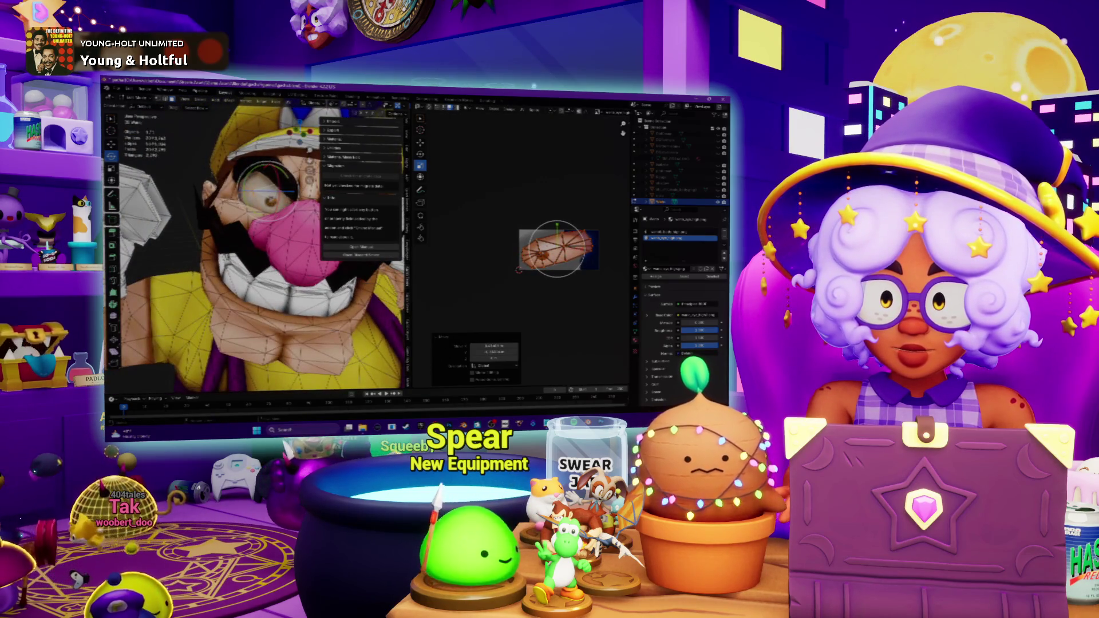
key("Return")
key("r")
key("Return")
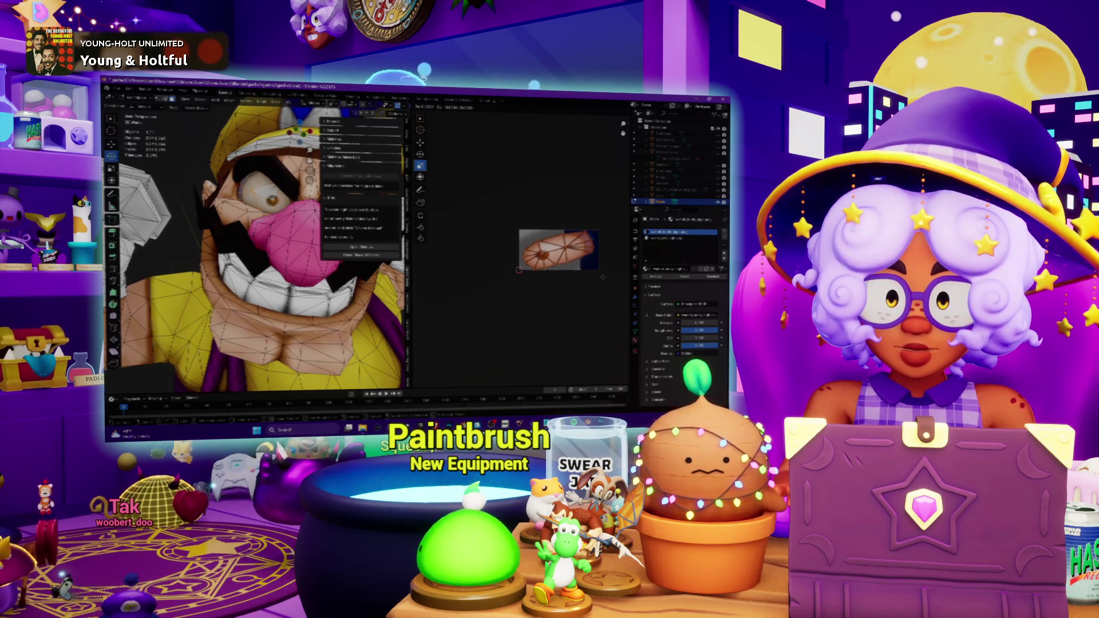
key("r")
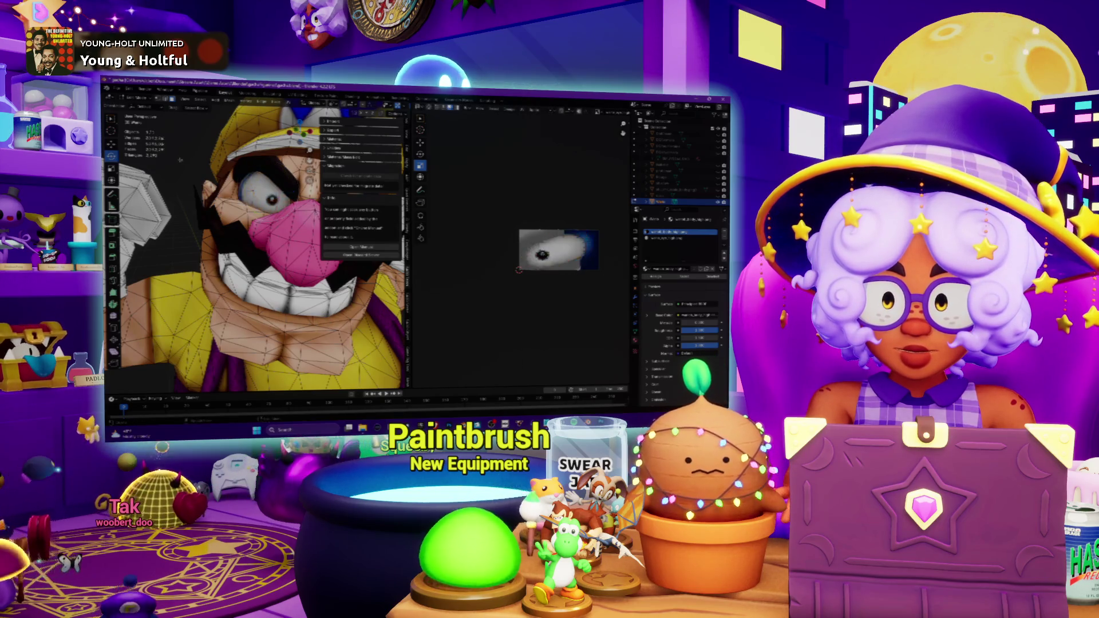
key("Return")
scroll(254, 244, "down", 5)
Return to Object Mode to see the shaded, retextured Wario.
middle_click_drag(253, 245, 292, 258)
left_click(140, 113)
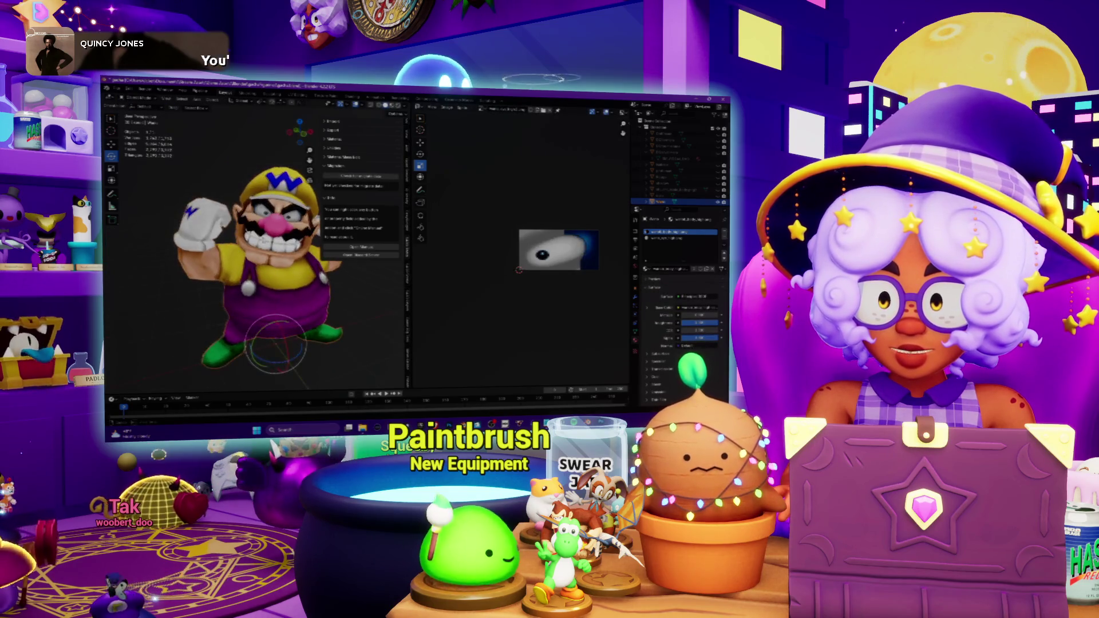
Orbit Wario to a three-quarter view, then bring Spotify to the front.
middle_click_drag(223, 258, 257, 258)
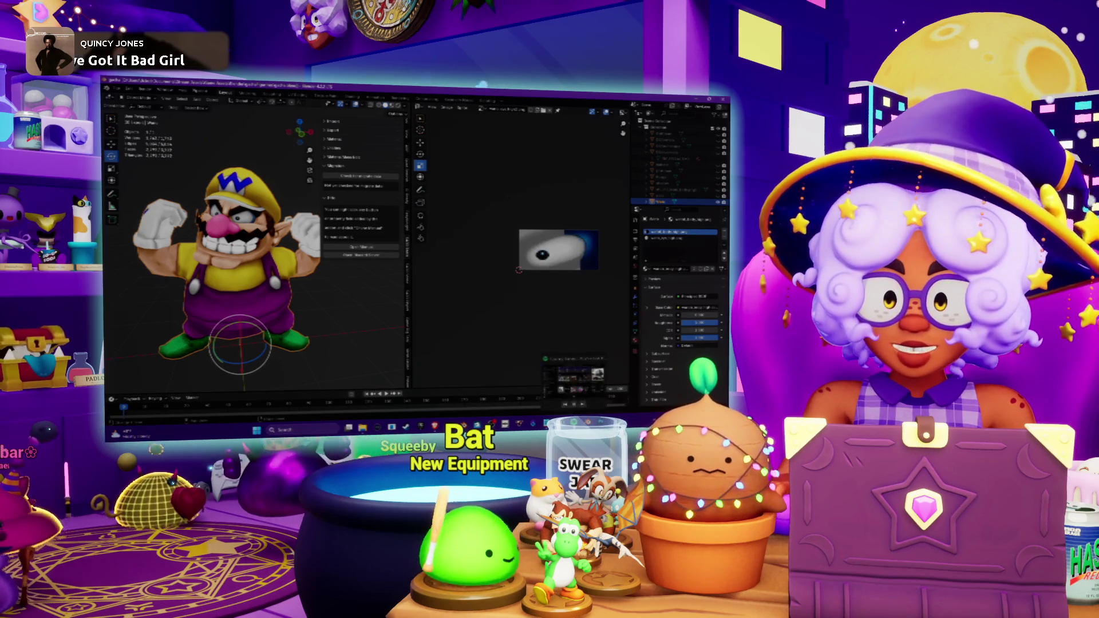
key("alt+Tab")
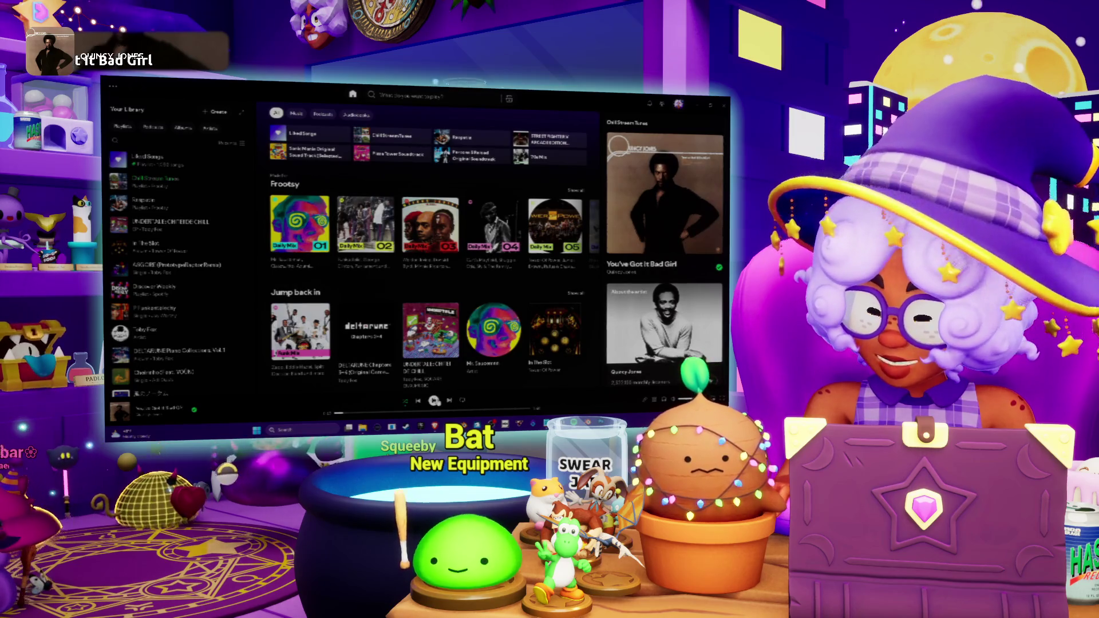